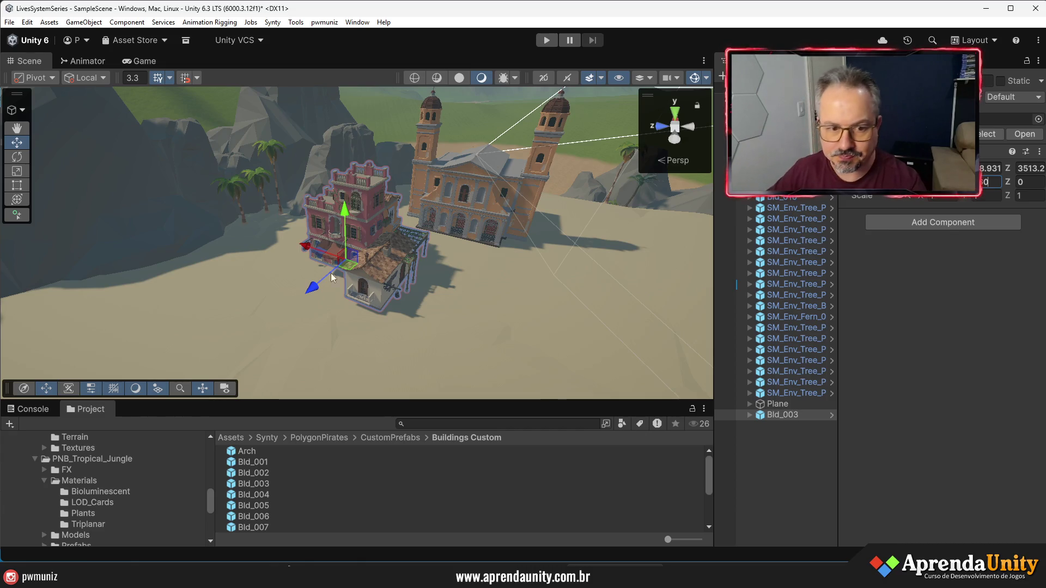
Set Bld_003's Rotation Y to -90 and check the rotated house from several angles
scroll(334, 230, up, 3)
mouse_move(334, 230)
mouse_down()
mouse_move(491, 221)
mouse_move(82, 216)
mouse_move(428, 248)
mouse_move(628, 233)
mouse_move(91, 227)
mouse_move(546, 249)
mouse_move(706, 218)
mouse_up()
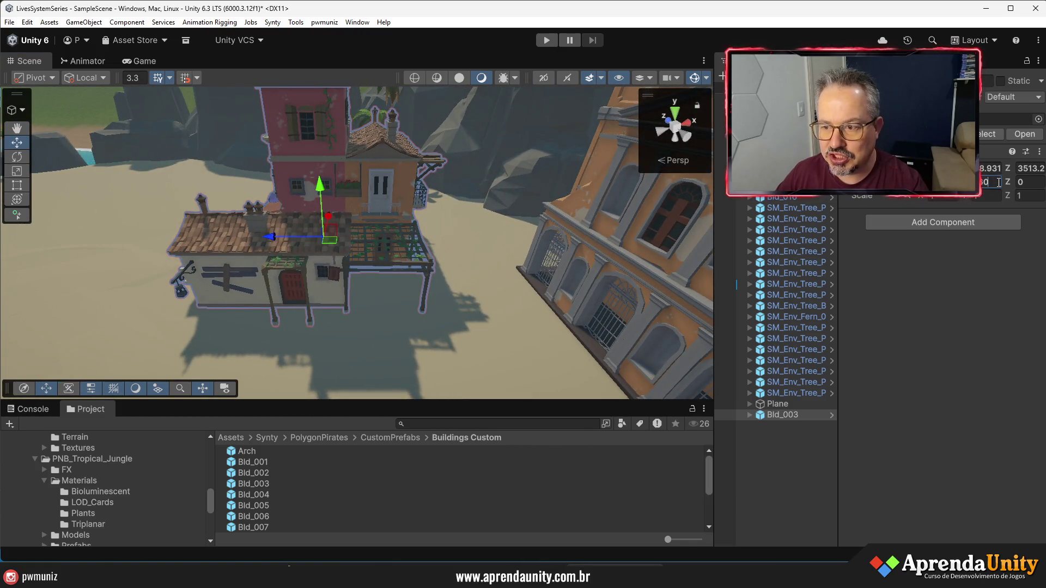
text(-90)
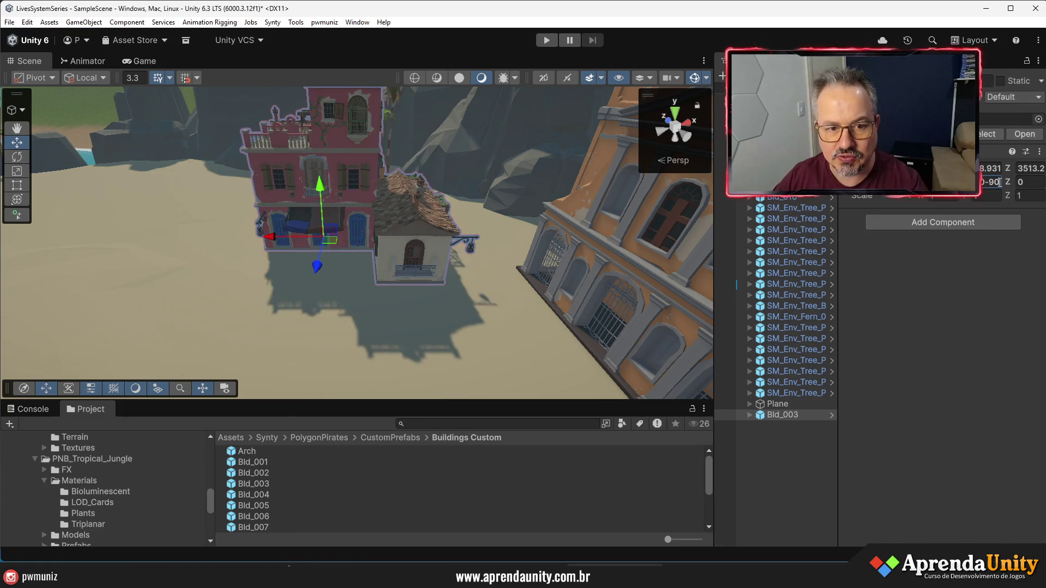
mouse_move(487, 245)
mouse_down()
mouse_move(207, 253)
mouse_move(551, 276)
mouse_move(705, 261)
mouse_move(582, 266)
mouse_move(626, 256)
mouse_up()
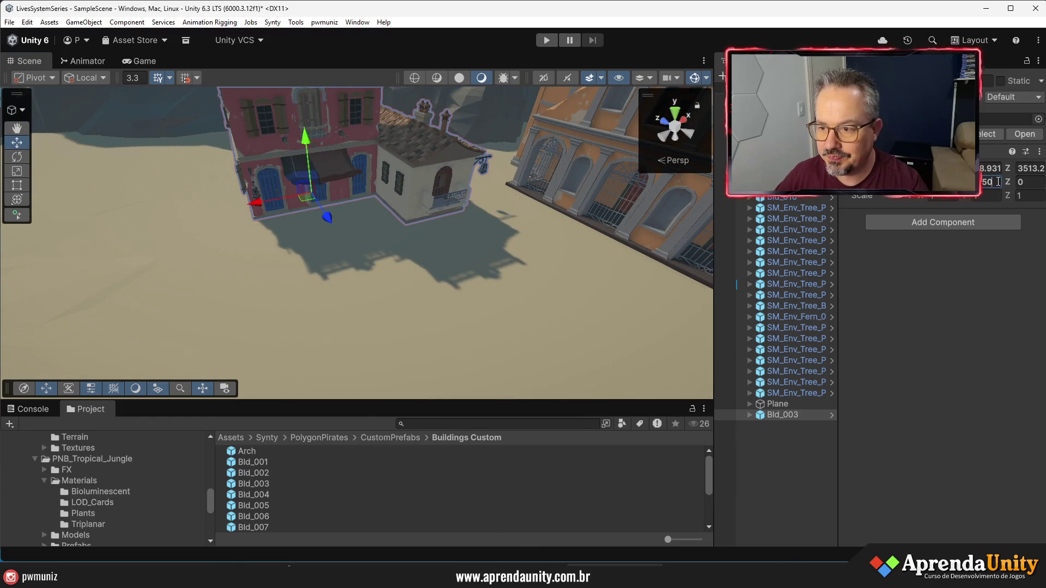
text(-90)
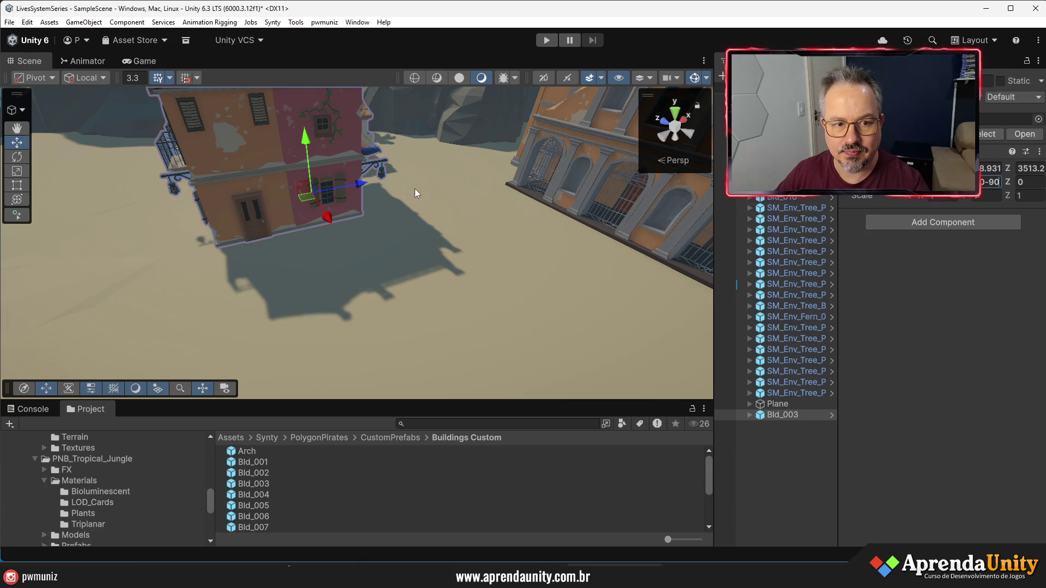
mouse_move(413, 190)
mouse_down()
mouse_move(576, 180)
mouse_move(86, 244)
mouse_up()
text(40)
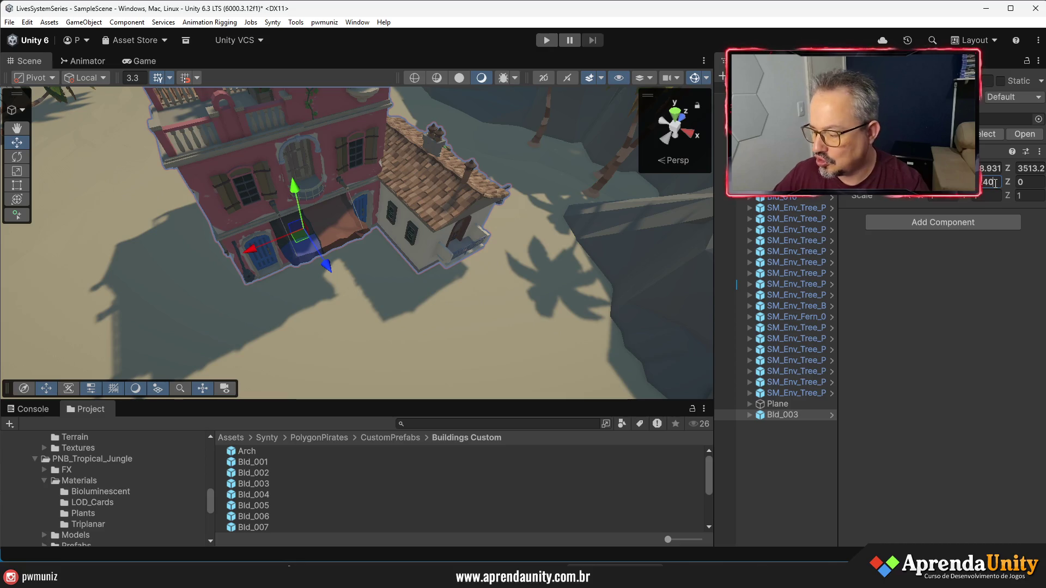
text(-90)
key(Return)
mouse_move(556, 229)
mouse_down()
mouse_move(612, 218)
mouse_move(700, 231)
mouse_move(70, 125)
mouse_move(499, 221)
mouse_move(519, 237)
mouse_up()
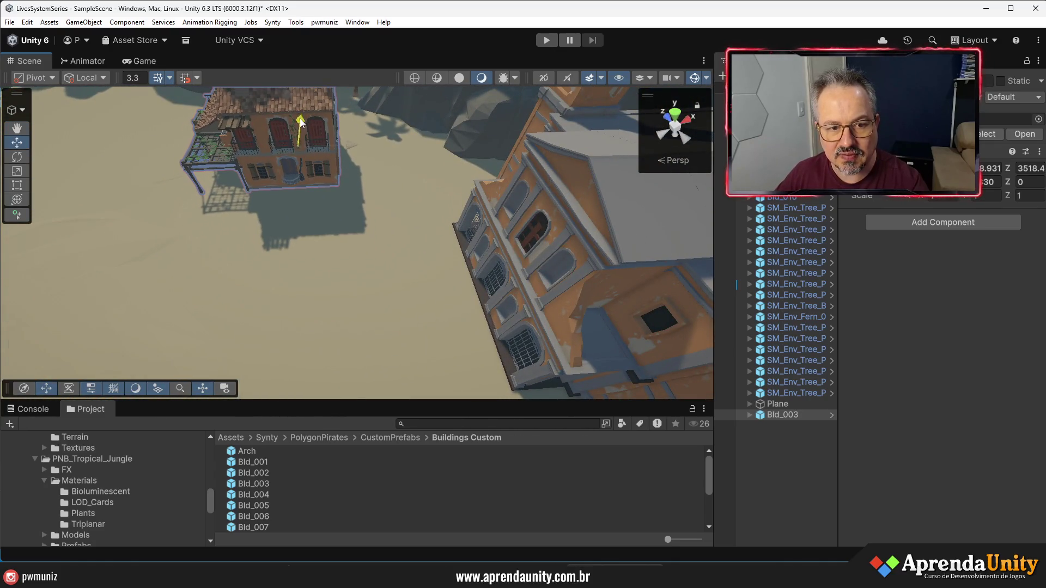
key(f)
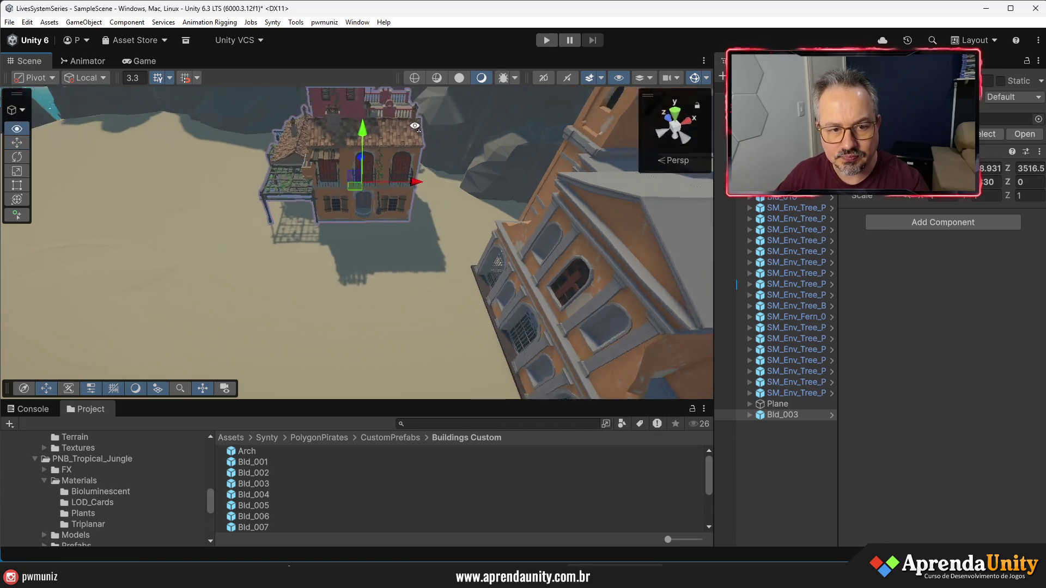
mouse_move(401, 150)
mouse_down()
mouse_move(148, 108)
mouse_move(60, 114)
mouse_move(138, 69)
mouse_move(419, 68)
mouse_move(507, 101)
mouse_move(421, 143)
mouse_up()
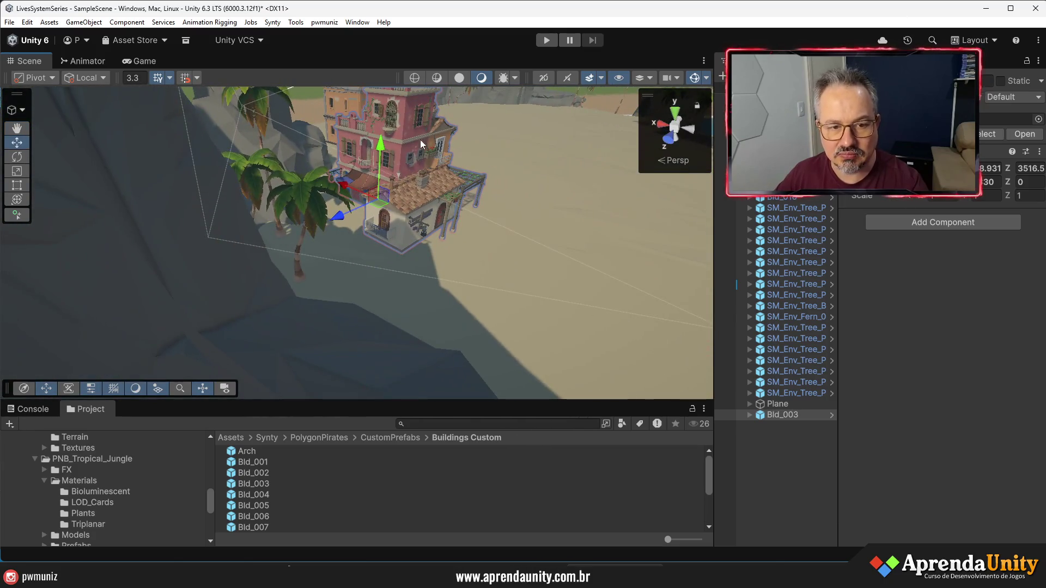
mouse_move(352, 187)
mouse_down()
mouse_move(471, 204)
mouse_move(385, 275)
mouse_move(327, 205)
mouse_up()
click(332, 206)
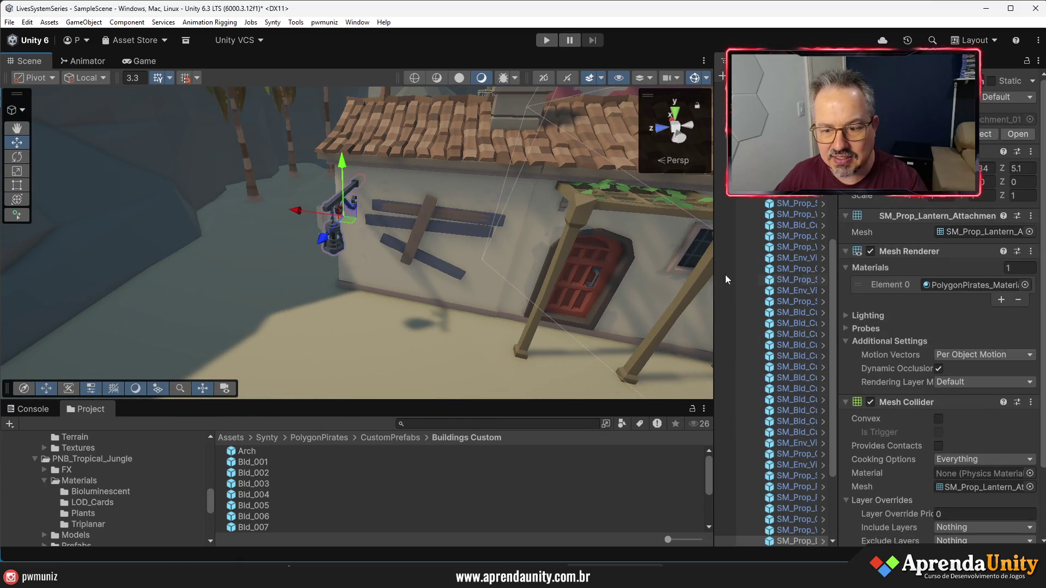
key(shift+alt+a)
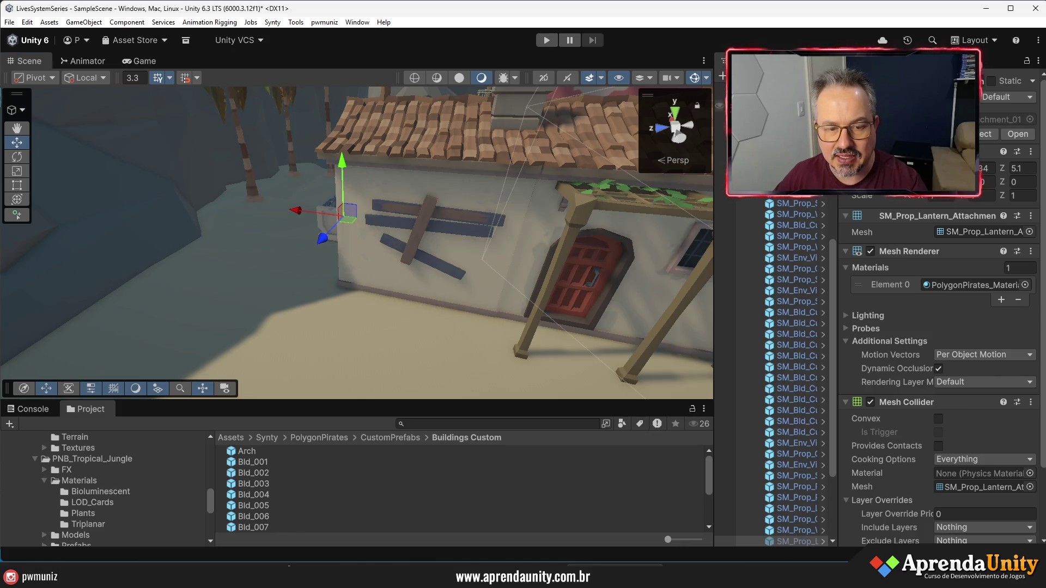
scroll(442, 229, down, 10)
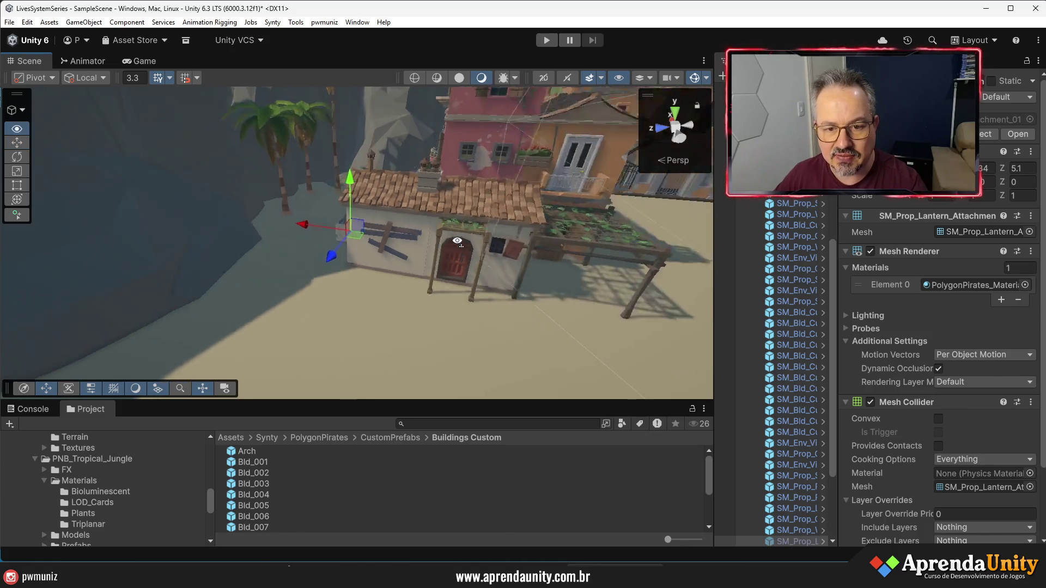
scroll(468, 262, up, 8)
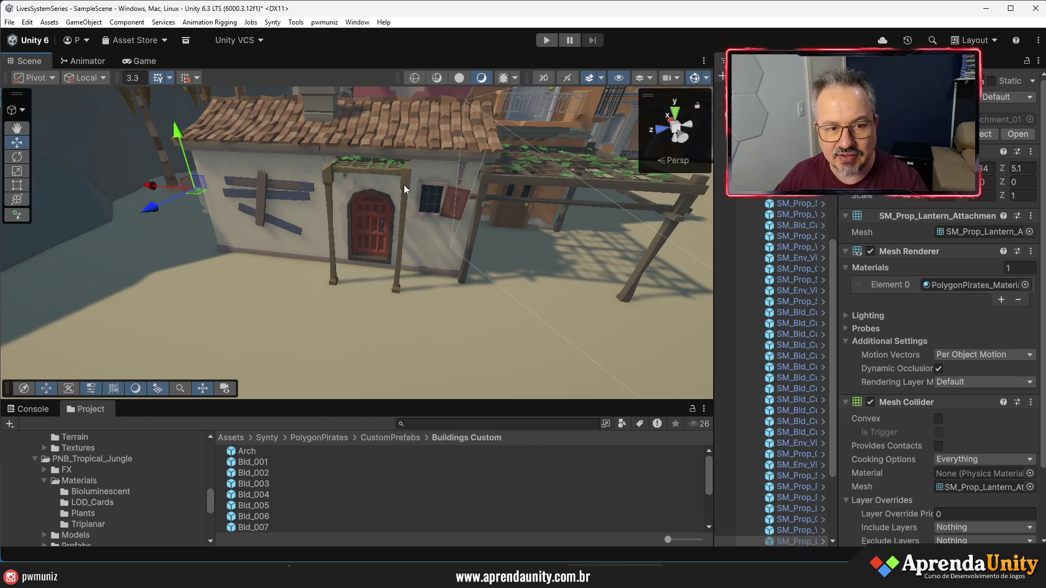
key(ctrl+z)
click(402, 178)
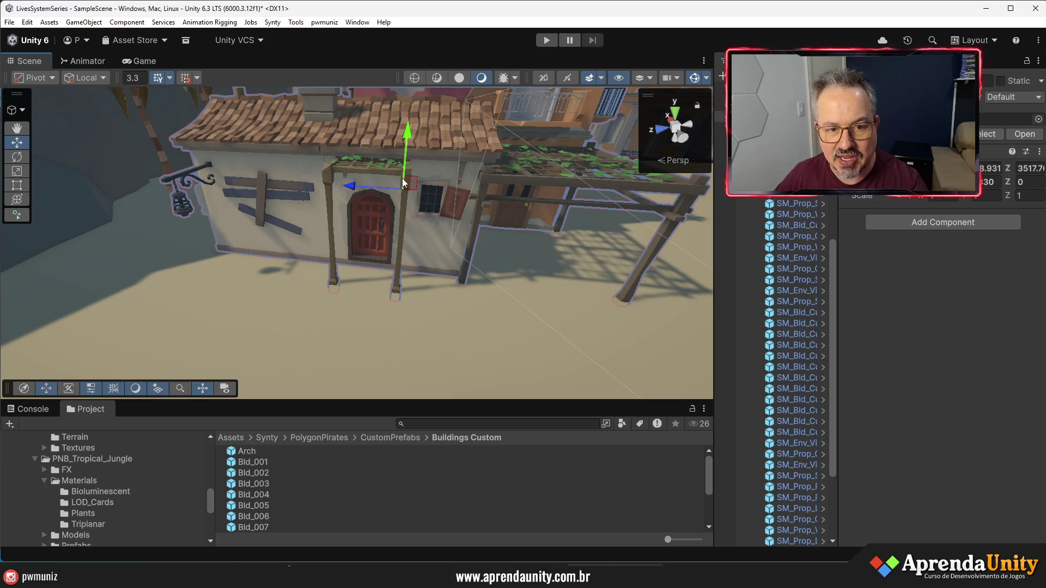
click(402, 227)
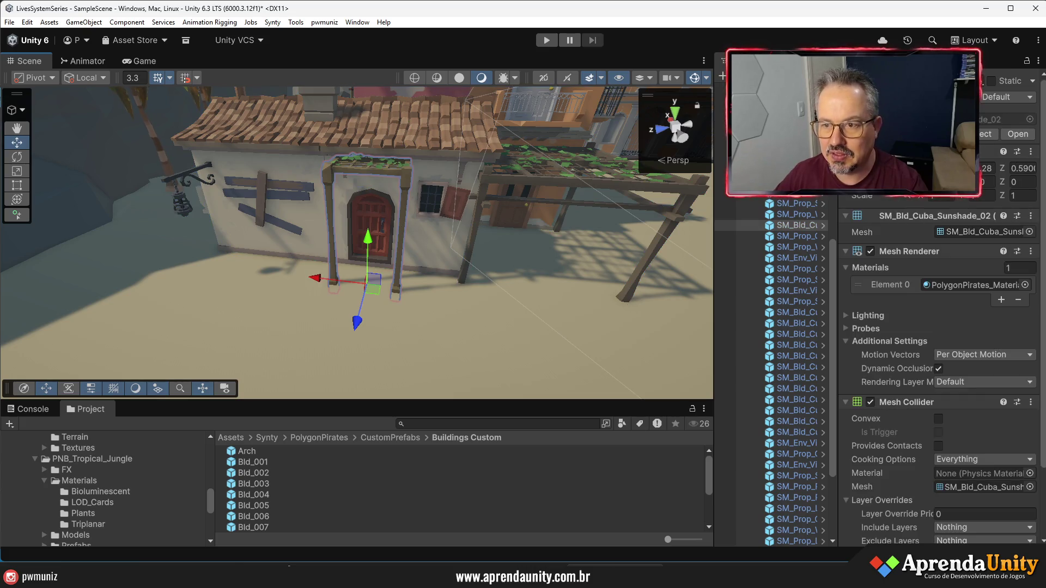
scroll(385, 332, down, 10)
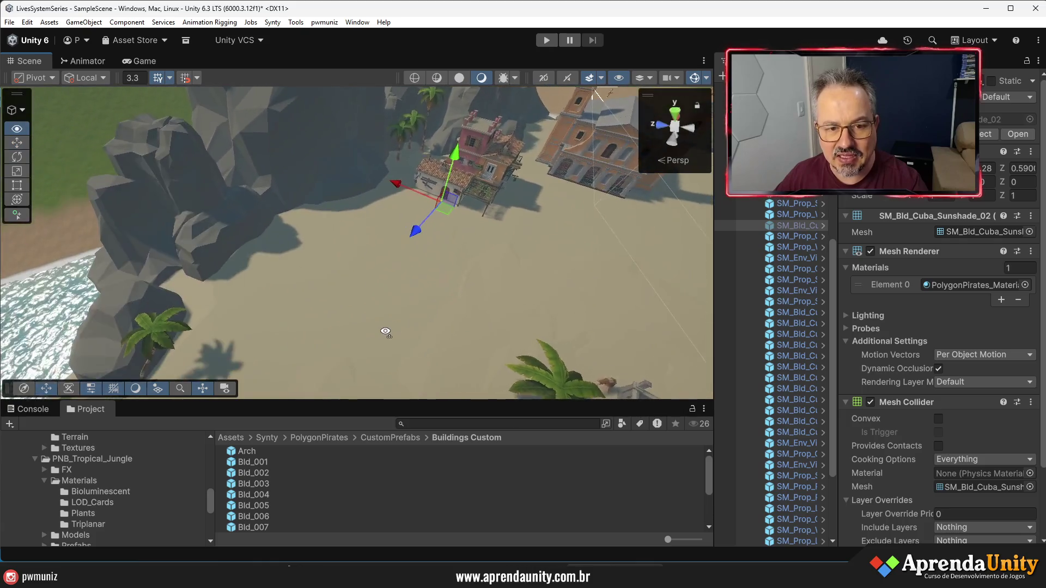
drag(385, 332, 457, 295)
key(Left)
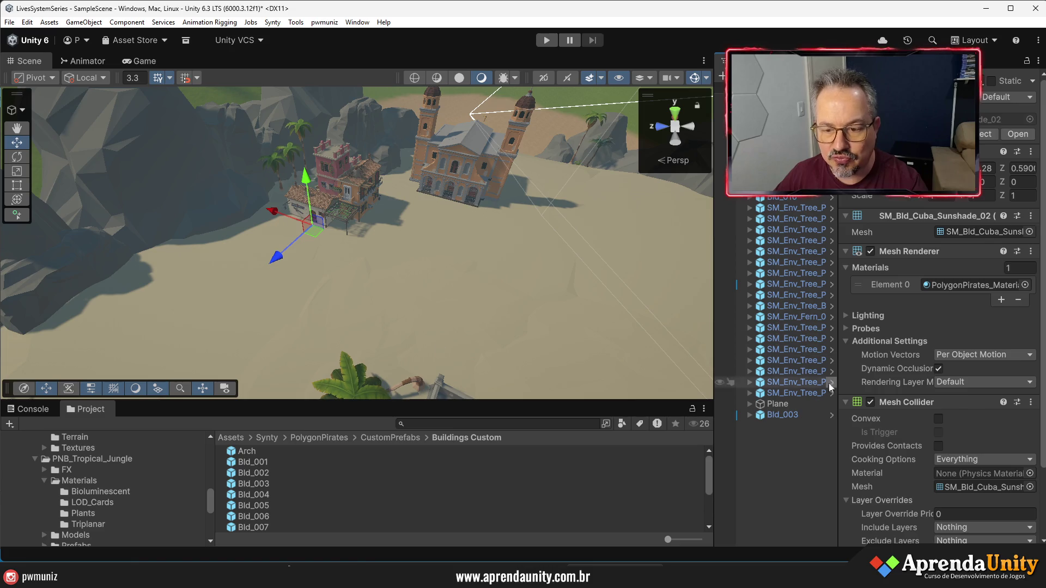
Drag an Arch prefab into the scene and give it a Y rotation of 90
mouse_move(255, 455)
mouse_down()
mouse_move(281, 305)
mouse_move(302, 267)
mouse_up()
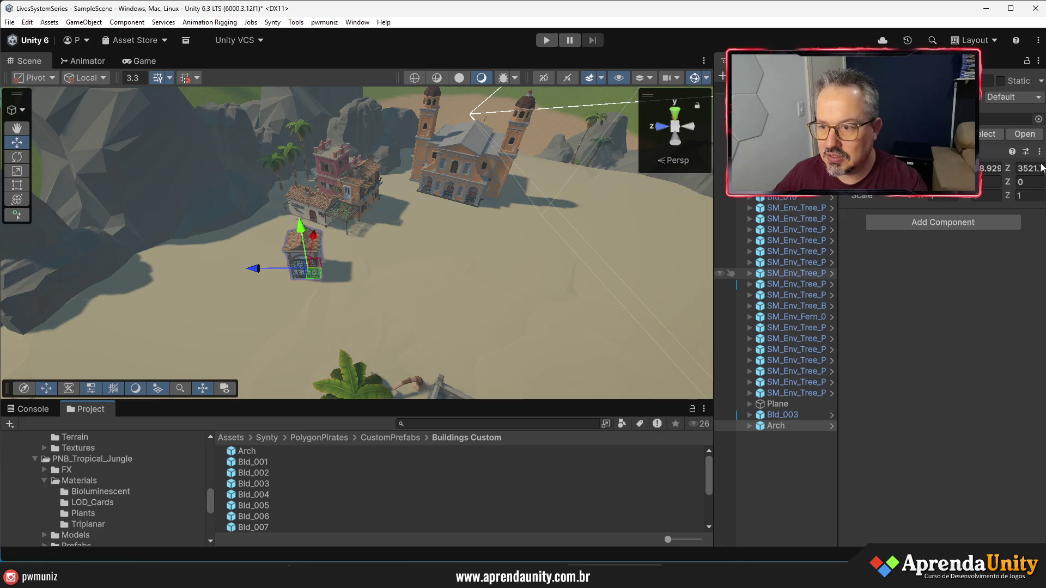
text(90)
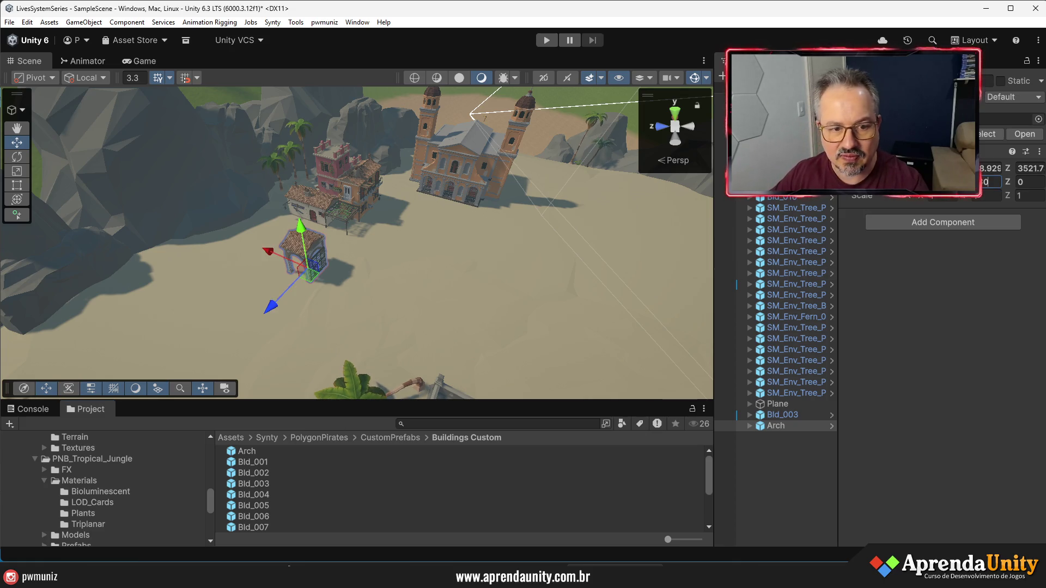
mouse_move(414, 214)
mouse_down()
mouse_move(399, 218)
mouse_move(591, 226)
mouse_move(411, 302)
mouse_up()
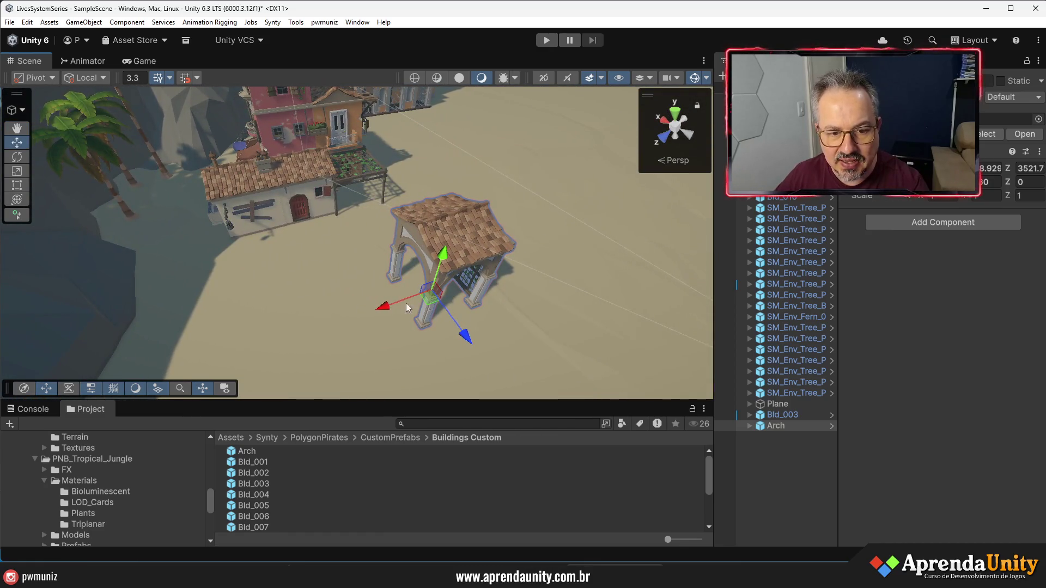
Move the Arch back along Z beside the white house and set its Rotation Y to -90
drag(470, 344, 415, 264)
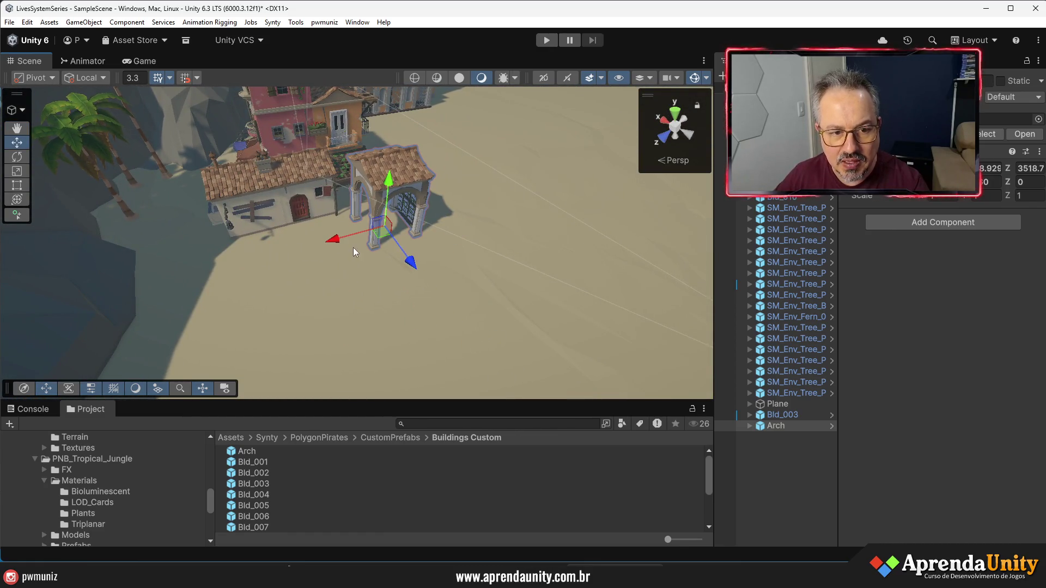
mouse_move(331, 240)
mouse_down()
mouse_move(269, 250)
mouse_move(287, 252)
mouse_up()
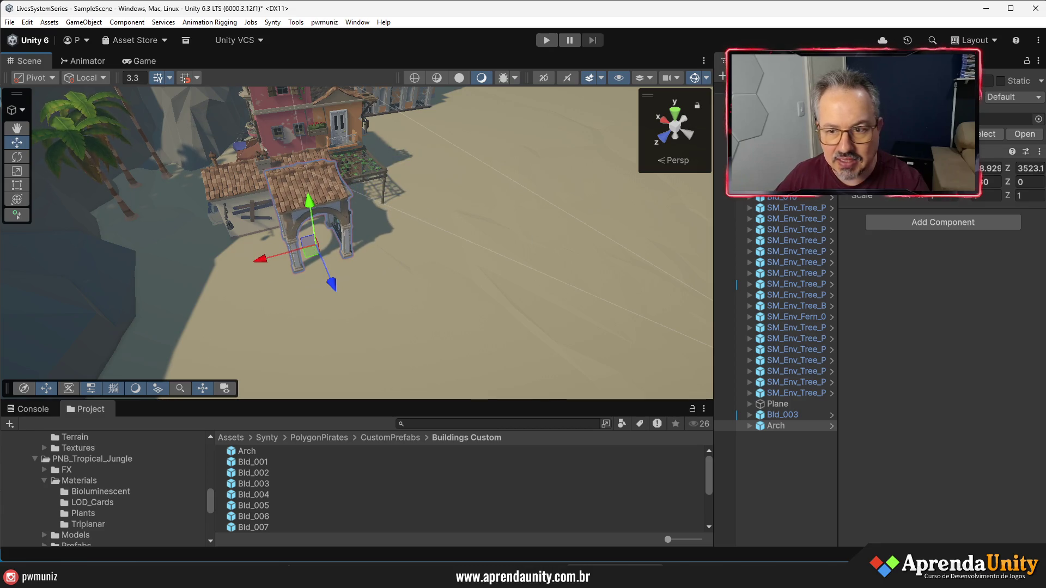
click(992, 186)
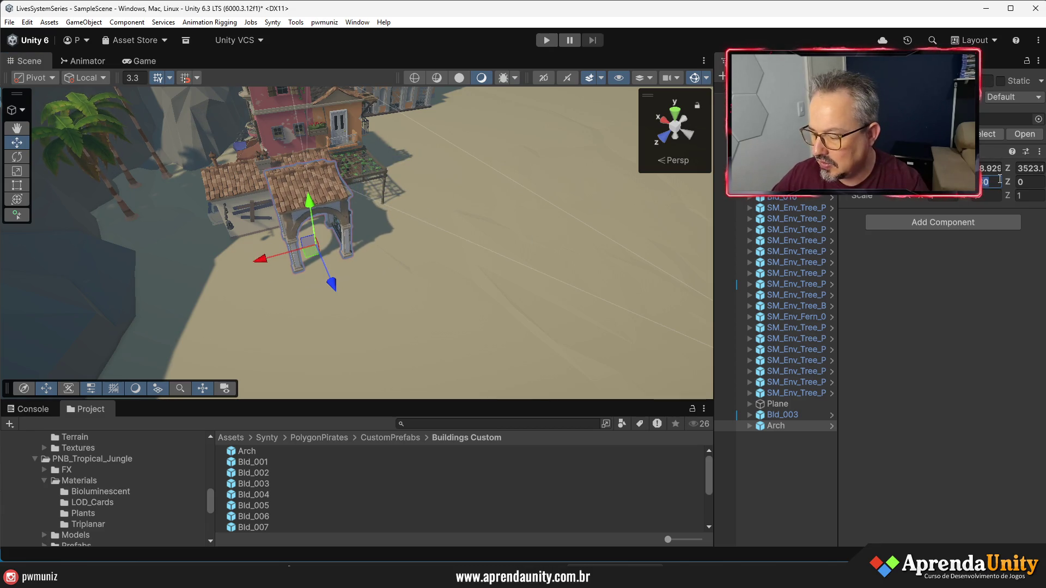
key(BackSpace)
text(90)
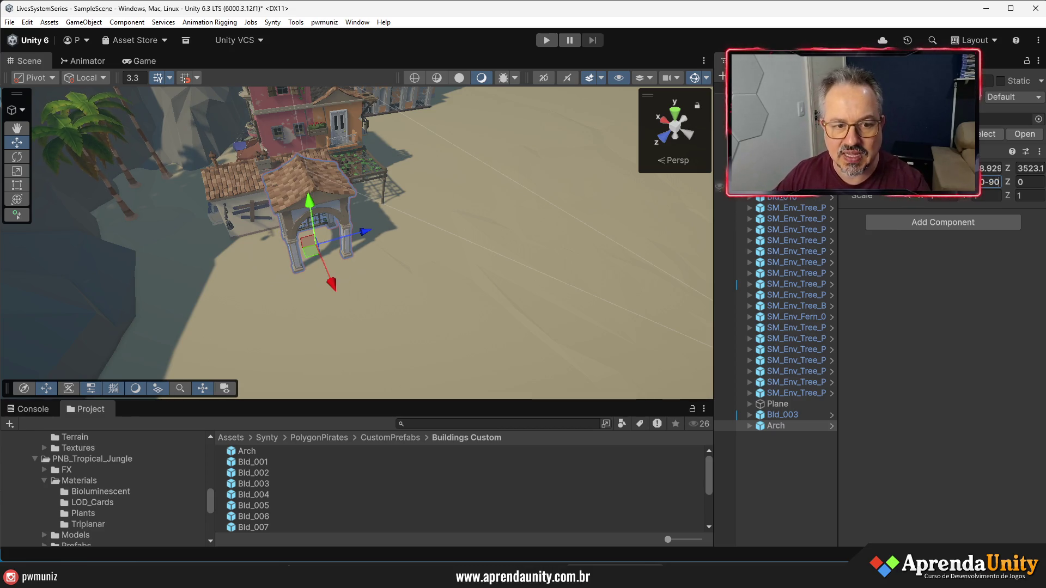
scroll(410, 212, up, 5)
mouse_move(392, 252)
mouse_down()
mouse_move(172, 121)
mouse_move(256, 205)
mouse_up()
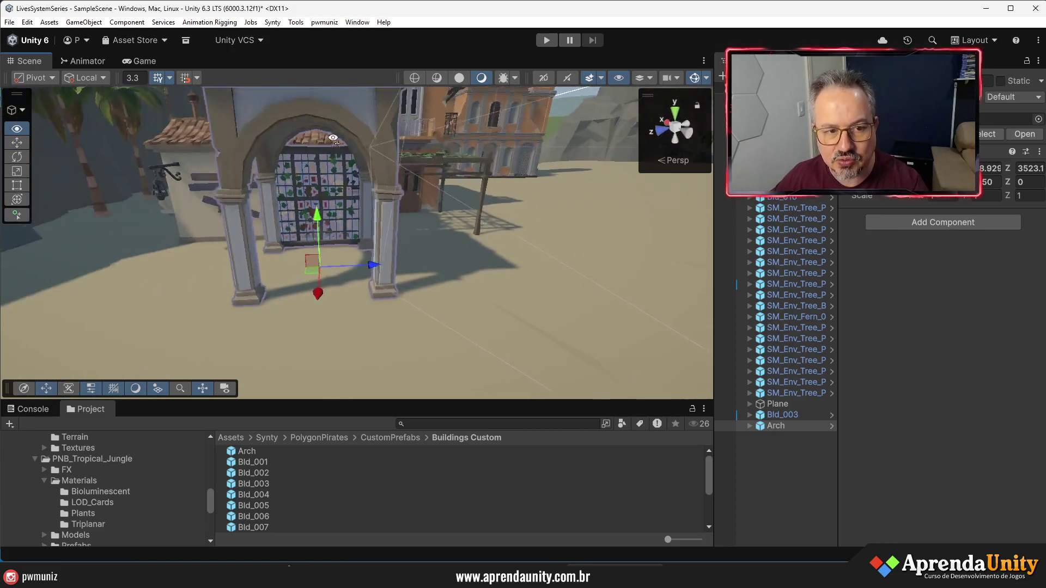
click(762, 426)
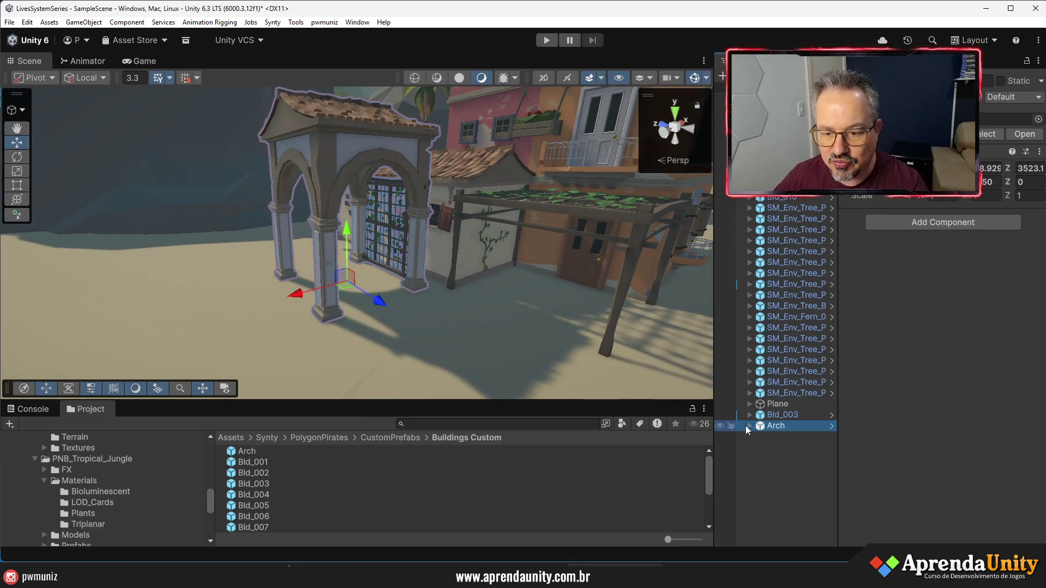
Select the Arch's SM_Bld_Cuba_VineWall_04 part and switch the scene shading mode
click(750, 426)
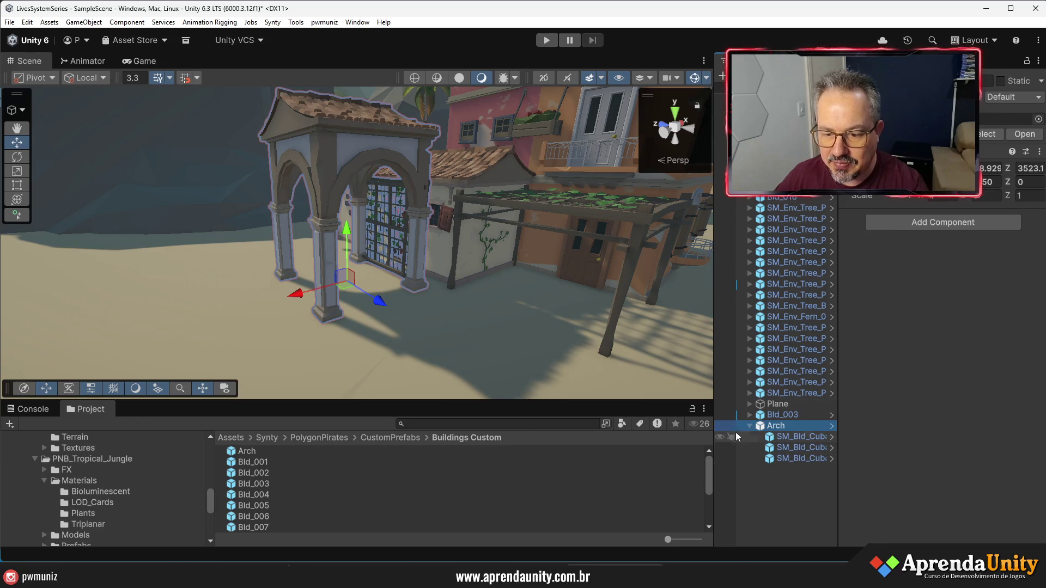
drag(712, 410, 635, 410)
click(770, 448)
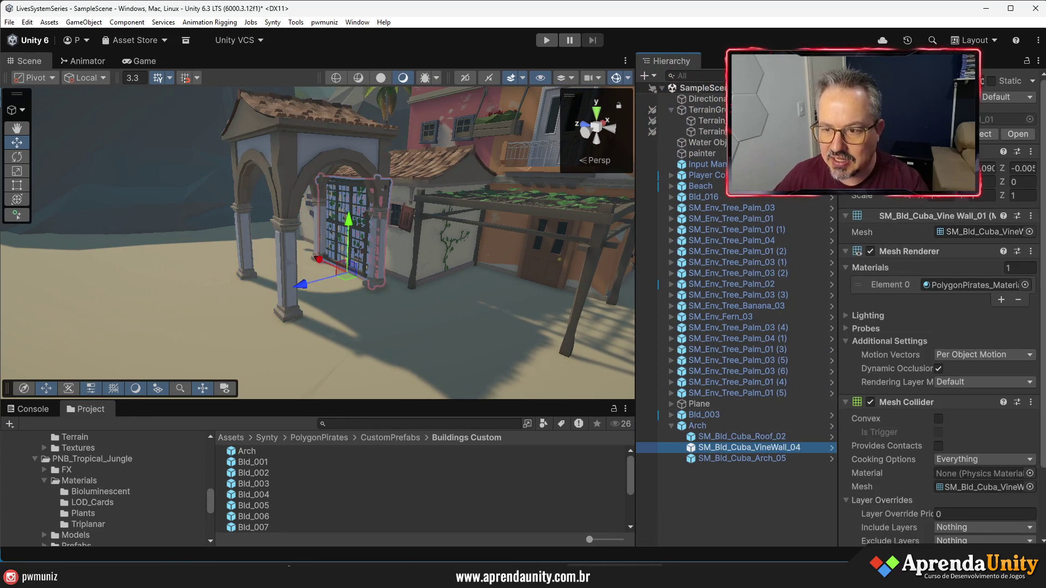
mouse_move(464, 283)
mouse_down()
mouse_move(466, 204)
mouse_move(478, 263)
mouse_move(459, 326)
mouse_move(361, 331)
mouse_move(349, 297)
mouse_move(367, 237)
mouse_up()
click(382, 77)
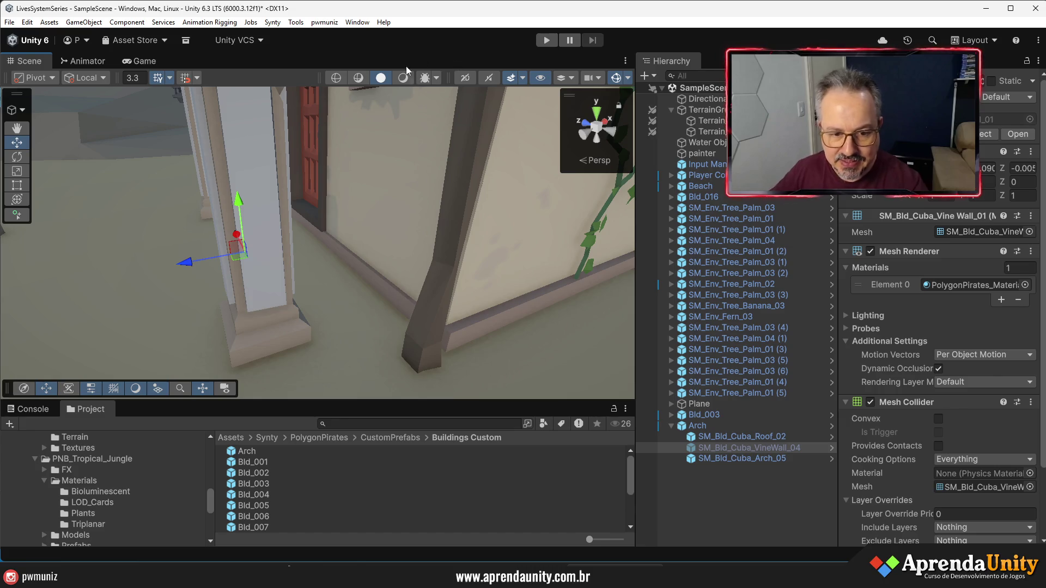
Snap the vine wall down to the pillar base and slide it to the wall corner
scroll(358, 305, down, 8)
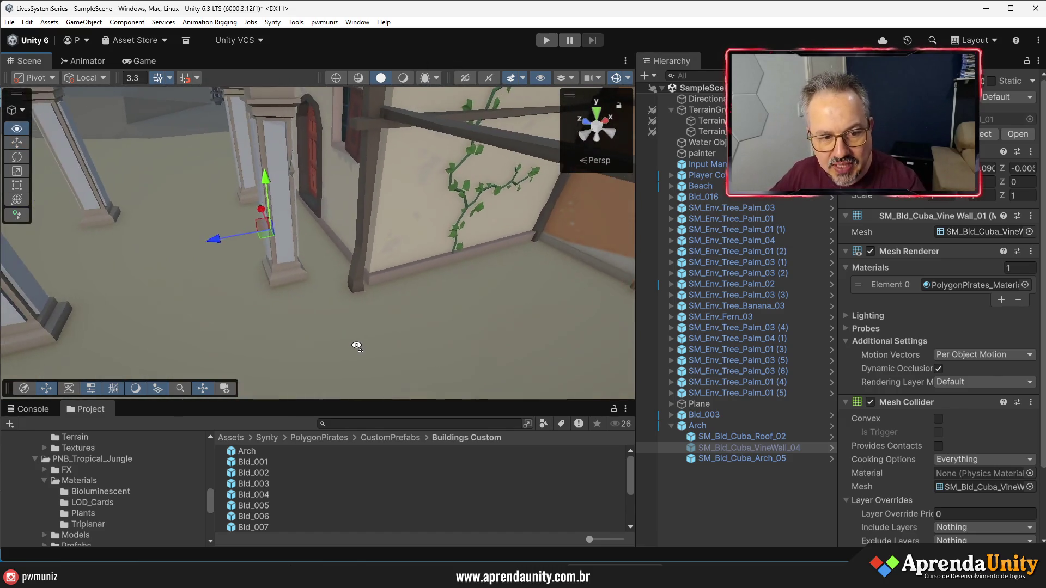
scroll(326, 300, down, 5)
drag(332, 286, 333, 287)
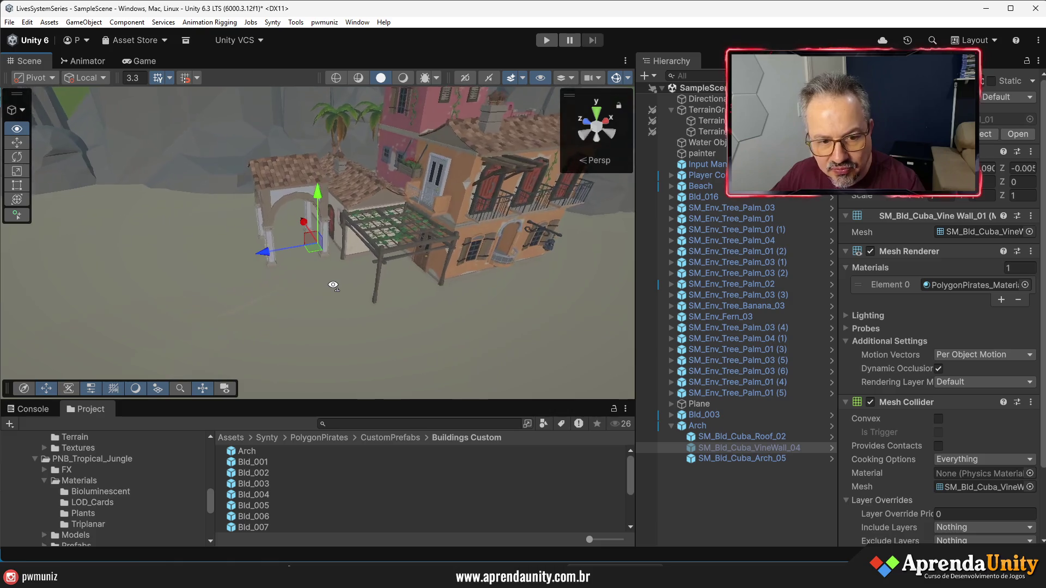
scroll(333, 287, up, 6)
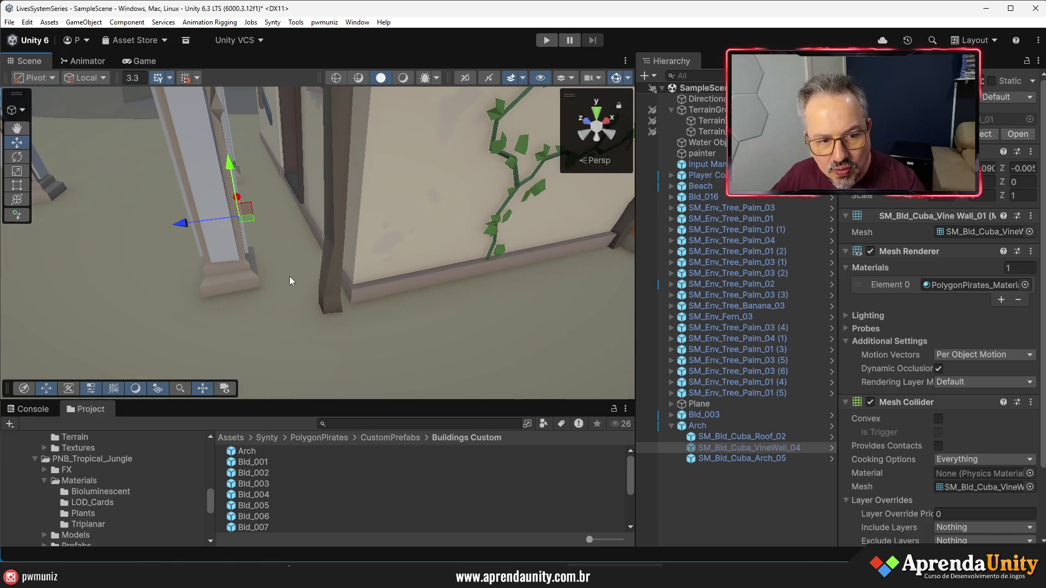
key(ctrl+z)
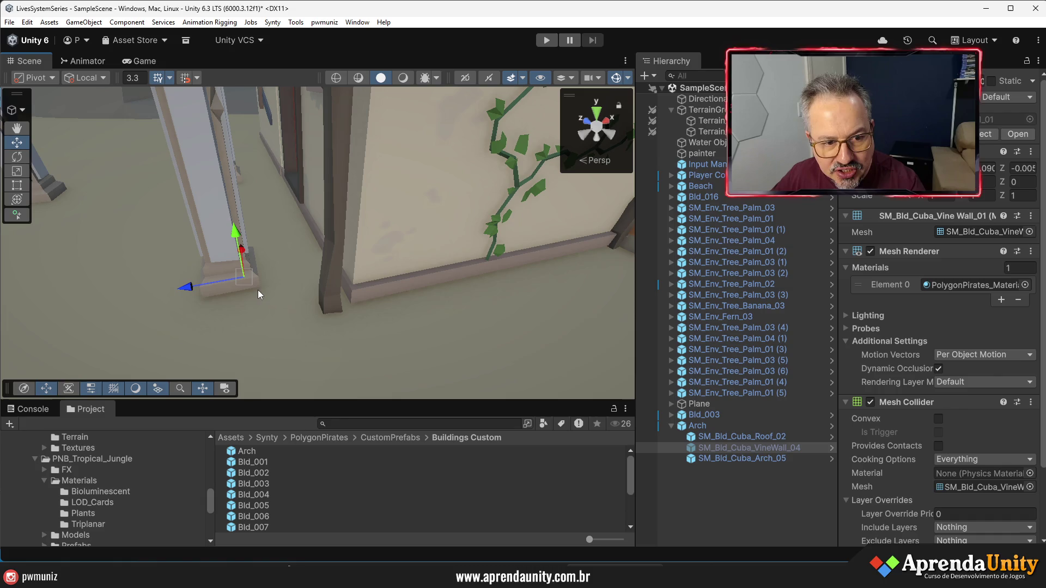
drag(261, 284, 318, 300)
Vertex-snap the Arch onto the building's edge
click(222, 237)
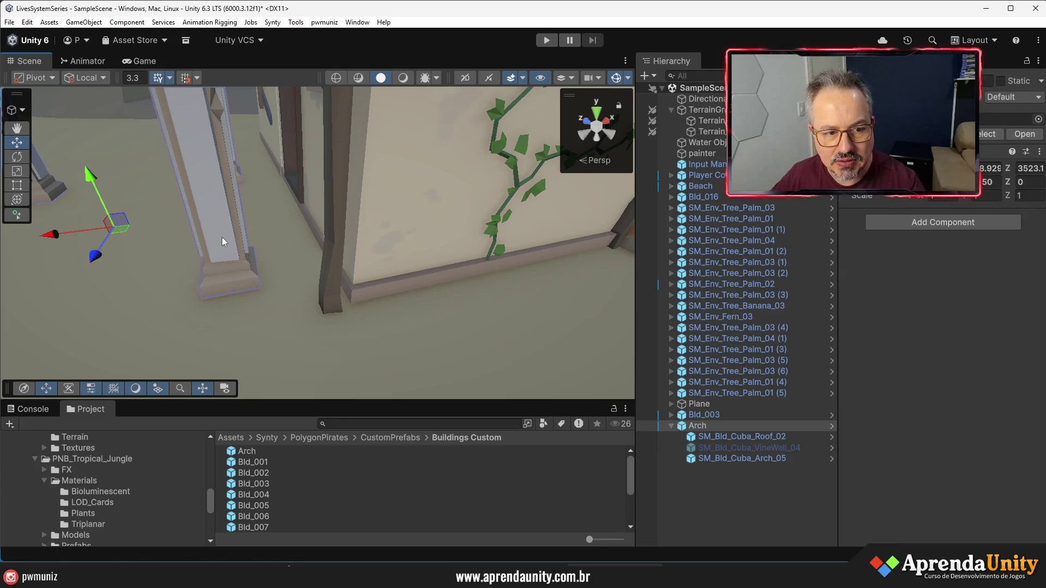
key(v)
mouse_move(257, 287)
mouse_down()
mouse_move(349, 307)
mouse_move(368, 264)
mouse_move(461, 186)
mouse_move(606, 220)
mouse_up()
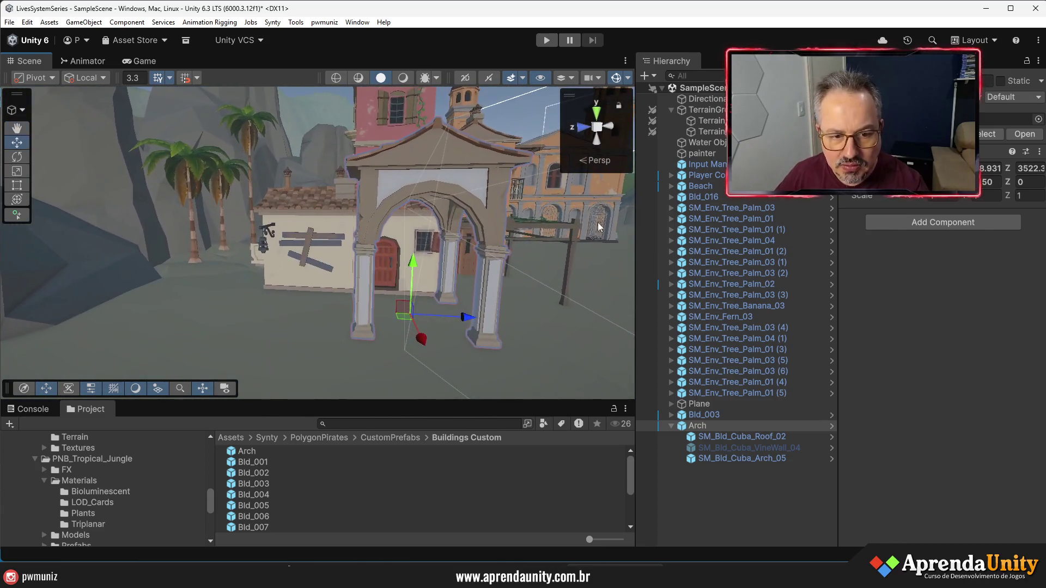
Slide the Arch along Z, then duplicate it and move the copy left
mouse_move(462, 314)
mouse_down()
mouse_move(441, 318)
mouse_move(724, 297)
mouse_move(11, 305)
mouse_move(45, 336)
mouse_move(98, 340)
mouse_move(235, 288)
mouse_move(115, 410)
mouse_up()
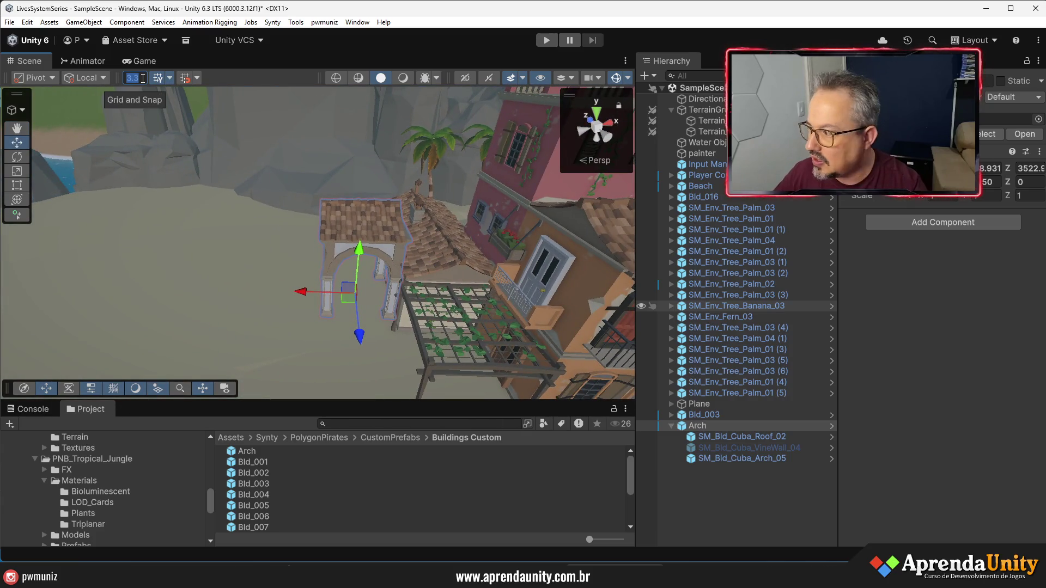
key(ctrl+d)
drag(303, 291, 244, 291)
scroll(298, 310, up, 10)
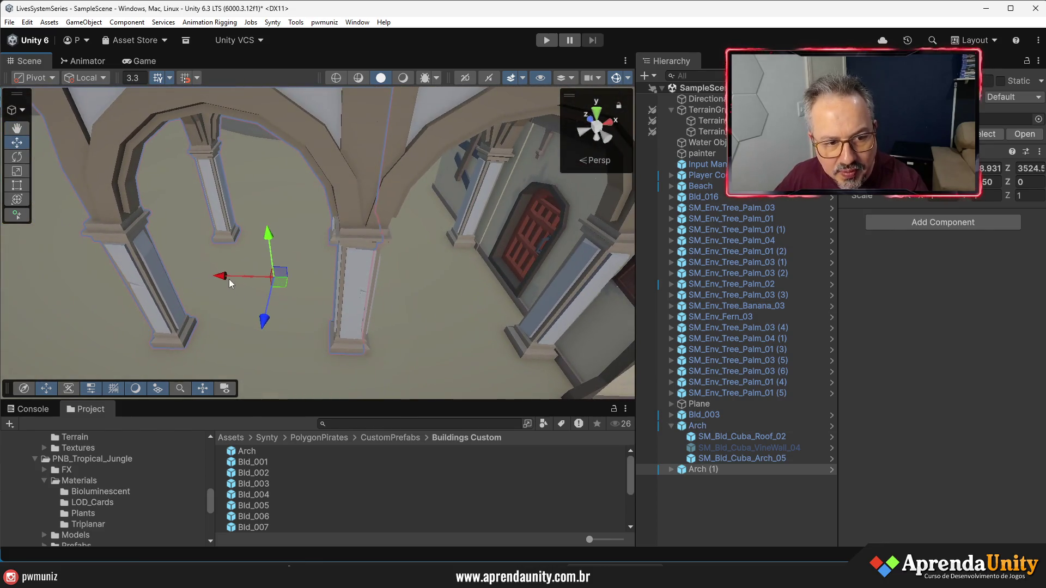
Align the Arch (1) copy flush against the first arch along X
mouse_move(221, 276)
mouse_down()
mouse_move(206, 276)
mouse_move(222, 279)
mouse_up()
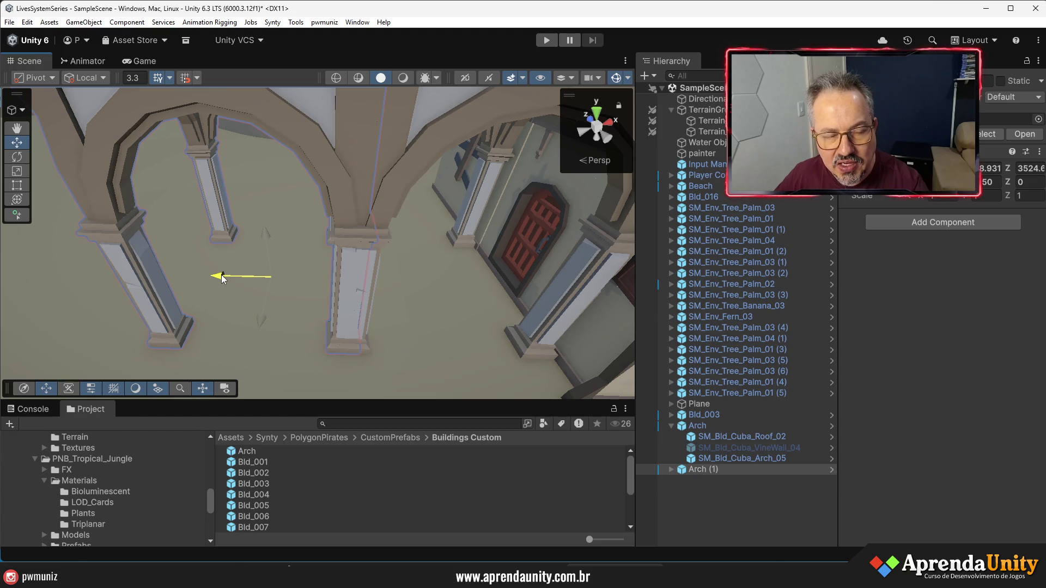
drag(283, 274, 294, 273)
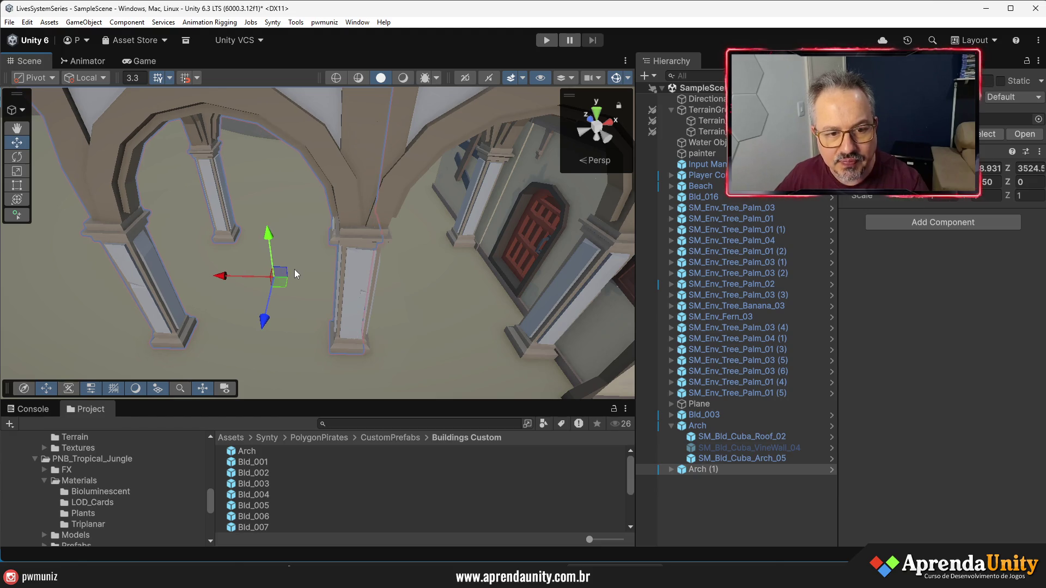
key(ctrl+z)
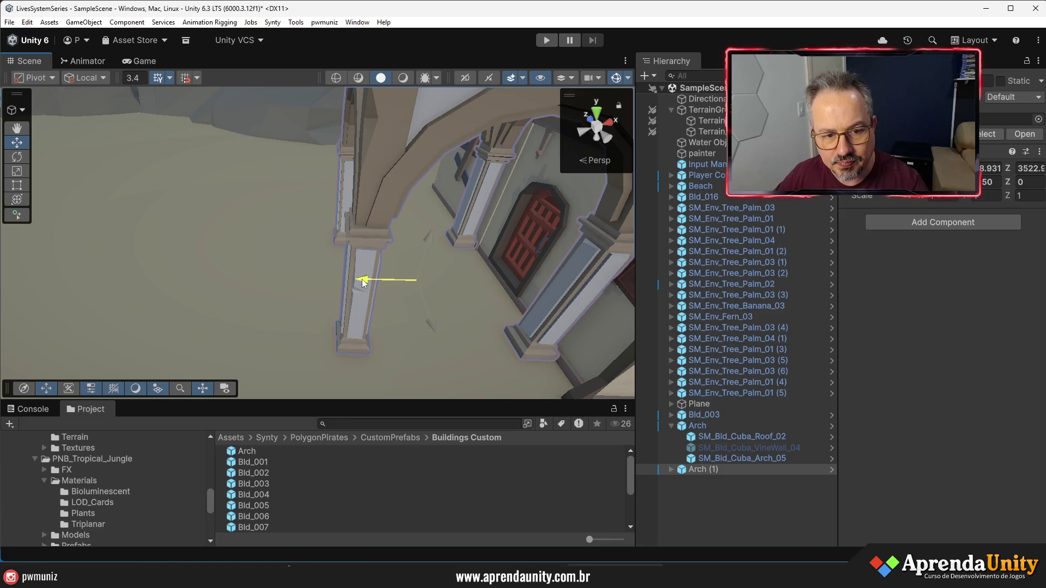
drag(303, 277, 264, 277)
Orbit in through the arches and out to a side view of the pergola to check alignment
scroll(264, 277, down, 3)
scroll(329, 279, down, 5)
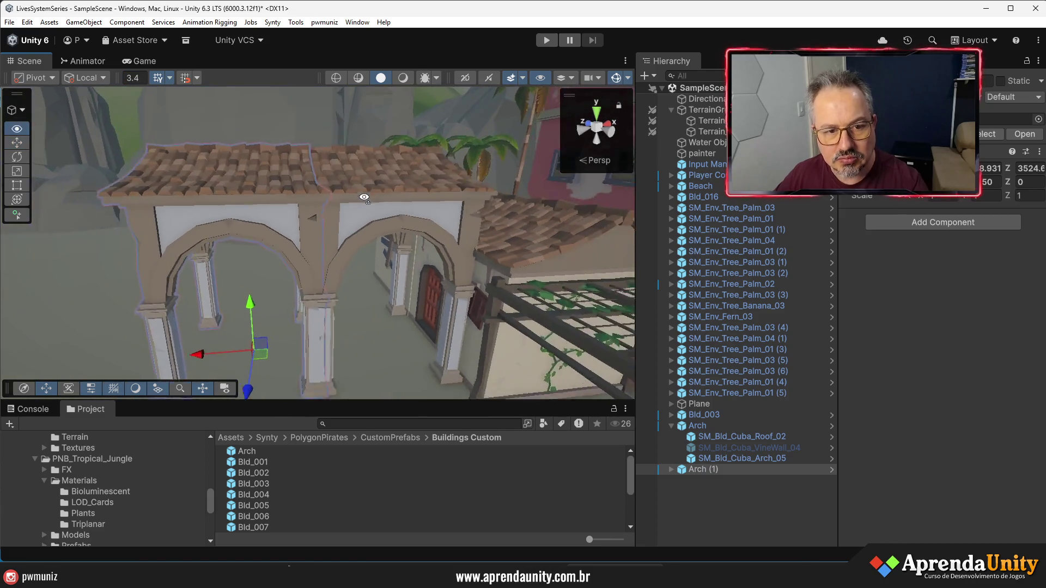
click(379, 293)
mouse_move(380, 294)
mouse_down()
mouse_move(437, 296)
mouse_move(513, 324)
mouse_up()
scroll(509, 322, up, 10)
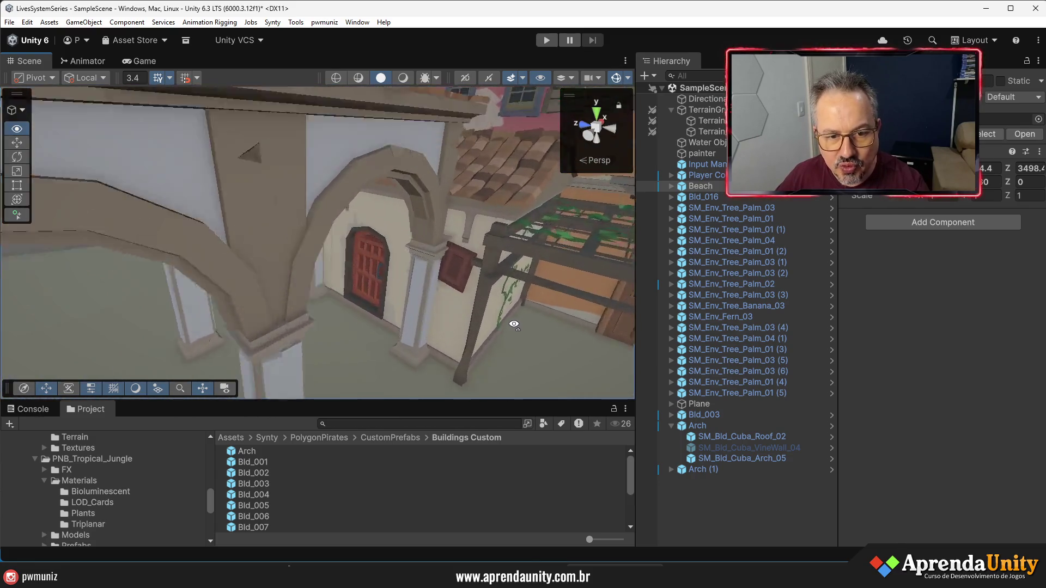
key(Down)
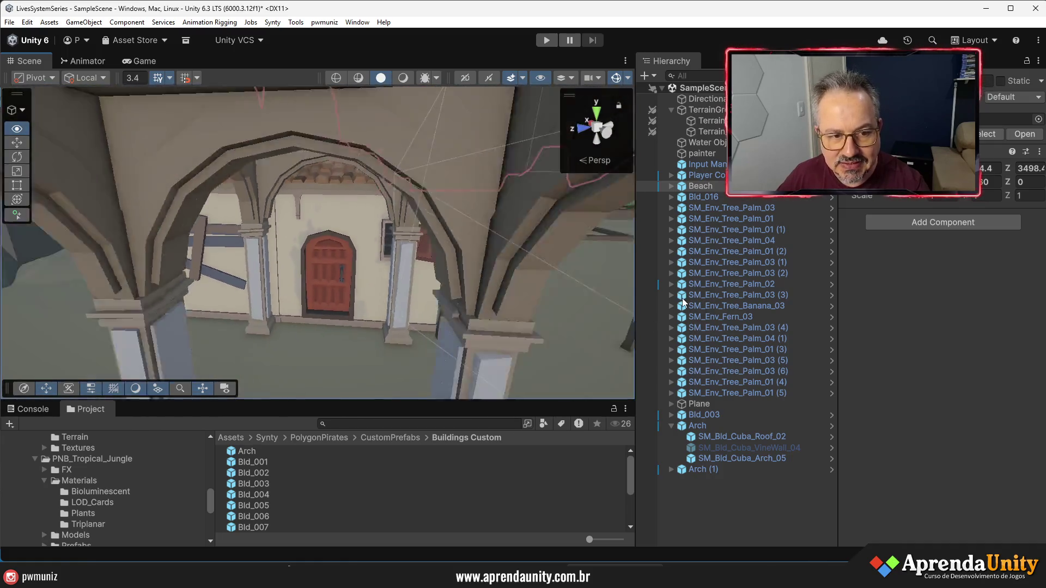
mouse_move(414, 297)
mouse_down()
mouse_move(479, 297)
mouse_move(433, 299)
mouse_up()
click(409, 306)
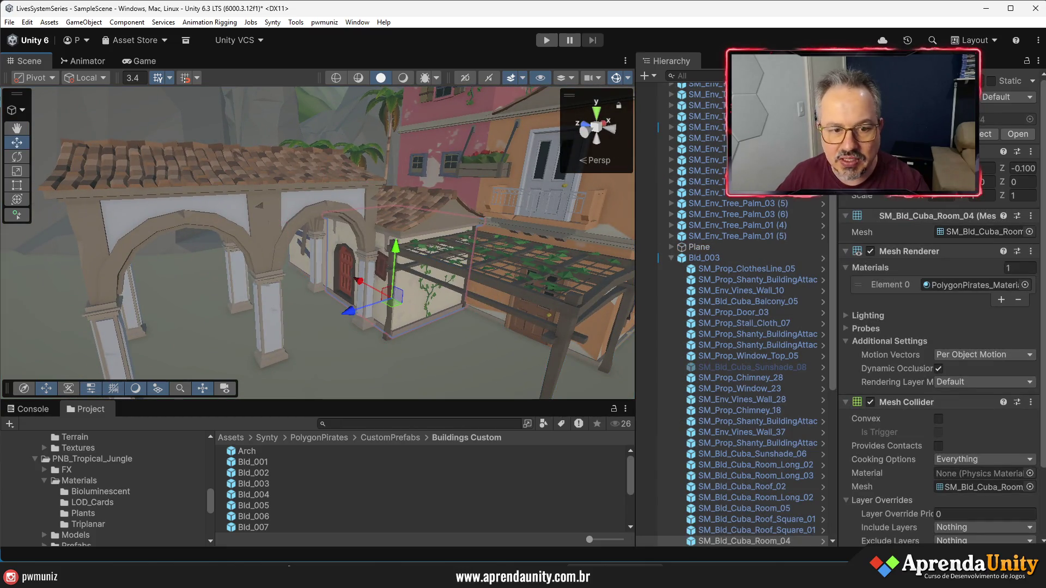
drag(395, 305, 407, 305)
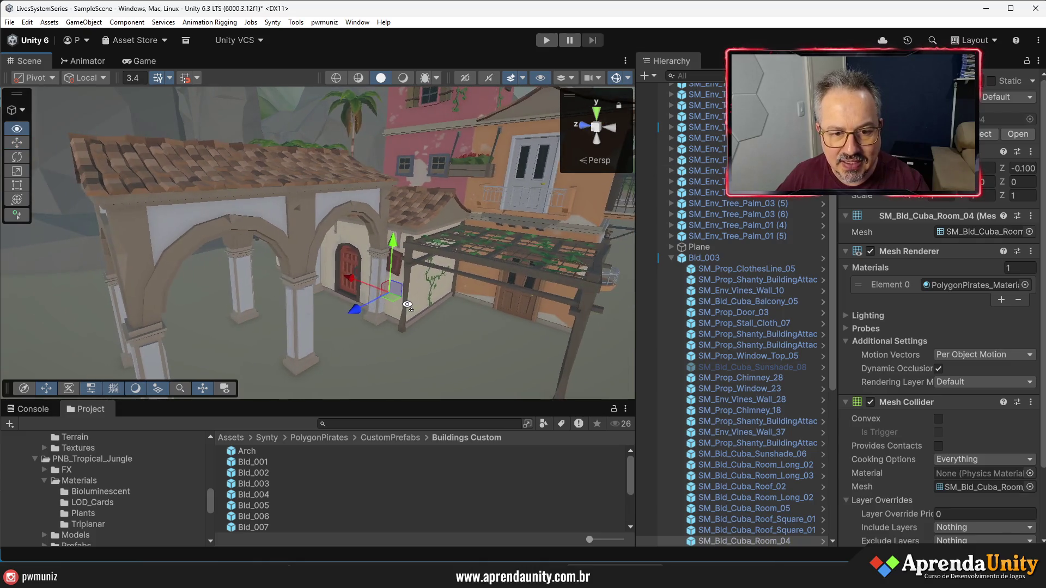
scroll(407, 305, up, 10)
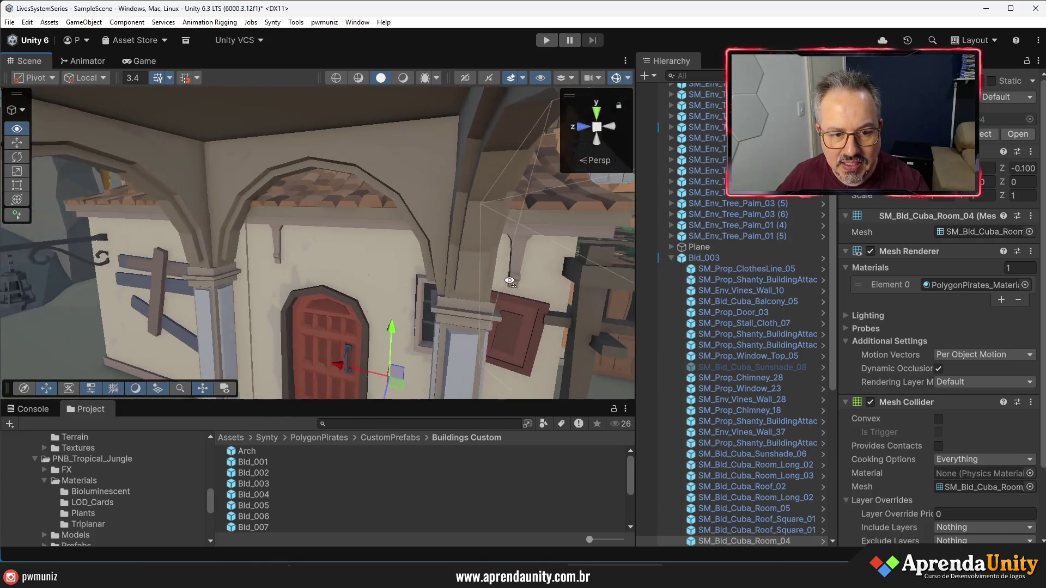
mouse_move(509, 281)
mouse_down()
mouse_move(578, 314)
mouse_move(392, 272)
mouse_move(431, 270)
mouse_move(404, 261)
mouse_up()
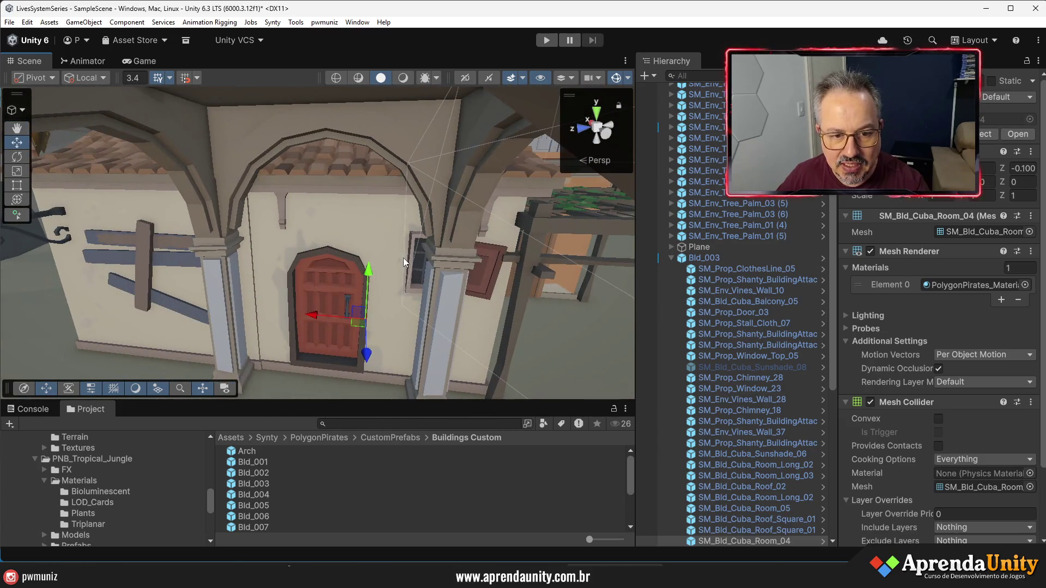
click(483, 279)
mouse_move(483, 279)
mouse_down()
mouse_move(532, 314)
mouse_move(390, 324)
mouse_move(197, 317)
mouse_move(142, 303)
mouse_move(113, 312)
mouse_up()
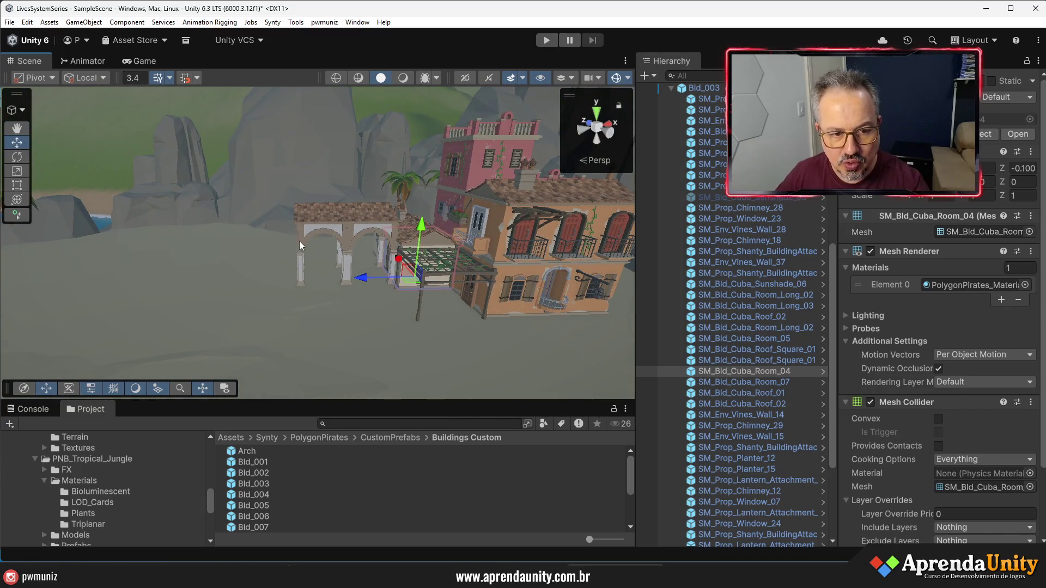
Slide the original Arch left along X, then frame the view on Arch (1)
click(312, 233)
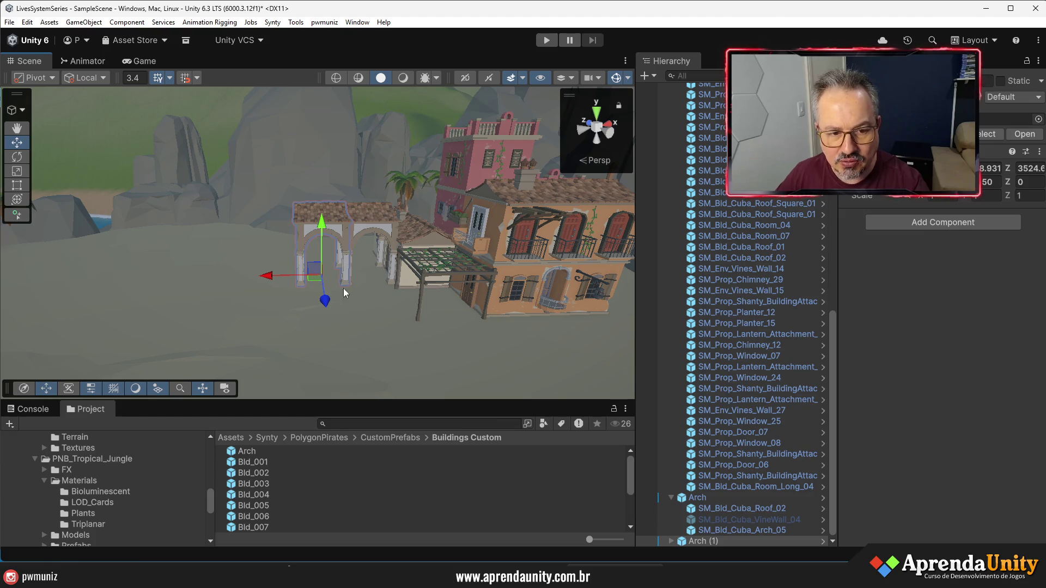
drag(275, 276, 236, 277)
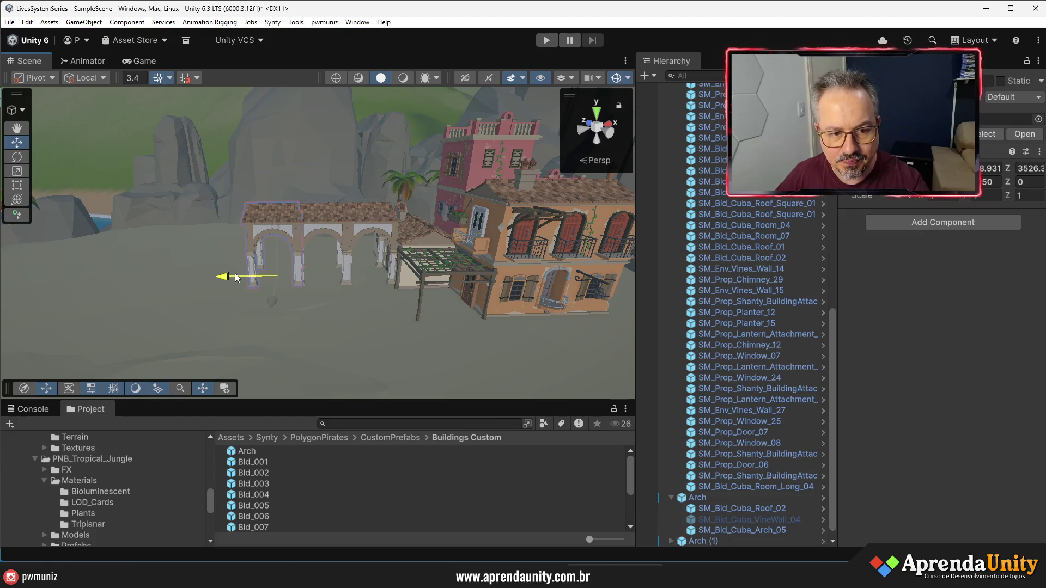
click(670, 498)
double_click(689, 527)
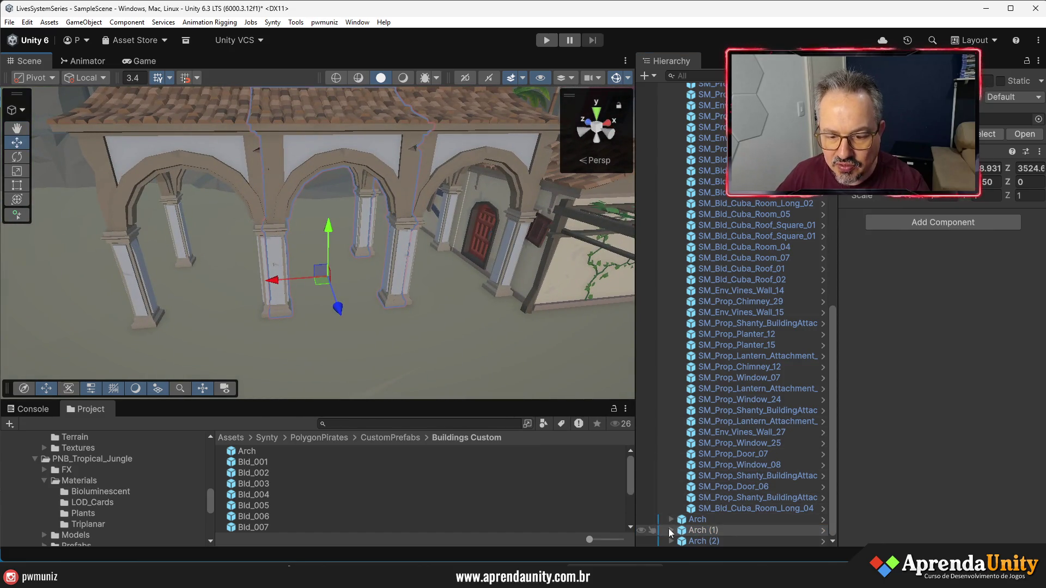
Select Arch (1)'s vine wall piece and confirm its X position
click(671, 530)
click(740, 518)
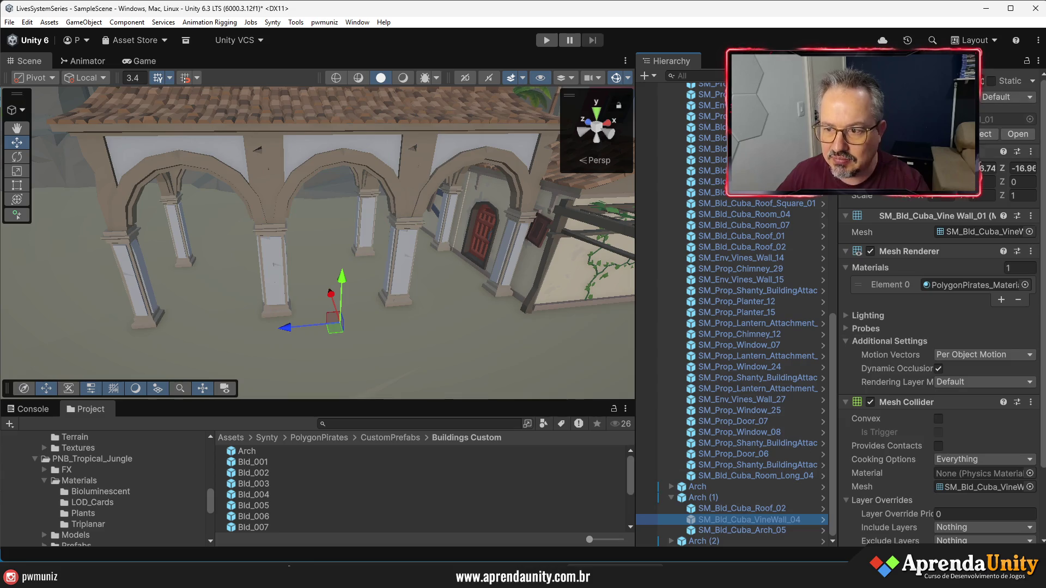
click(985, 169)
key(Return)
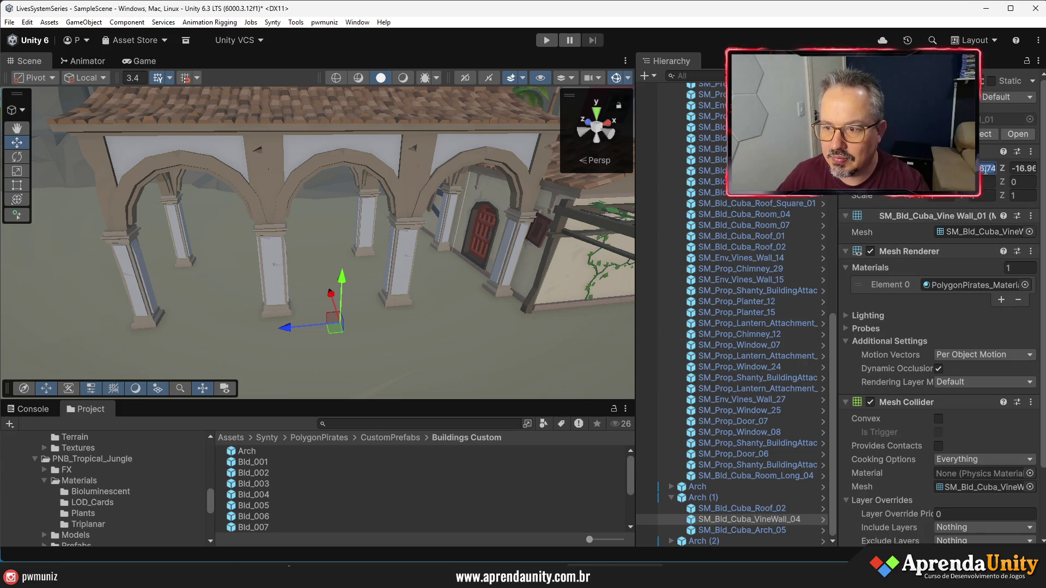
mouse_move(485, 305)
mouse_down()
mouse_move(495, 280)
mouse_move(659, 221)
mouse_move(714, 226)
mouse_up()
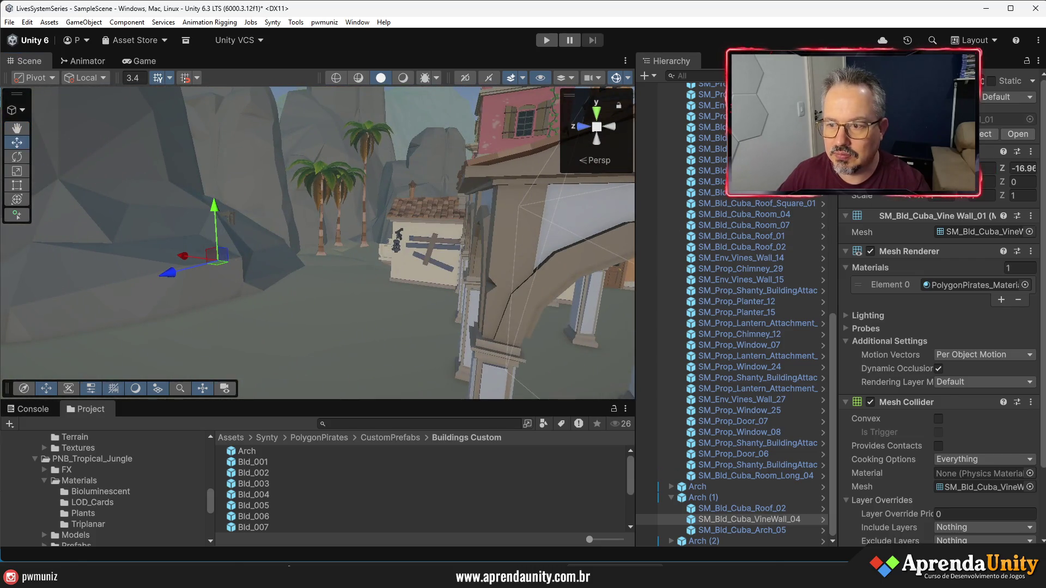
Set the vine wall's Position Z to 0 and Rotation Y to 90, then nudge it to Z -1.64
click(1022, 168)
text(0)
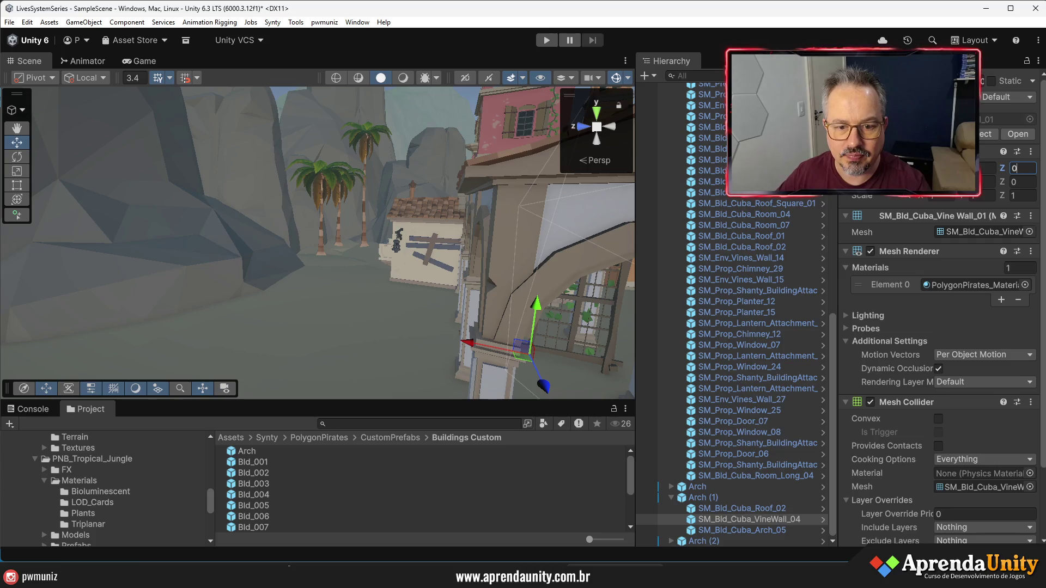
mouse_move(514, 236)
mouse_down()
mouse_move(525, 303)
mouse_move(296, 322)
mouse_up()
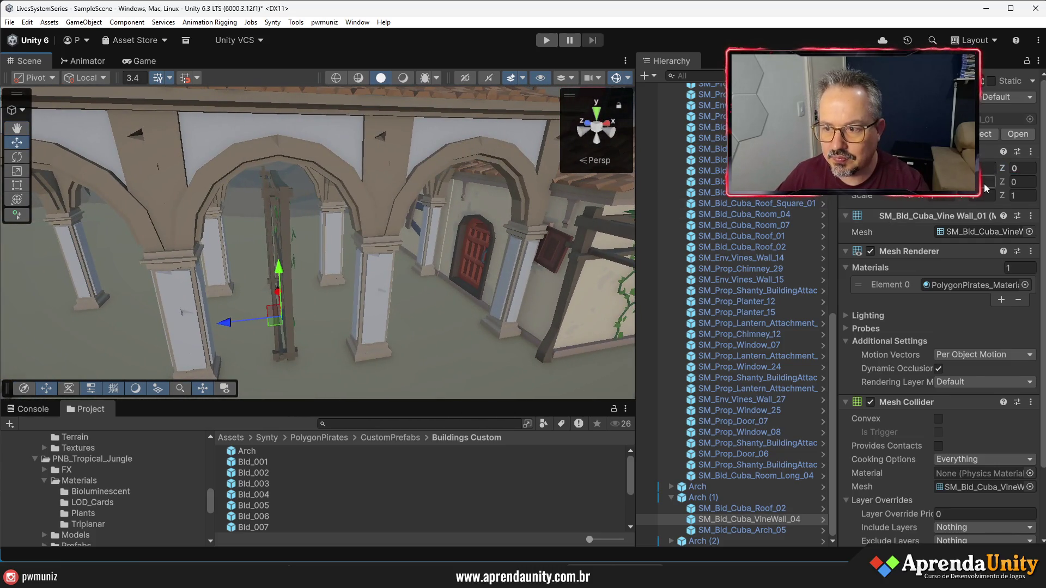
text(90)
drag(181, 402, 182, 395)
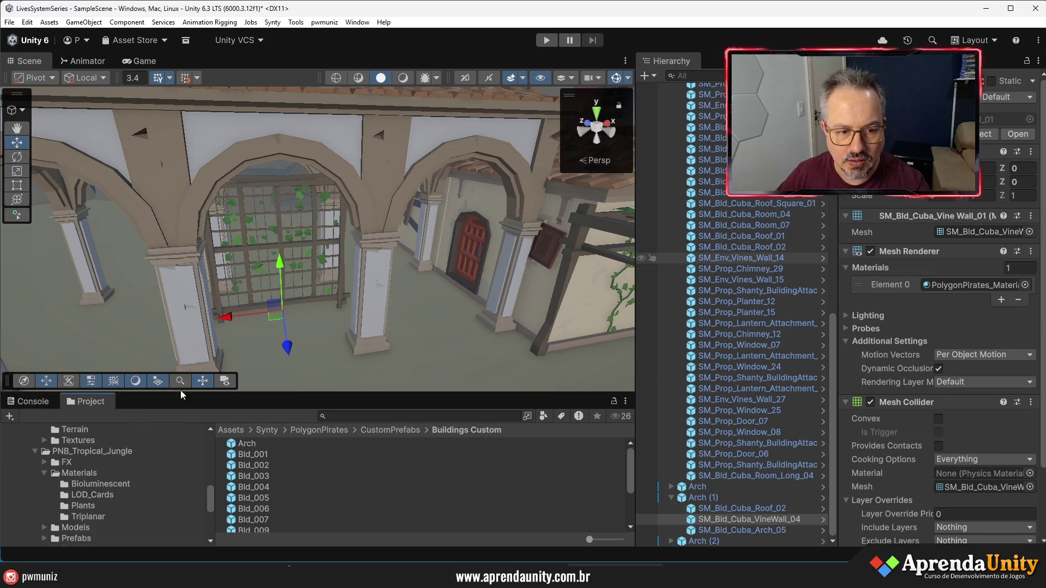
drag(283, 355, 272, 311)
mouse_move(323, 365)
mouse_down()
mouse_move(338, 361)
mouse_move(285, 362)
mouse_move(793, 388)
mouse_move(852, 381)
mouse_move(708, 360)
mouse_move(567, 369)
mouse_move(658, 362)
mouse_up()
scroll(338, 361, down, 10)
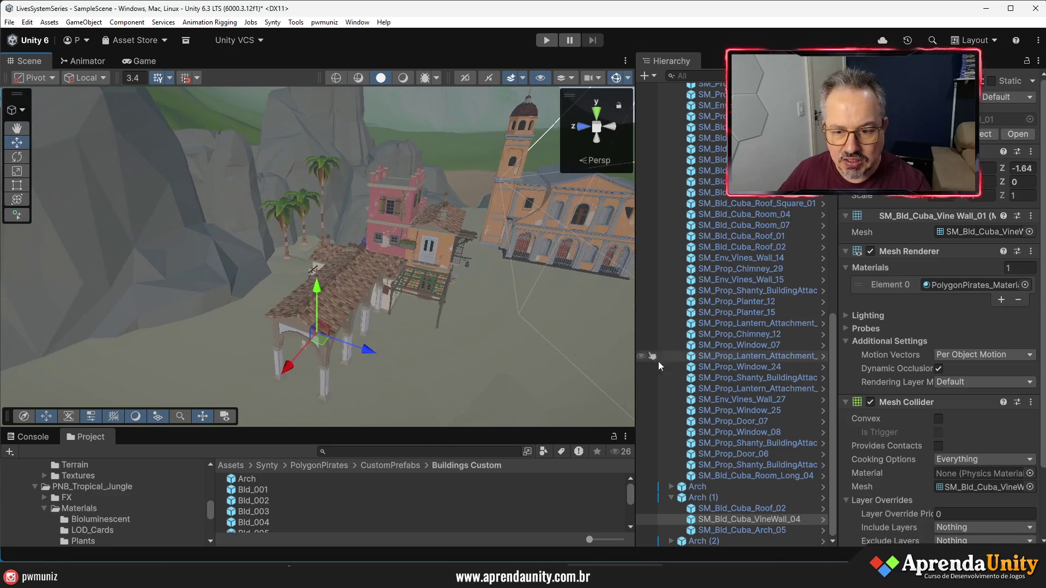
Delete the extra arch copy Arch (3) from the arcade
click(671, 497)
click(704, 540)
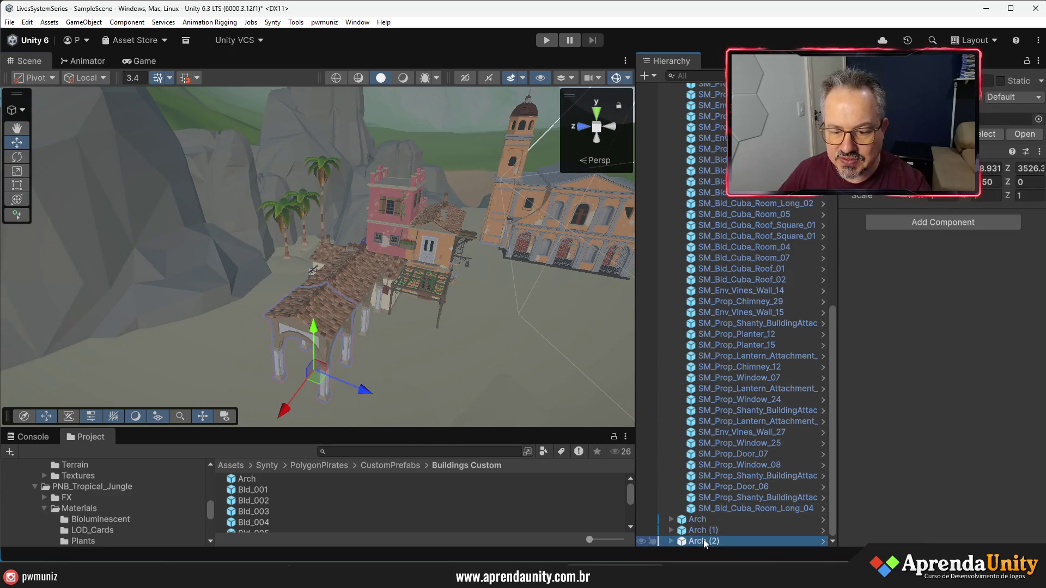
key(Delete)
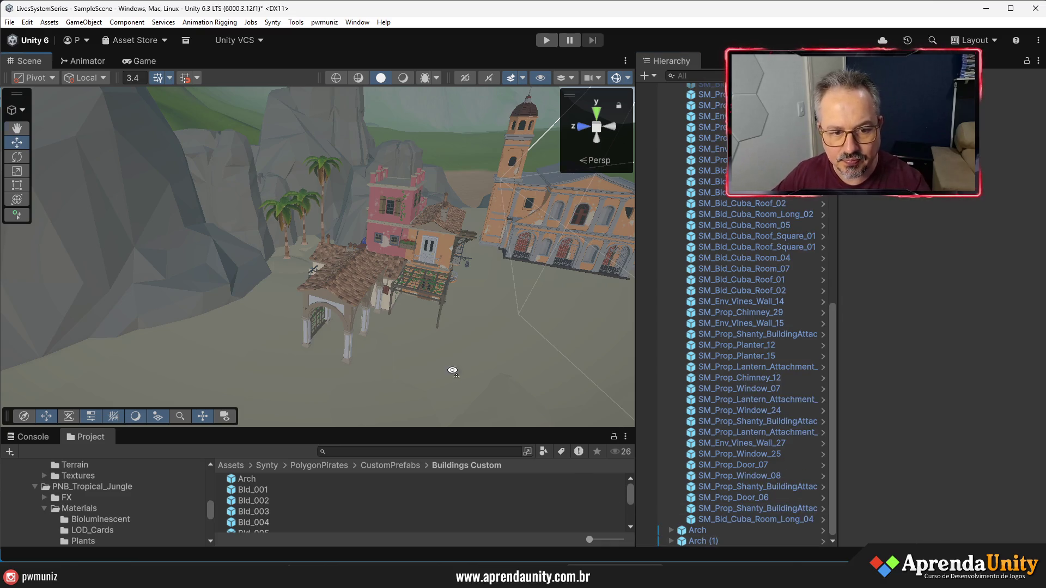
mouse_move(348, 359)
mouse_down()
mouse_move(389, 367)
mouse_move(362, 385)
mouse_move(327, 379)
mouse_move(477, 397)
mouse_move(320, 344)
mouse_move(413, 378)
mouse_up()
click(321, 345)
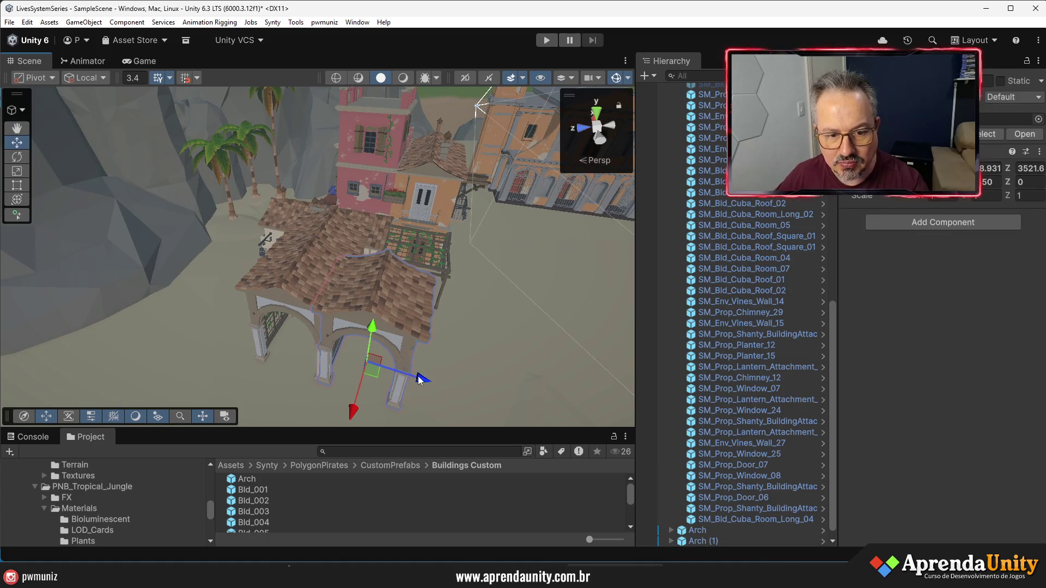
key(ctrl+d)
key(ctrl+d)
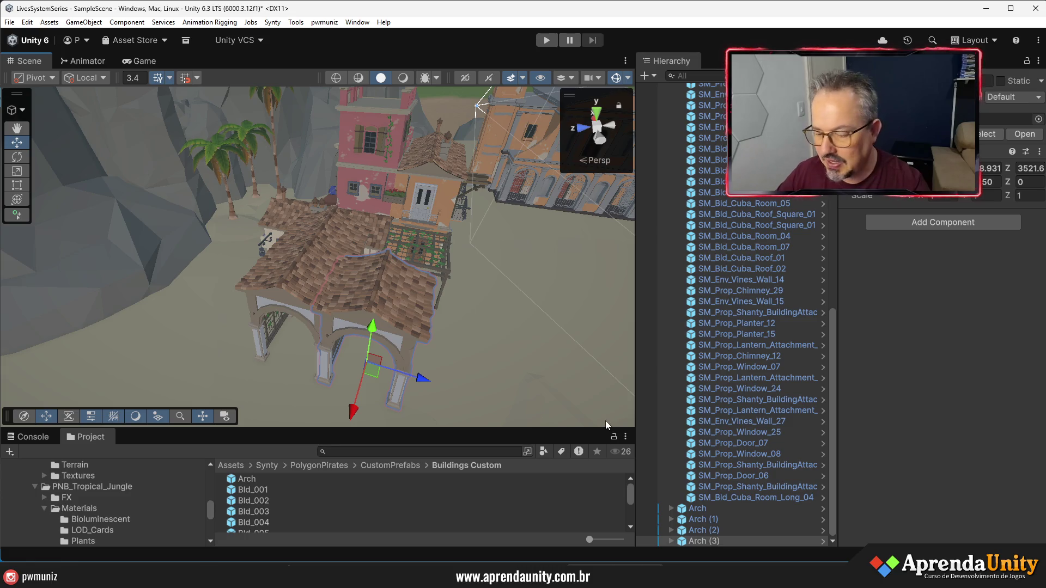
key(Delete)
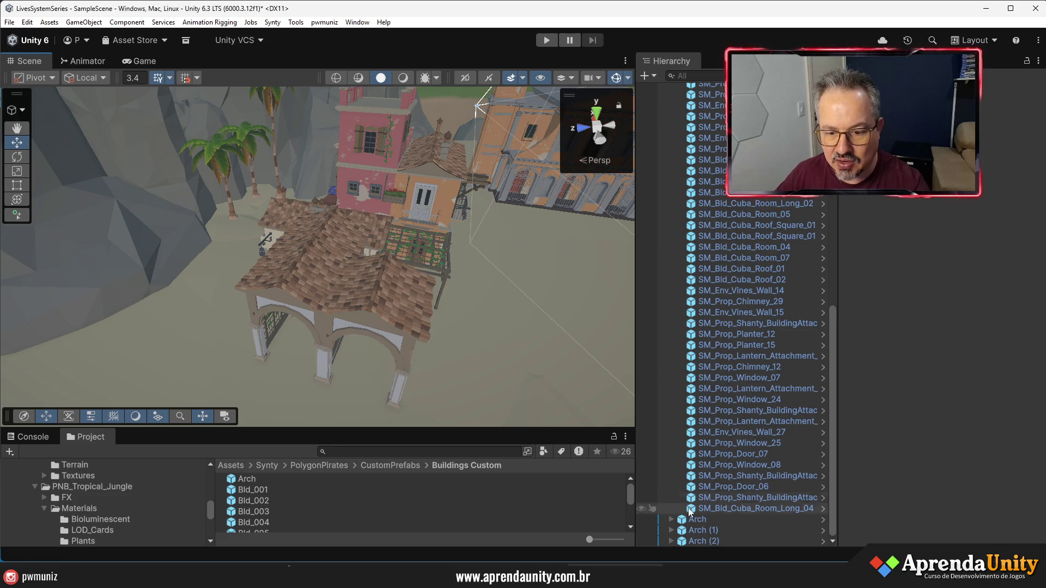
Set Arch (2)'s Rotation Y to -90 and orbit in closer to check it
click(704, 539)
click(995, 181)
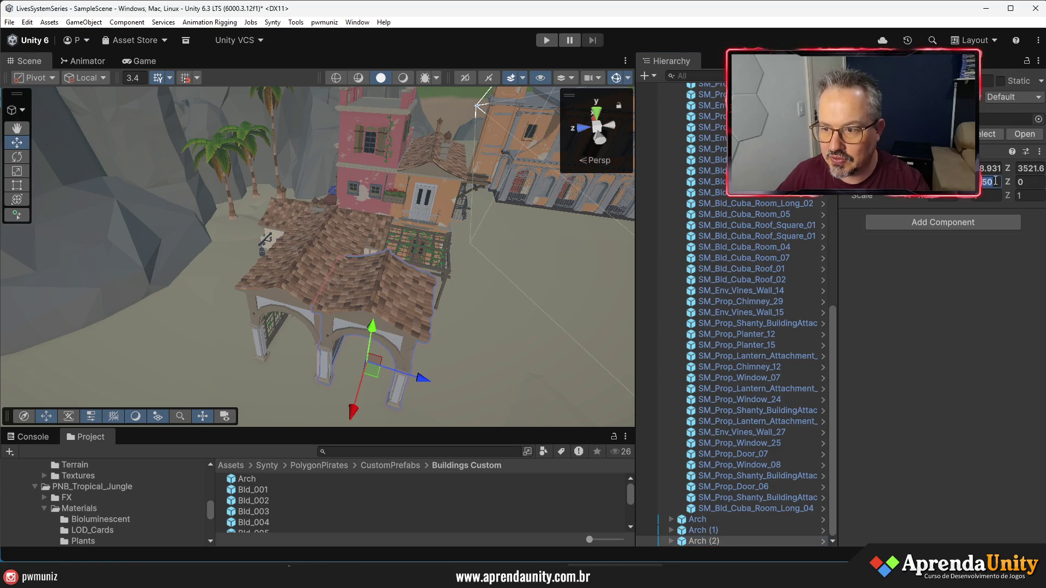
text(-90)
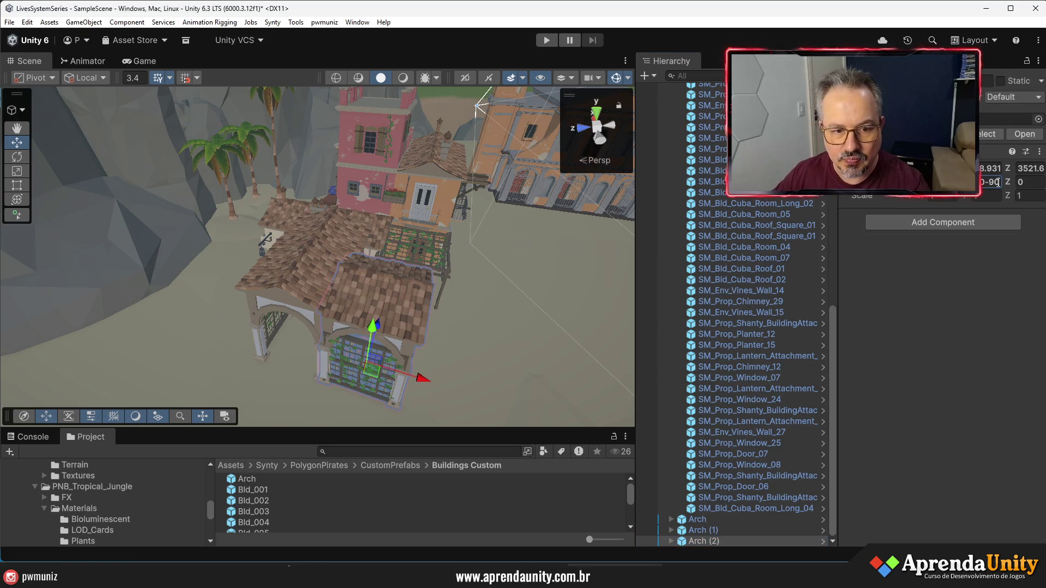
mouse_move(503, 429)
mouse_down()
mouse_move(503, 454)
mouse_move(389, 418)
mouse_move(376, 359)
mouse_up()
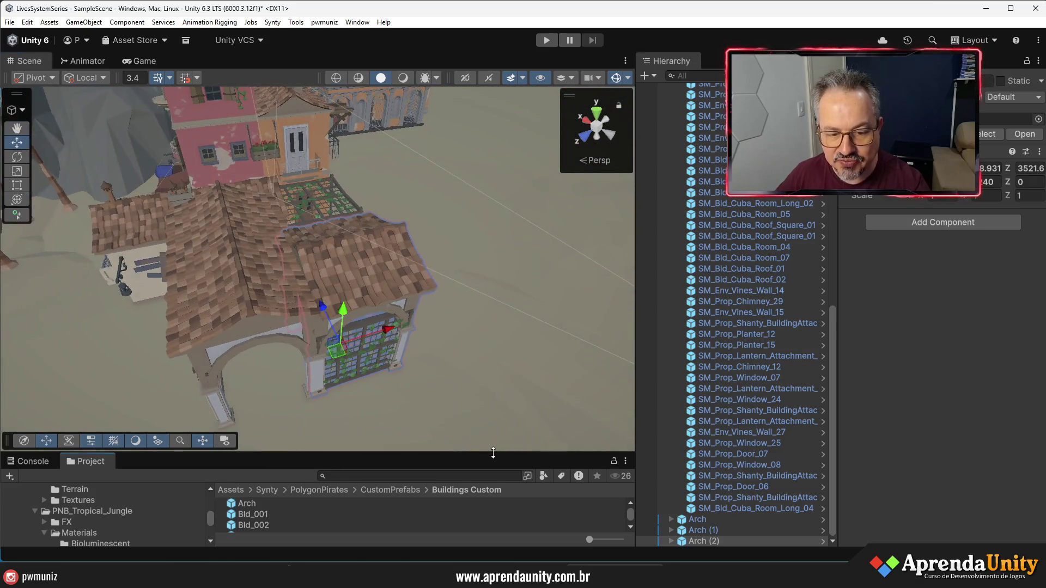
Select Arch (1)'s roof and locate its source prefab in the Project Buildings folder
drag(327, 454, 327, 478)
drag(377, 382, 377, 346)
click(327, 276)
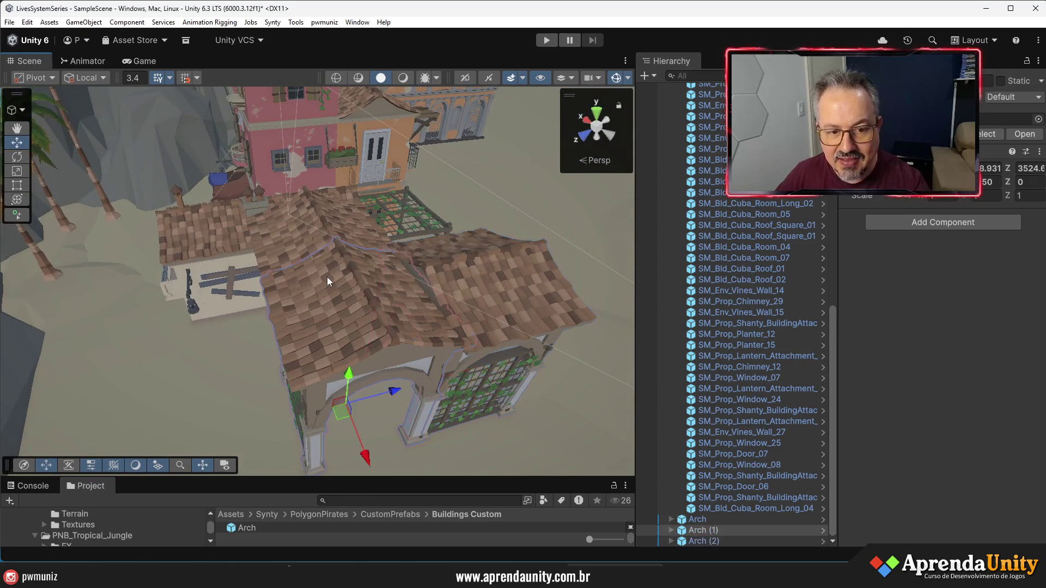
click(383, 302)
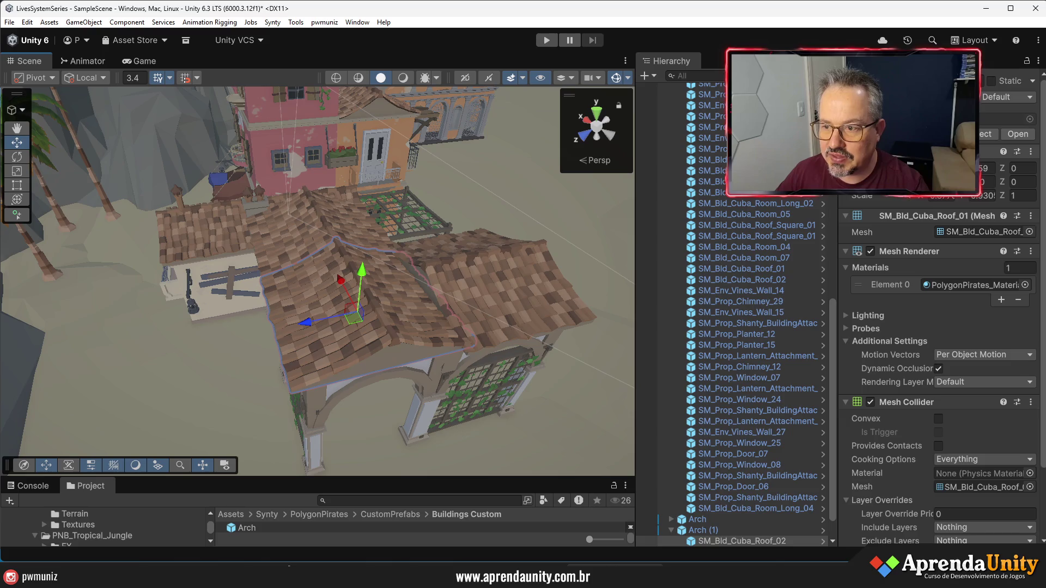
click(983, 135)
drag(524, 478, 518, 314)
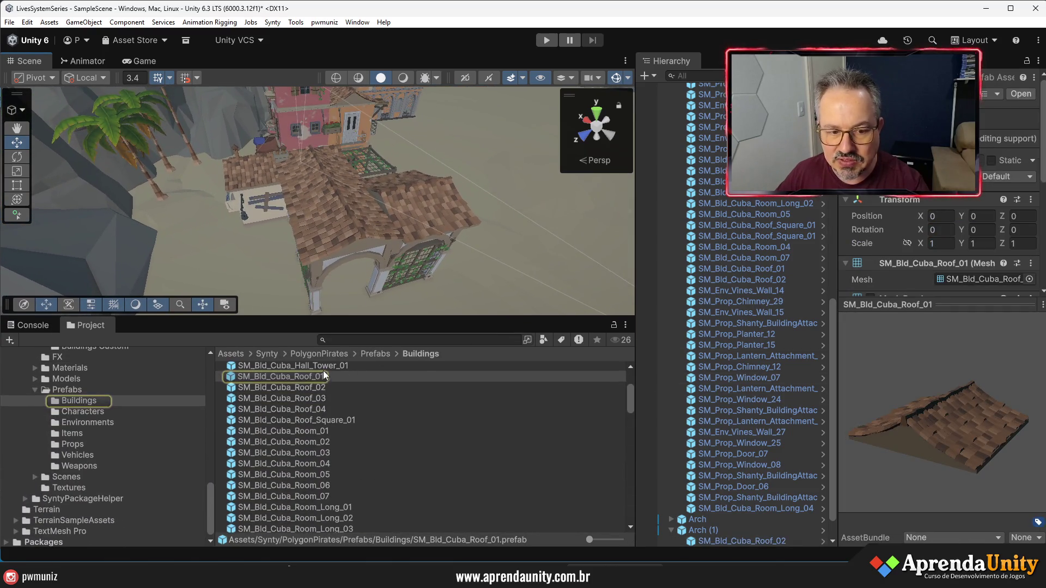
Compare the Roof_01–04 previews and drop SM_Bld_Cuba_Roof_04 into the Arch (1) group
click(306, 386)
click(302, 401)
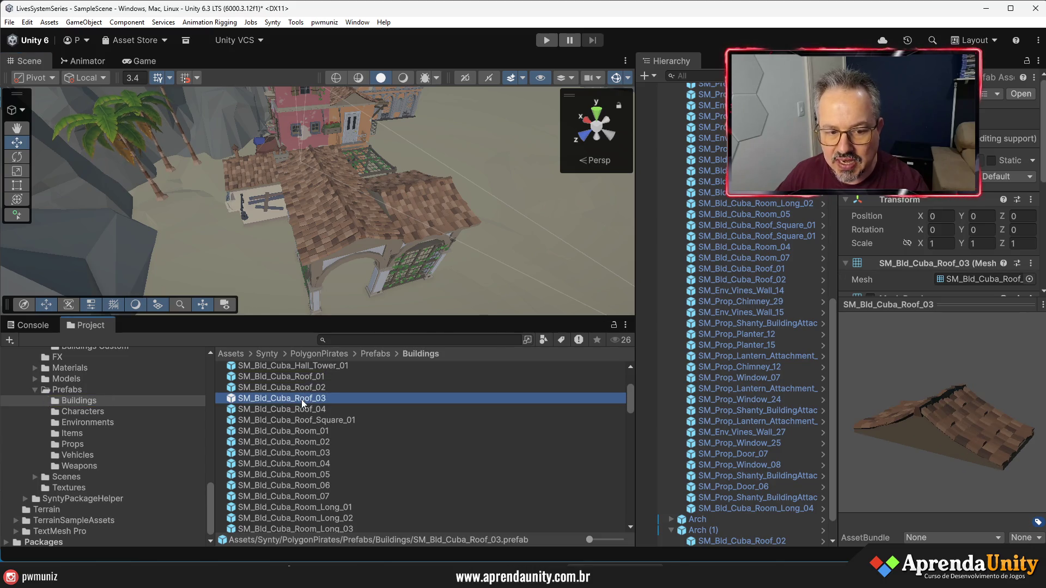
click(302, 378)
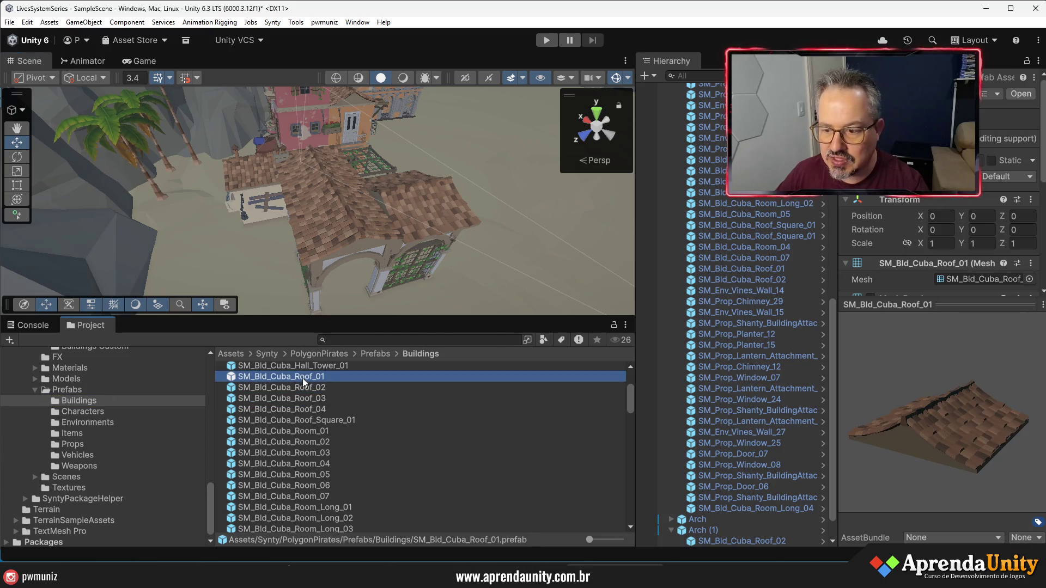
click(304, 409)
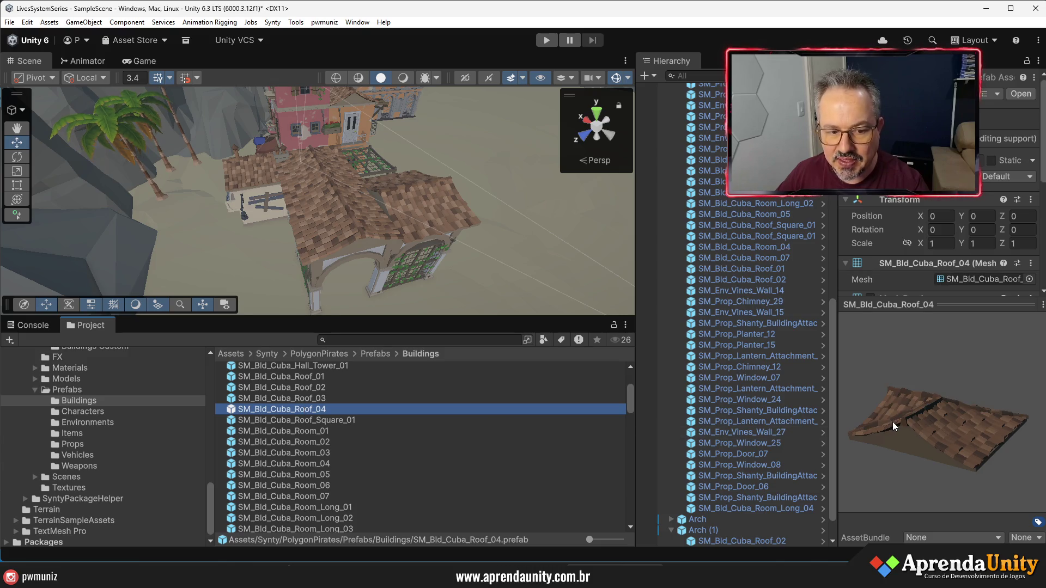
scroll(771, 443, down, 1)
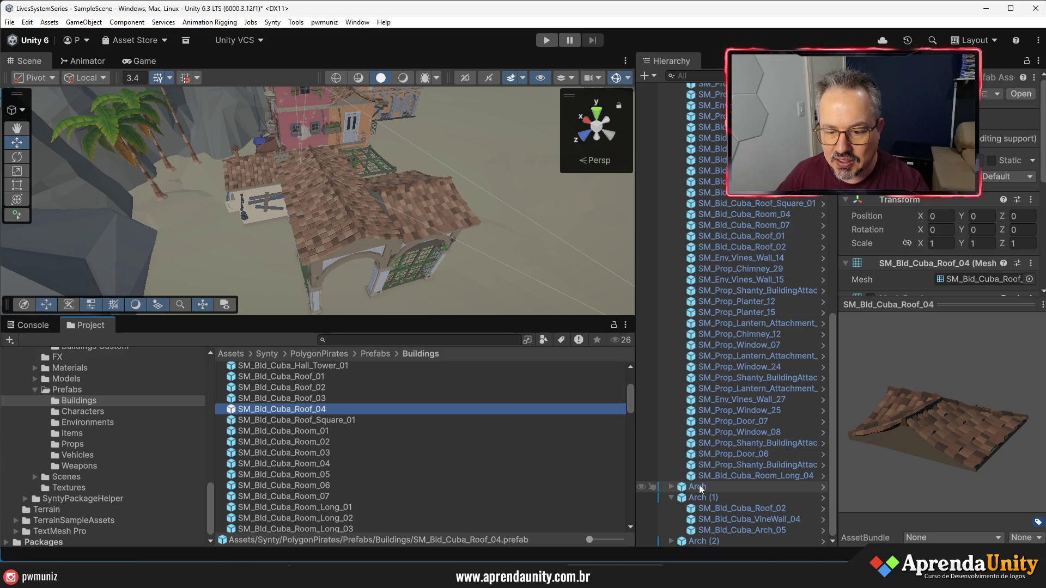
click(692, 502)
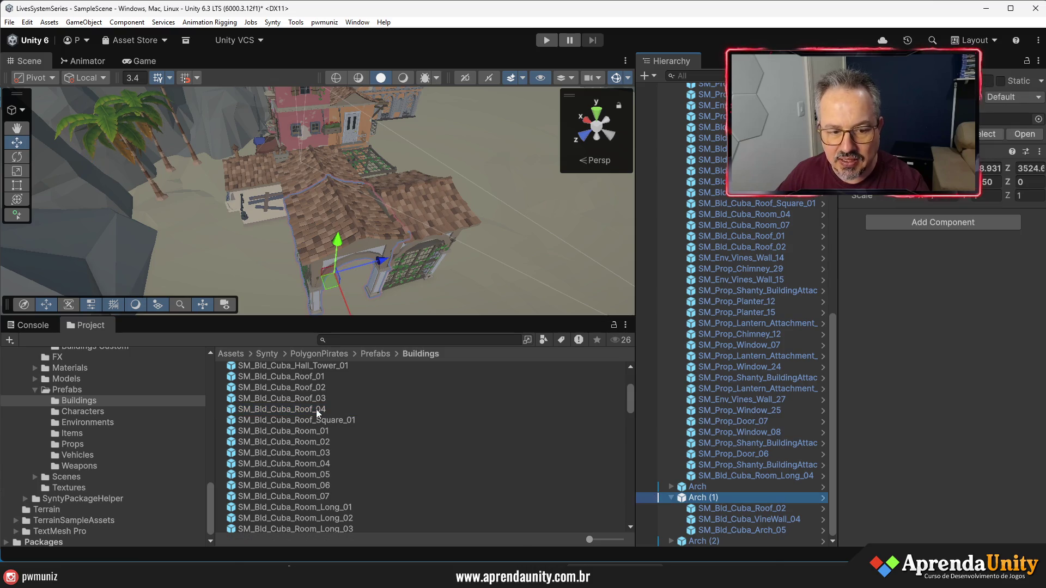
drag(316, 410, 704, 498)
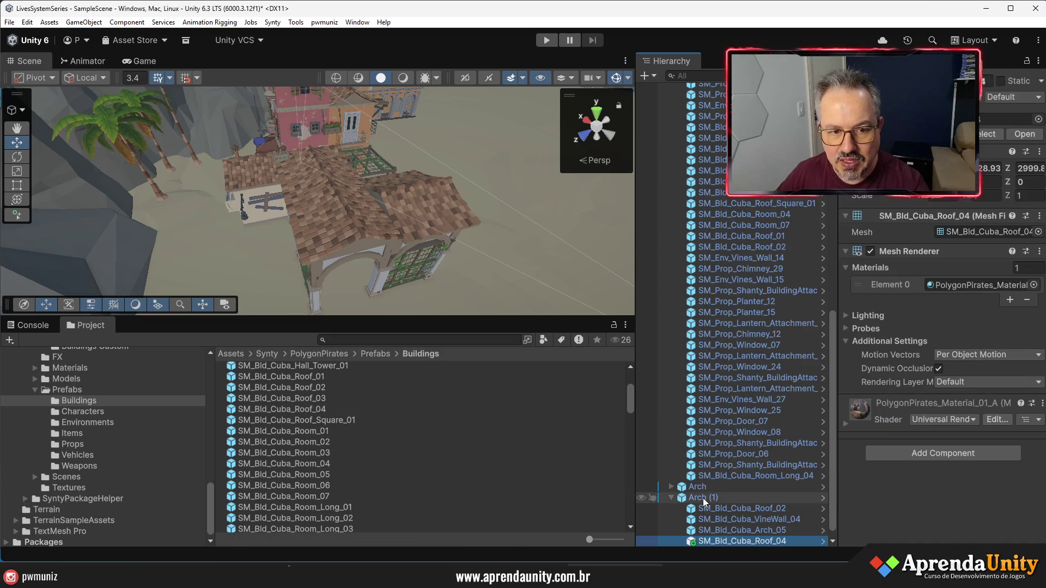
Set SM_Bld_Cuba_Roof_04's Position Z to 0 and adjust its Y to 5990
click(948, 183)
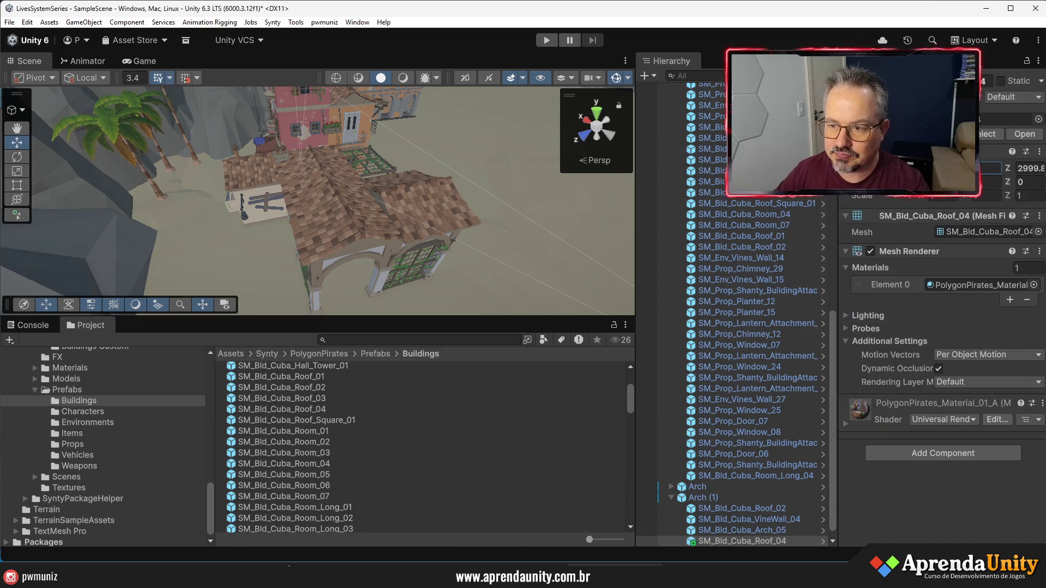
key(Tab)
text(0)
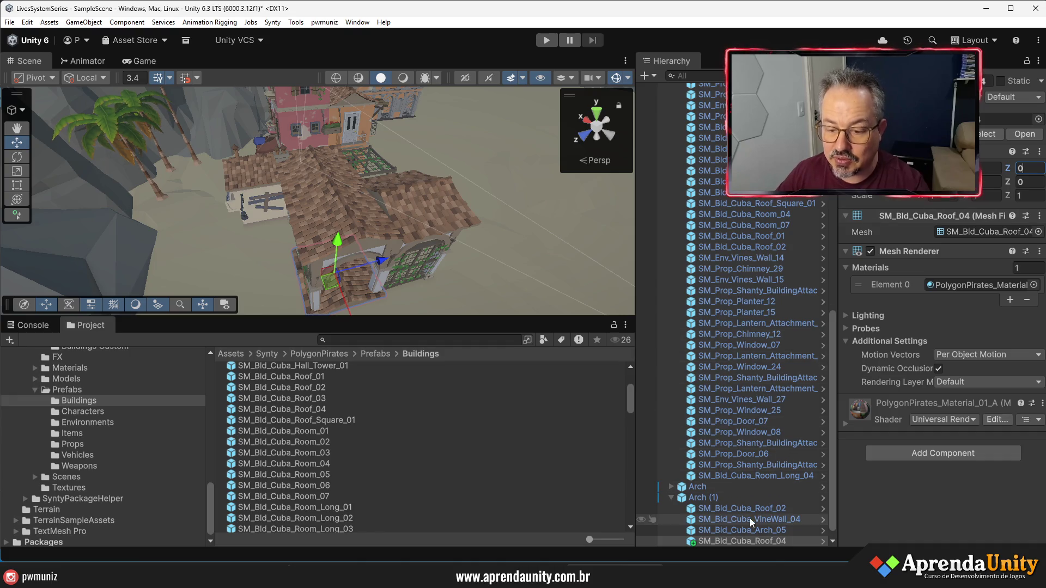
click(761, 510)
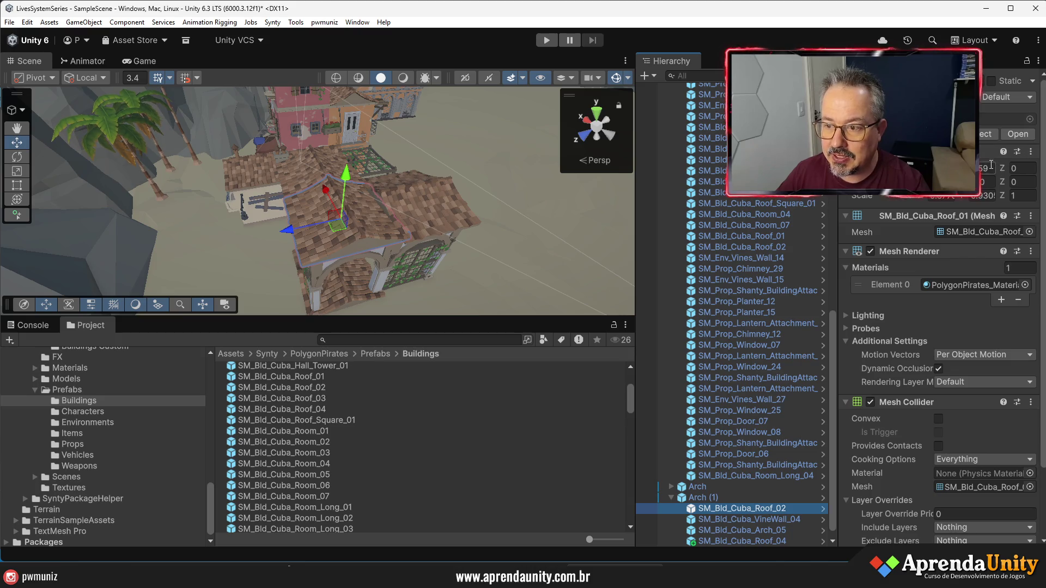
click(752, 541)
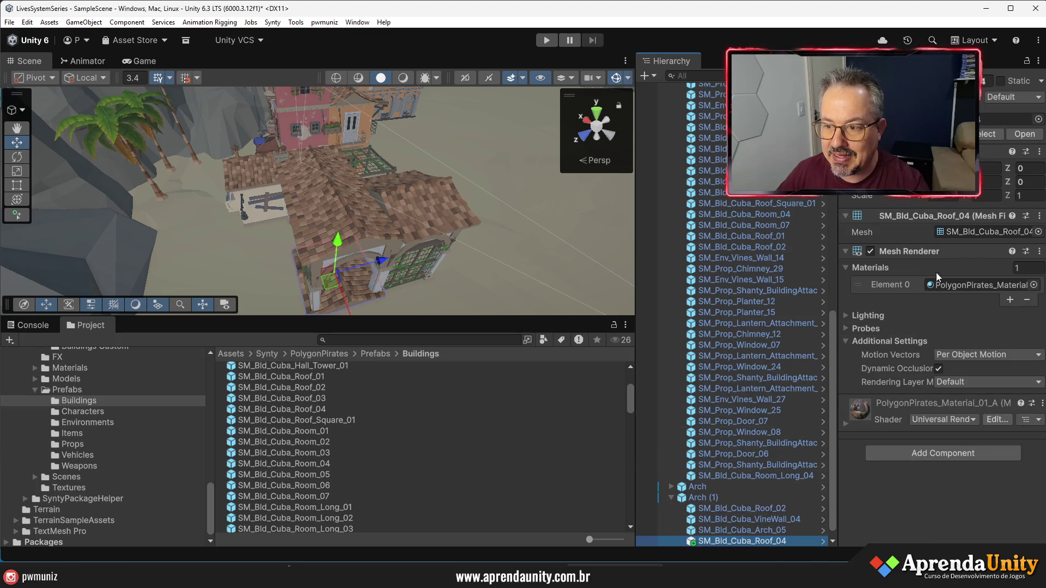
text(59)
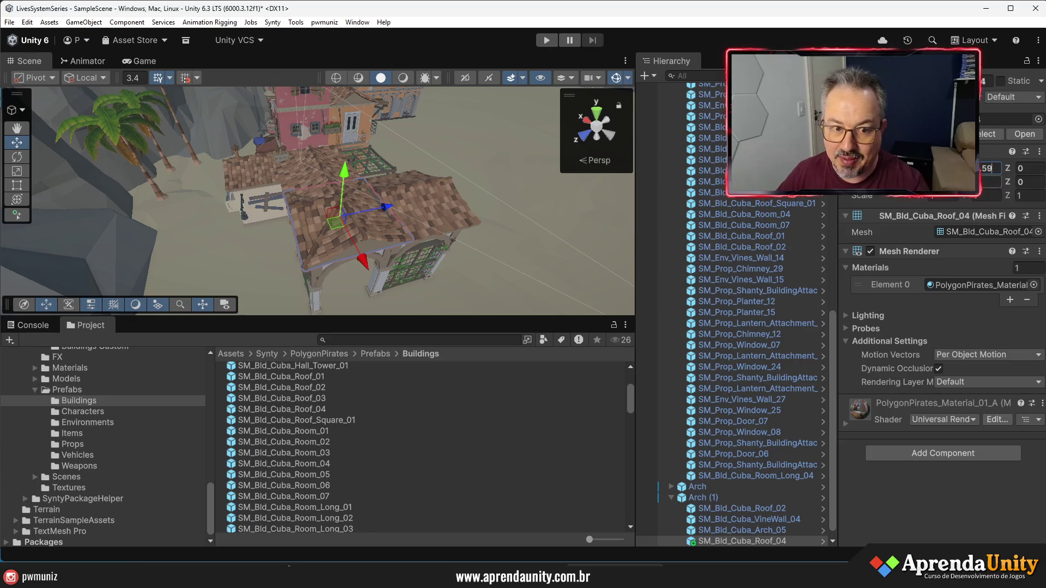
text(90)
Deactivate the old SM_Bld_Cuba_Roof_02 and set Roof_04's Rotation Y to 180
click(742, 509)
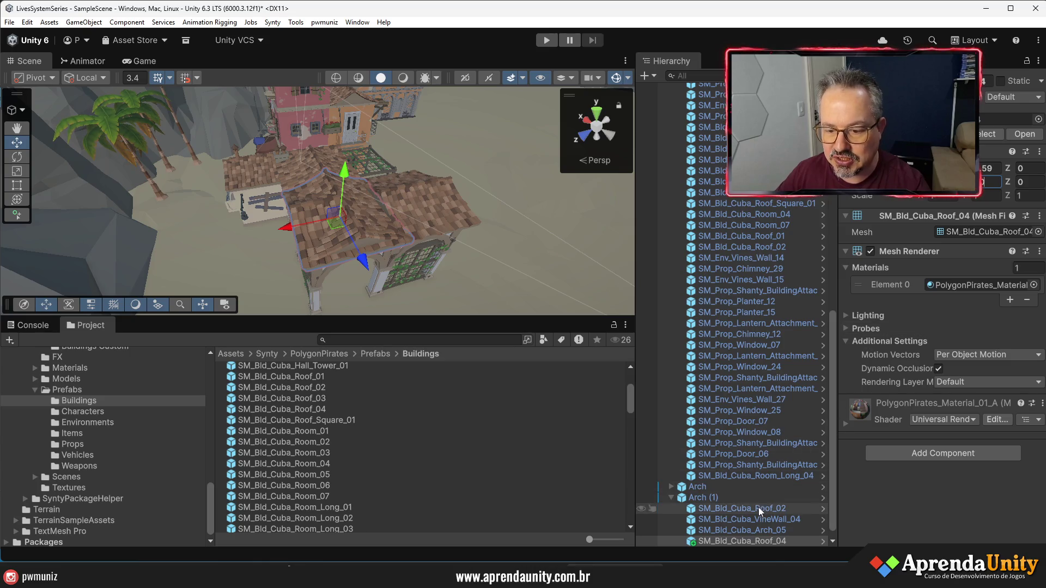
mouse_move(365, 243)
mouse_down()
mouse_move(478, 181)
mouse_move(410, 267)
mouse_up()
click(407, 261)
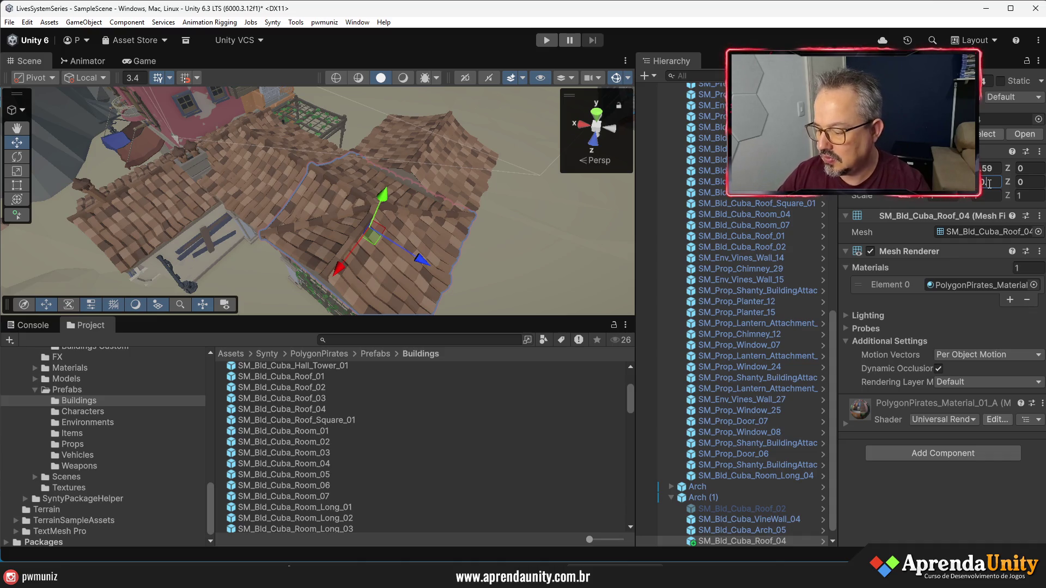
key(Return)
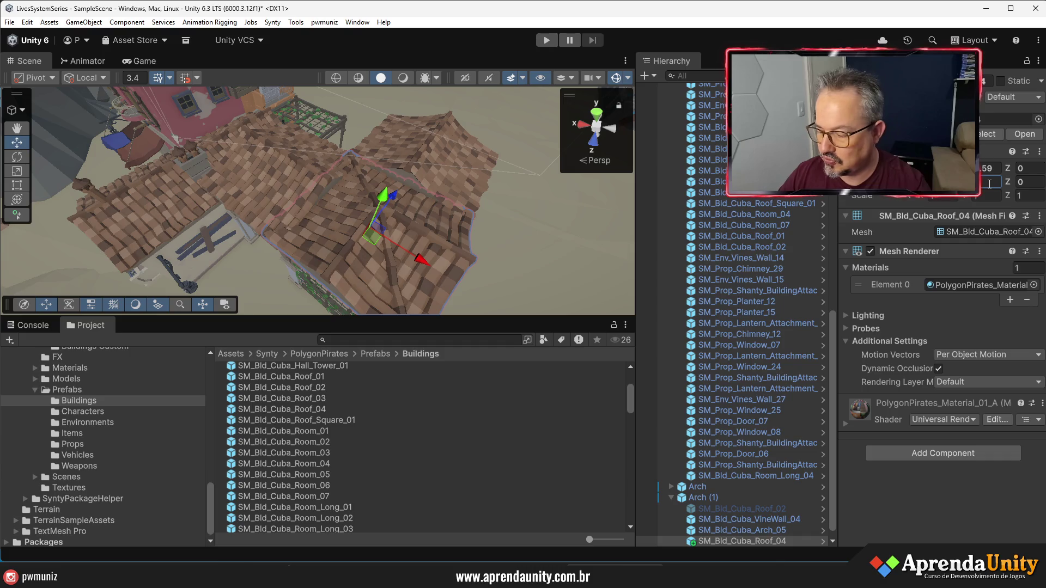
text(180)
drag(545, 208, 223, 212)
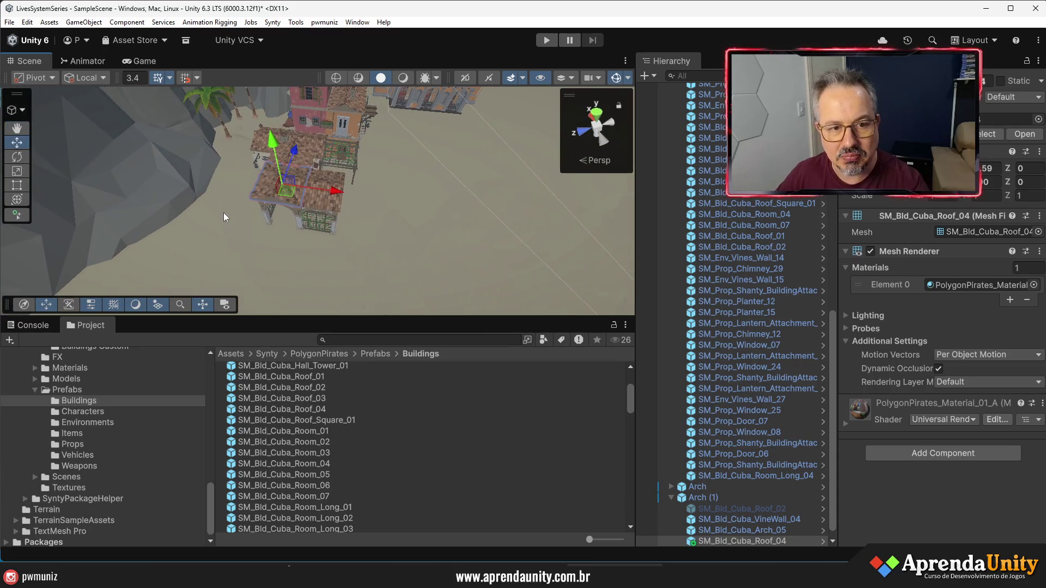
Duplicate Arch (2) as Arch (3), slide it right along X, and select its vine wall
click(671, 497)
click(702, 541)
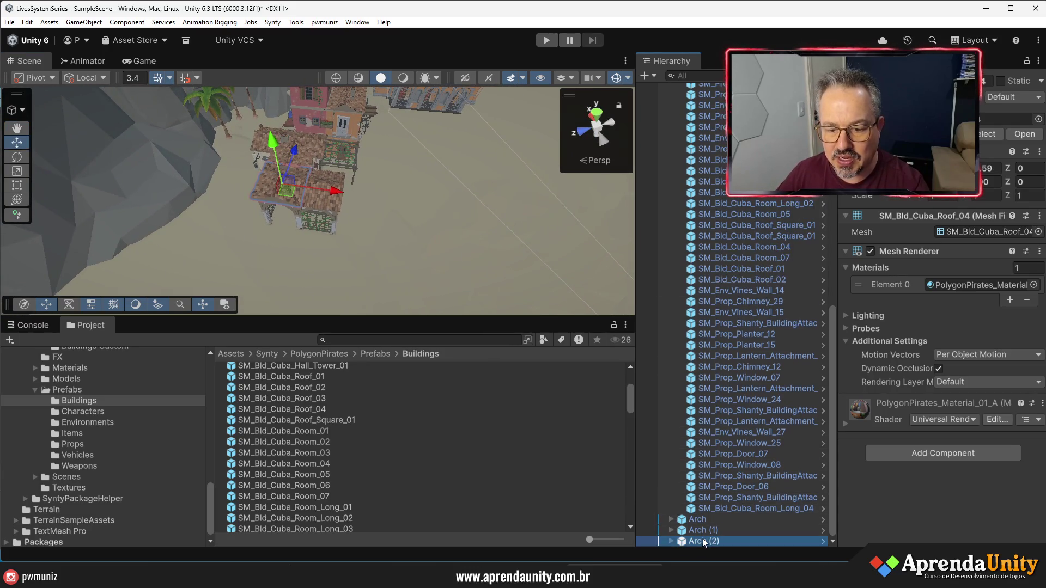
key(ctrl+d)
drag(372, 224, 400, 229)
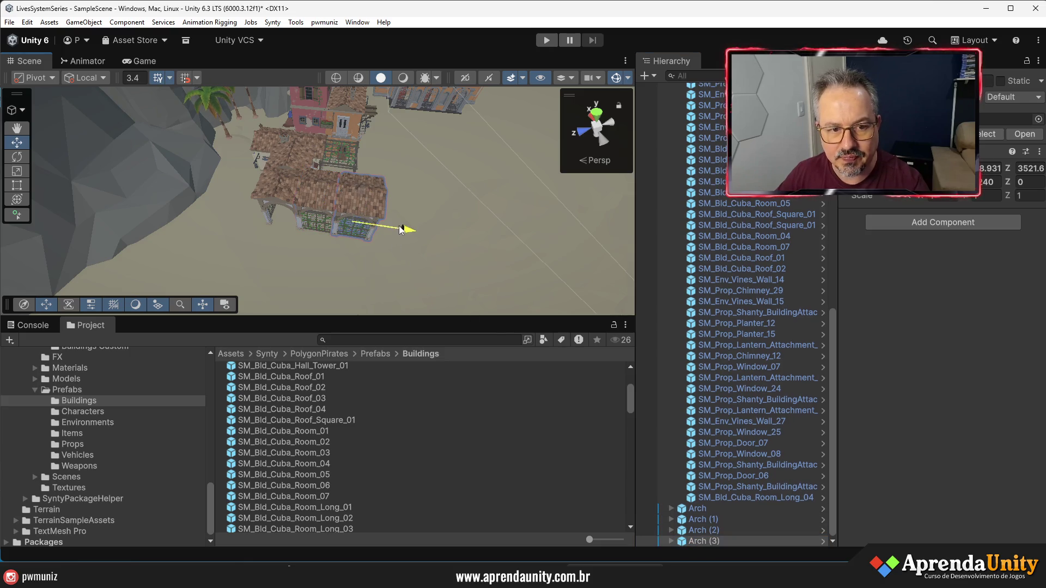
click(670, 540)
click(722, 531)
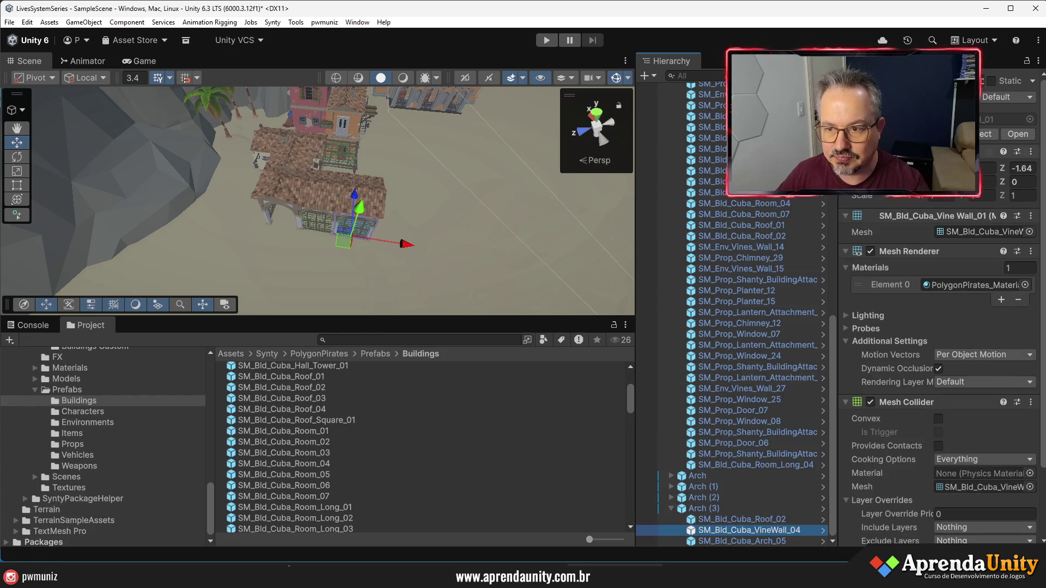
drag(503, 331, 502, 422)
mouse_move(327, 245)
mouse_down()
mouse_move(294, 271)
mouse_move(476, 312)
mouse_up()
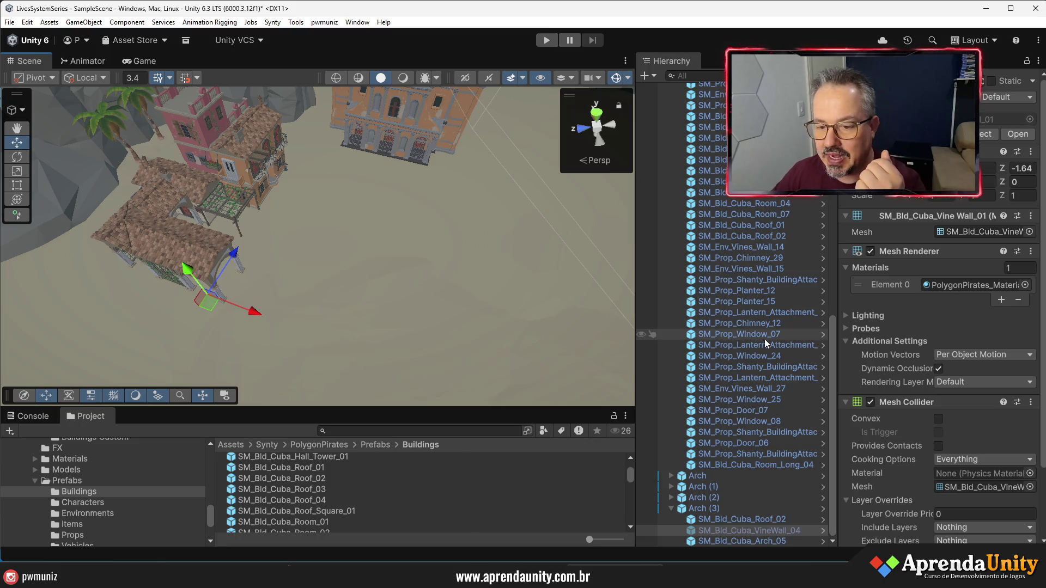
Select the Bld_004 building in the scene and ping its prefab in the Buildings Custom folder
click(669, 508)
scroll(703, 229, up, 10)
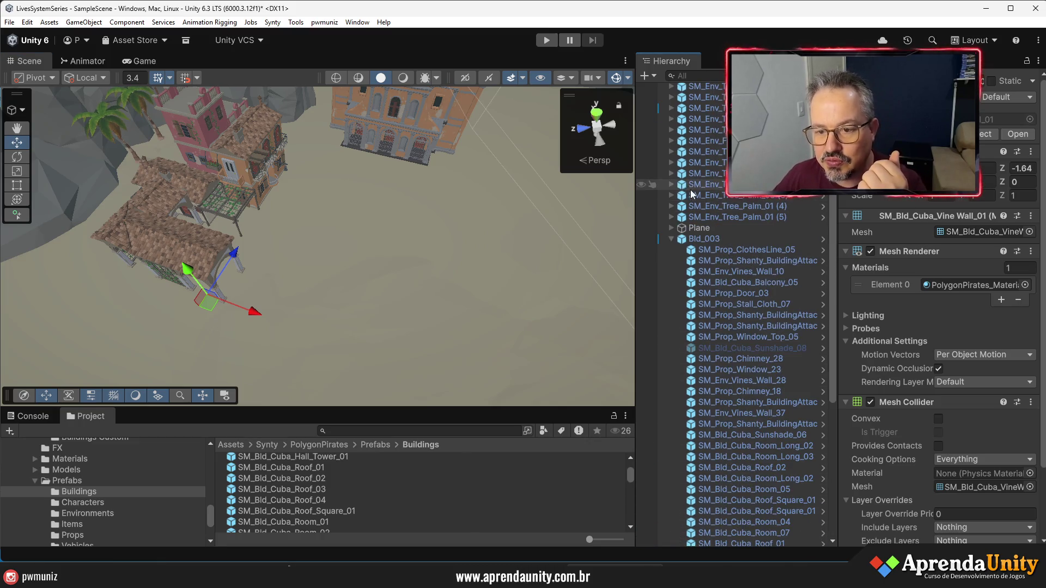
click(671, 238)
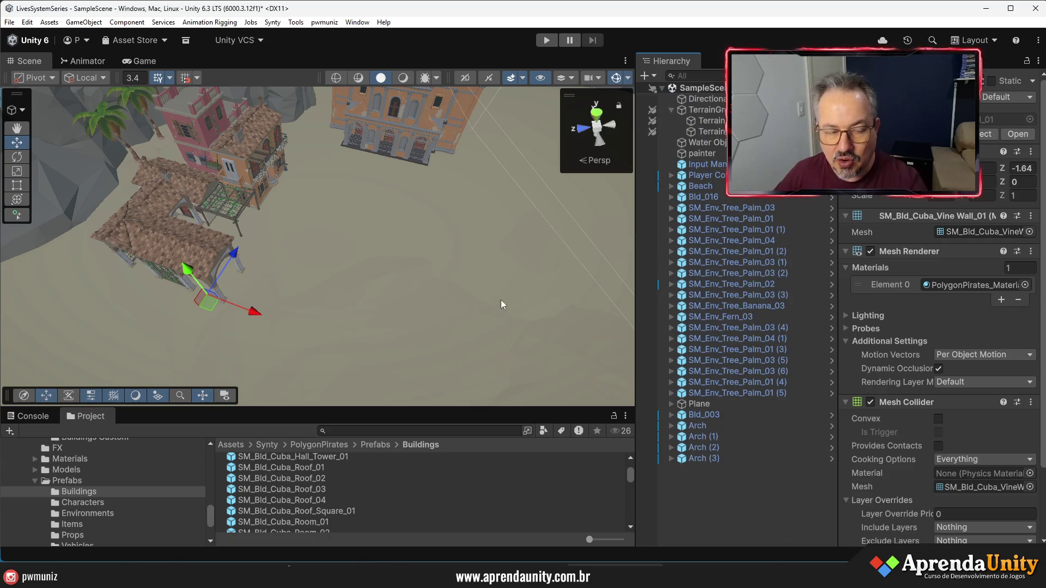
drag(502, 300, 267, 266)
scroll(267, 265, down, 10)
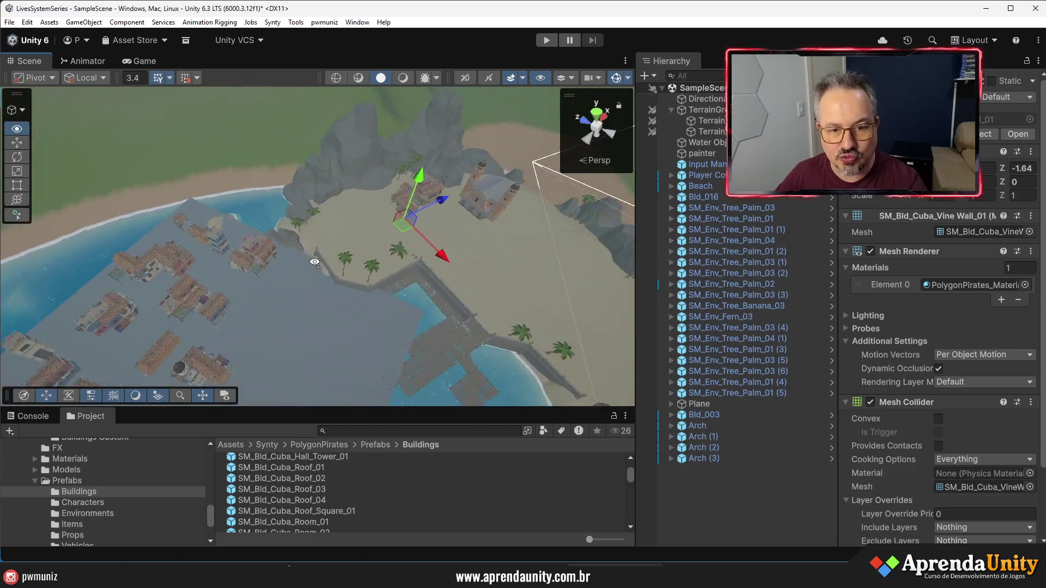
mouse_move(315, 263)
mouse_down()
mouse_move(463, 303)
mouse_move(653, 271)
mouse_up()
mouse_move(467, 240)
mouse_down()
mouse_move(479, 242)
mouse_move(379, 251)
mouse_move(424, 184)
mouse_move(445, 121)
mouse_move(211, 228)
mouse_up()
click(379, 249)
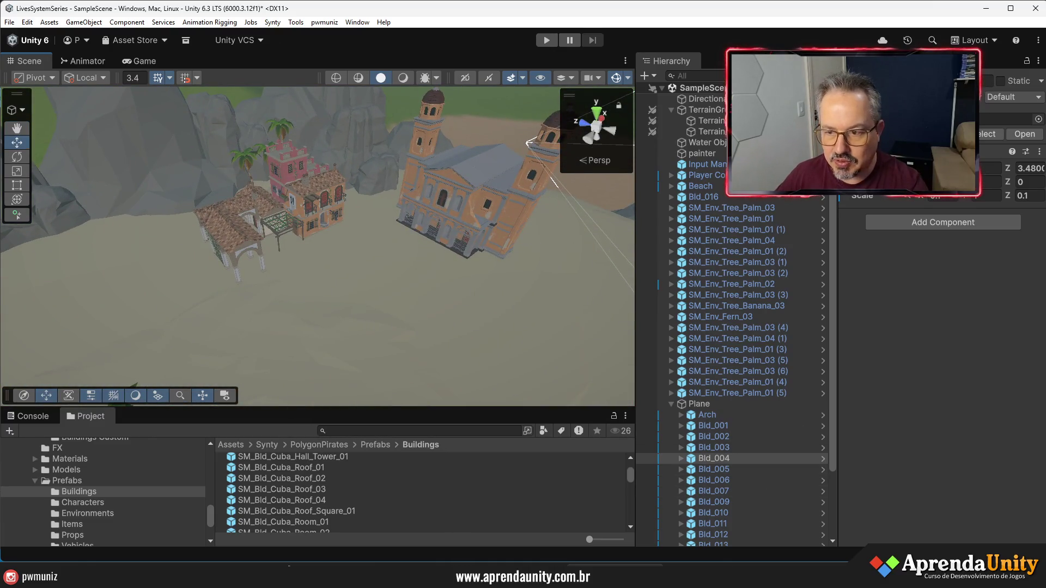
click(986, 136)
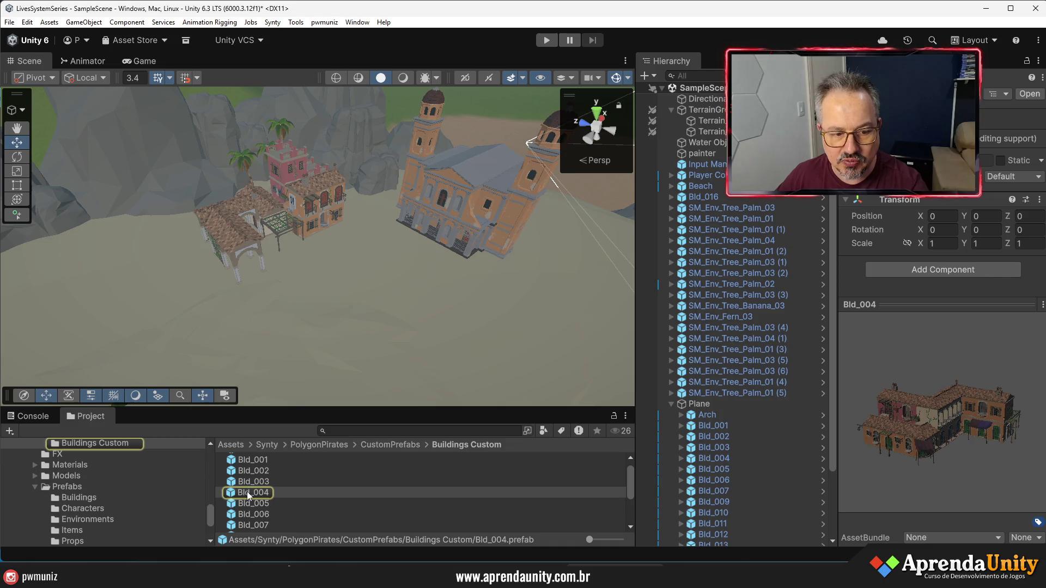
Place a new Bld_004 building in the town, inspect its pink wall and arches, then enter Play mode
mouse_move(247, 492)
mouse_down()
mouse_move(323, 336)
mouse_move(365, 325)
mouse_up()
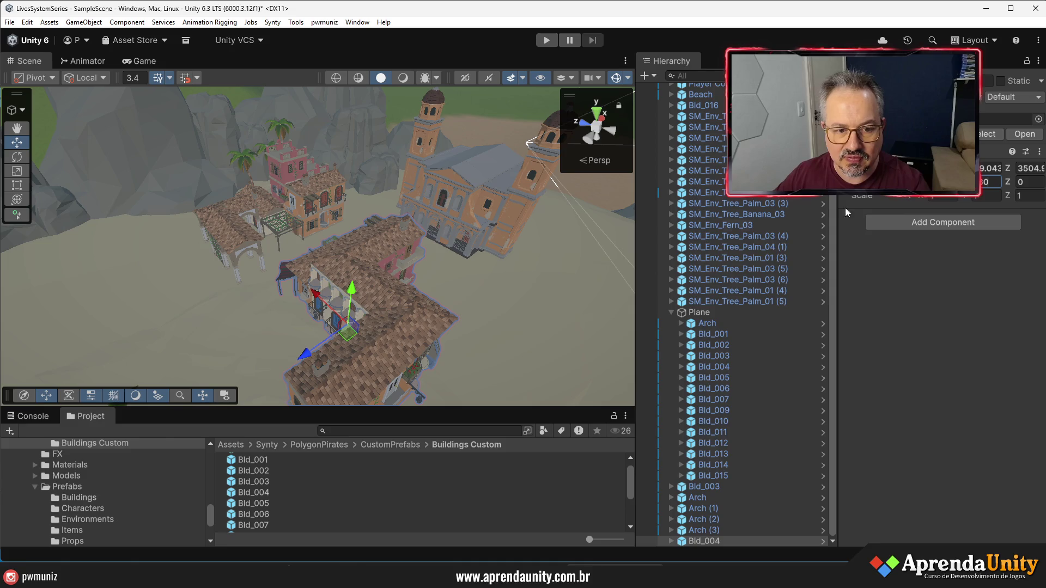
mouse_move(471, 266)
mouse_down()
mouse_move(515, 282)
mouse_move(194, 284)
mouse_up()
scroll(194, 283, down, 10)
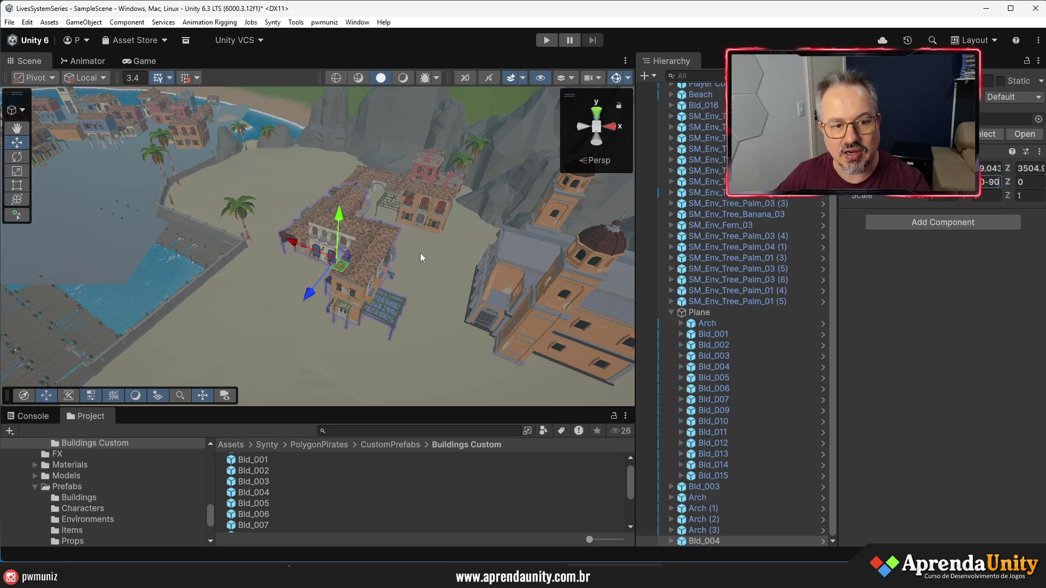
scroll(422, 257, up, 5)
mouse_move(422, 258)
mouse_down()
mouse_move(11, 228)
mouse_move(600, 226)
mouse_move(534, 224)
mouse_up()
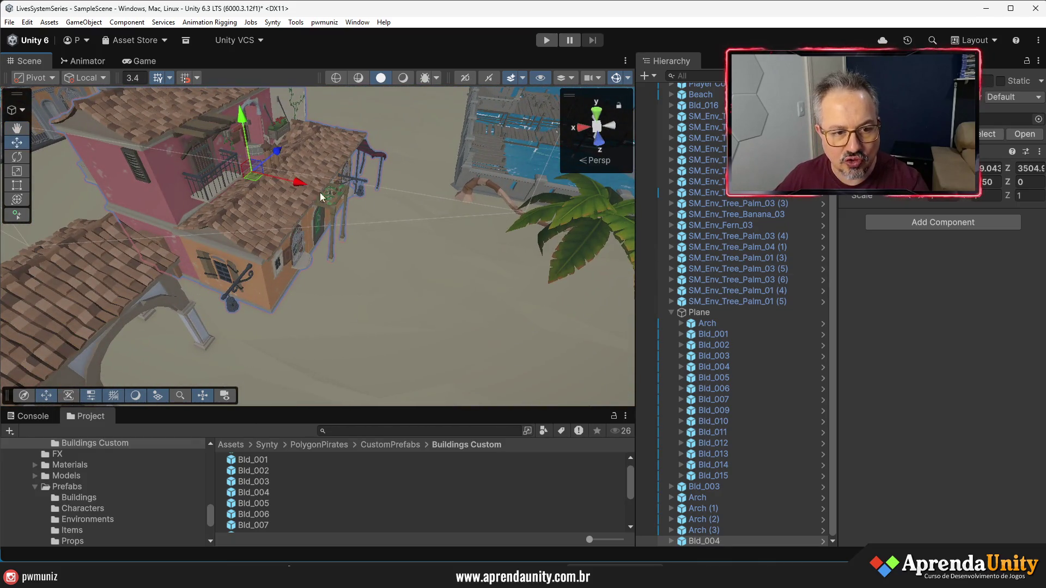
mouse_move(330, 200)
mouse_down()
mouse_move(703, 129)
mouse_move(288, 264)
mouse_up()
scroll(293, 267, up, 3)
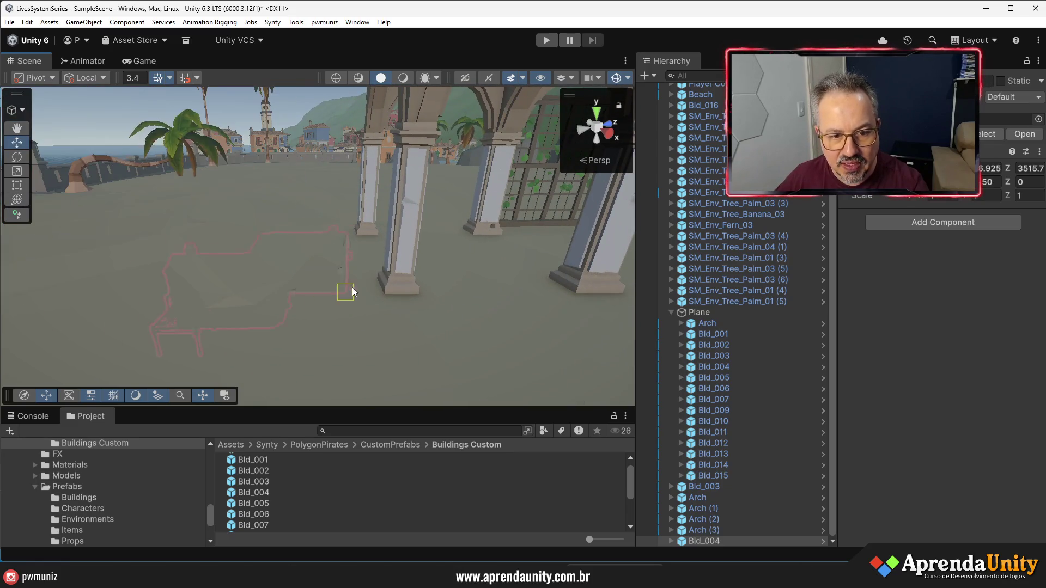
mouse_move(397, 300)
mouse_down()
mouse_move(33, 269)
mouse_move(420, 263)
mouse_move(543, 320)
mouse_up()
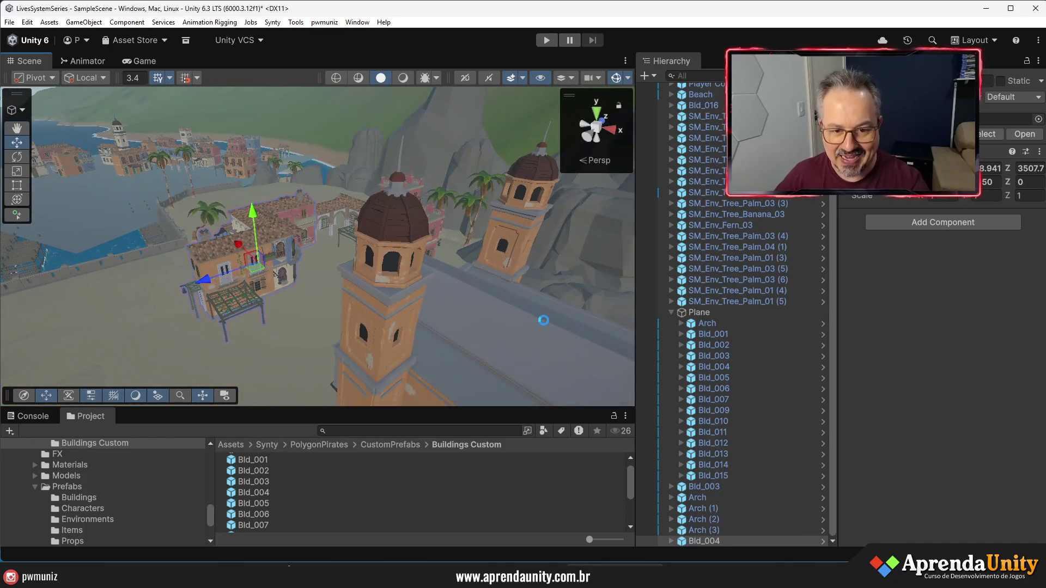
click(546, 40)
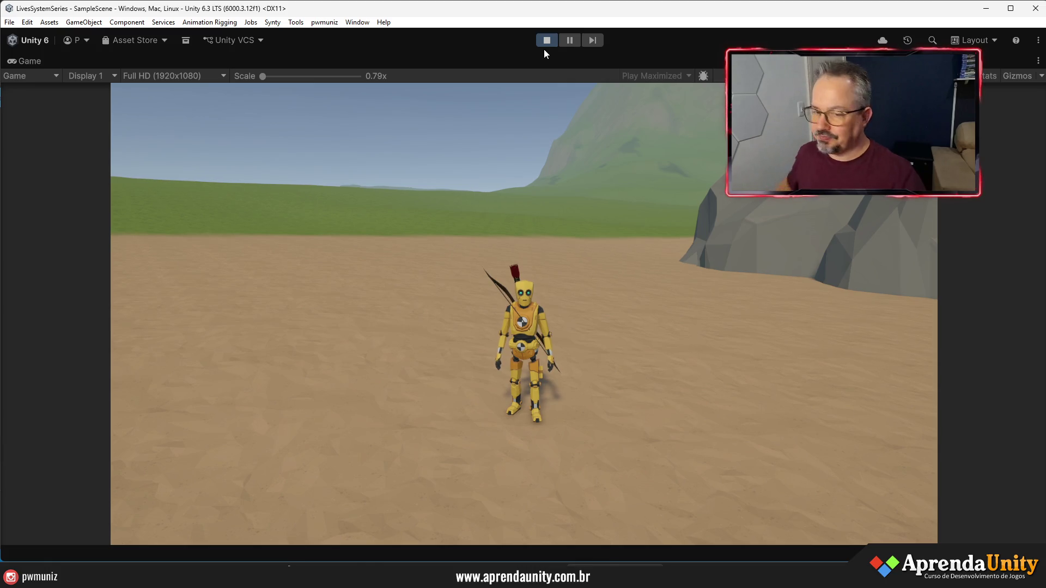
Run the character past the church, through the alley and plaza to the pergola, then stop playing
key(w)
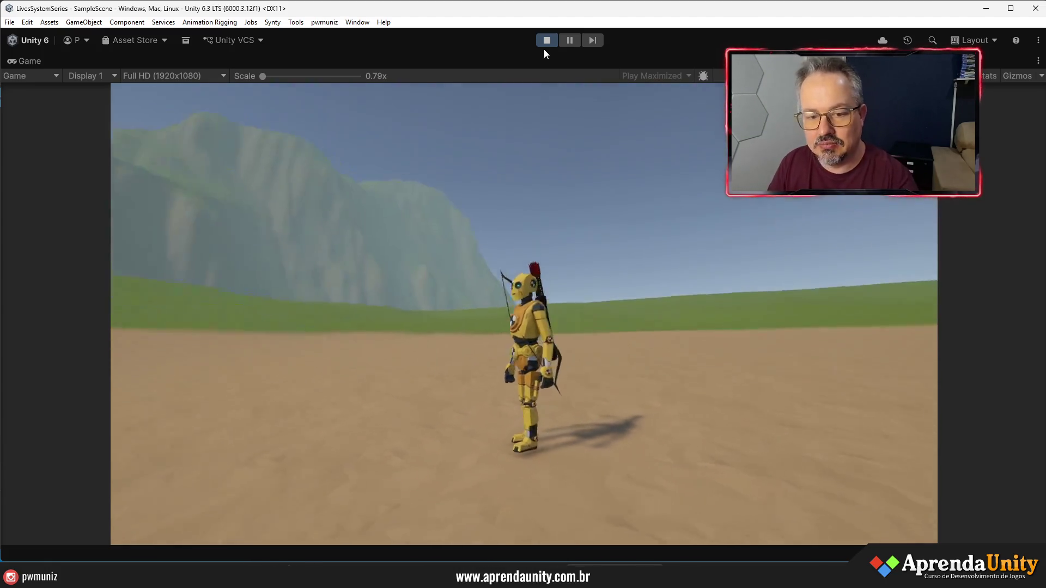
key(w)
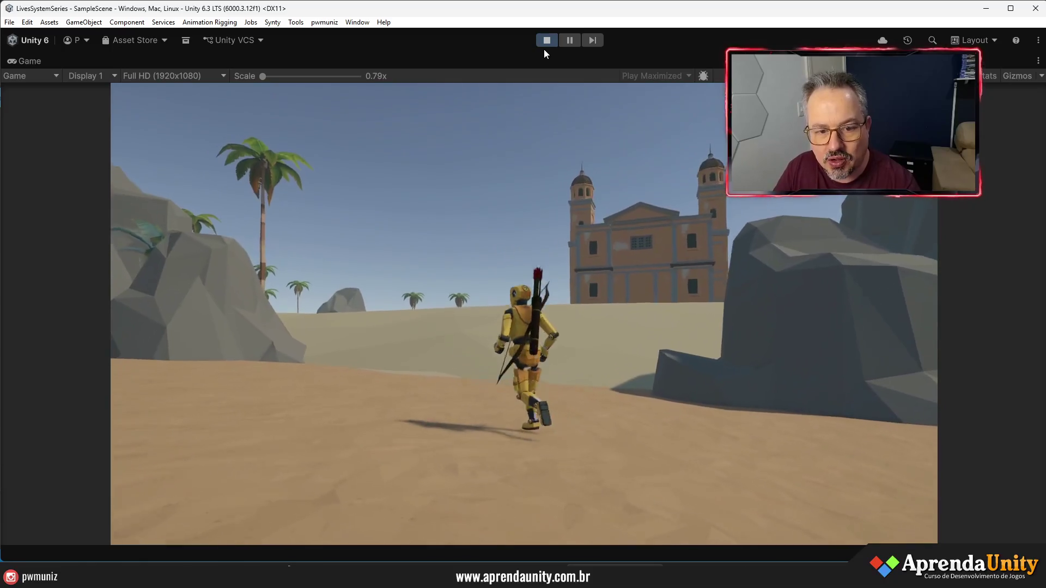
key(w)
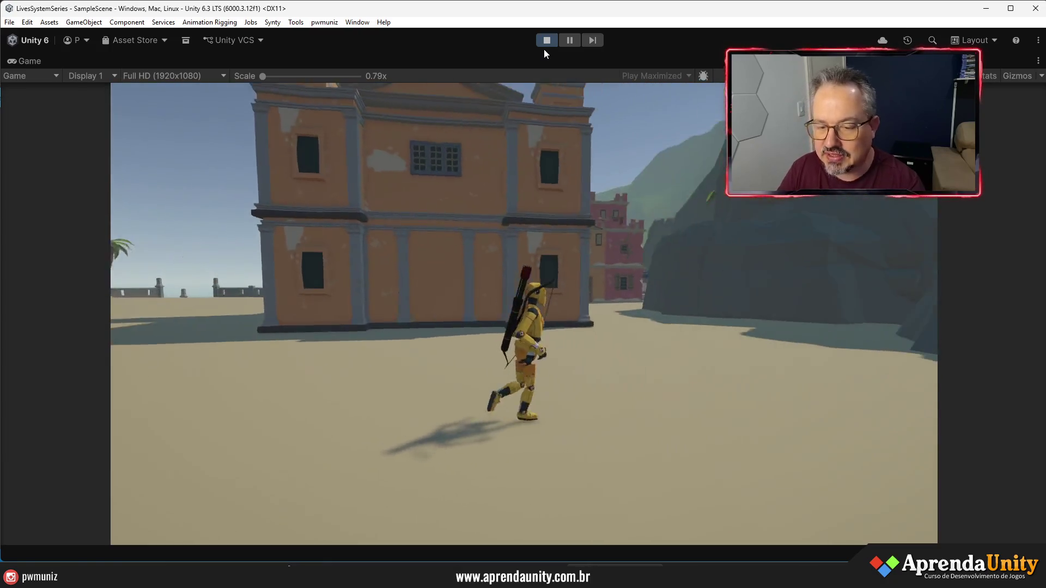
key(w)
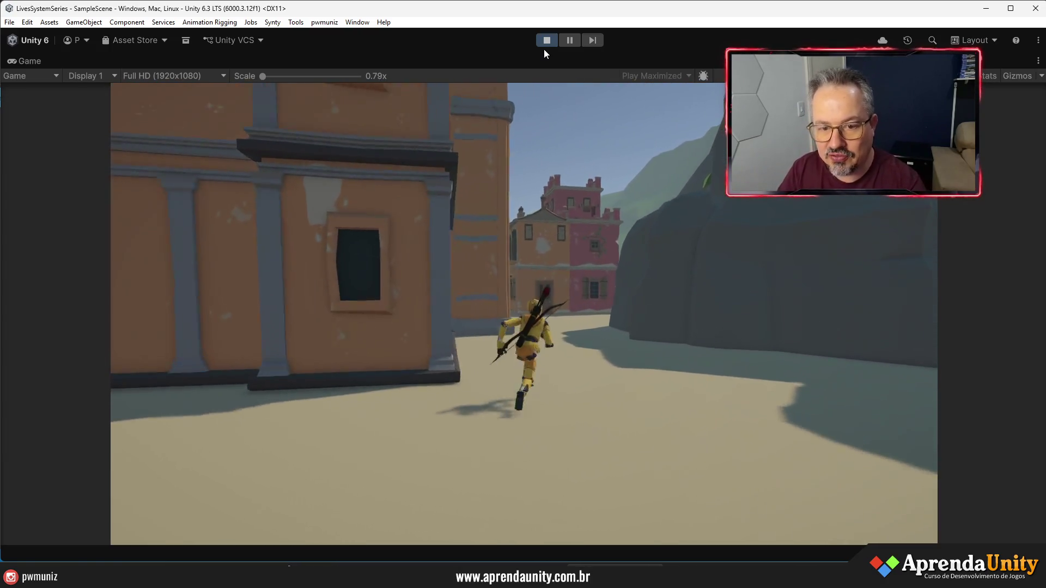
key(w)
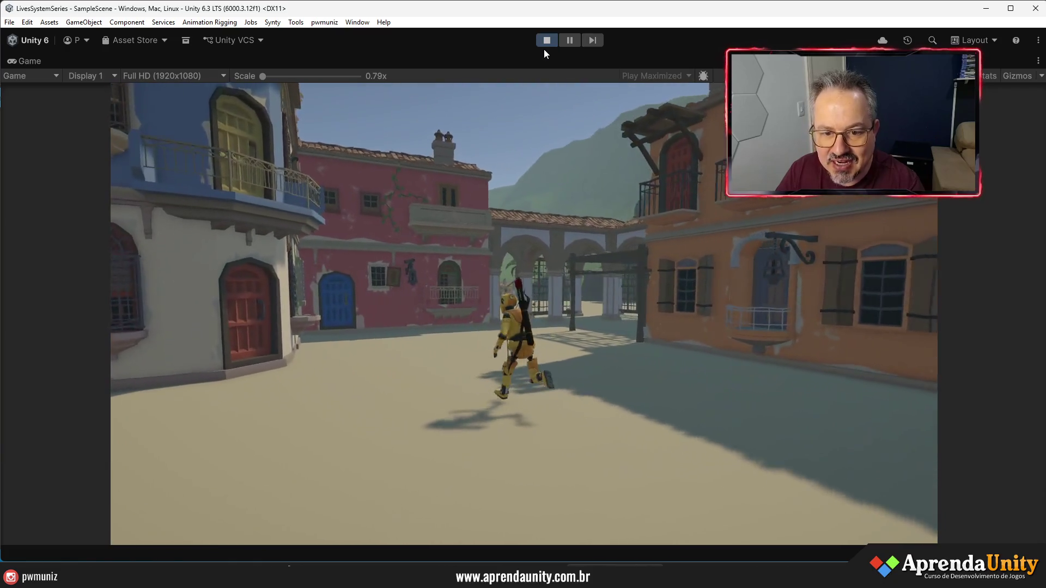
key(w)
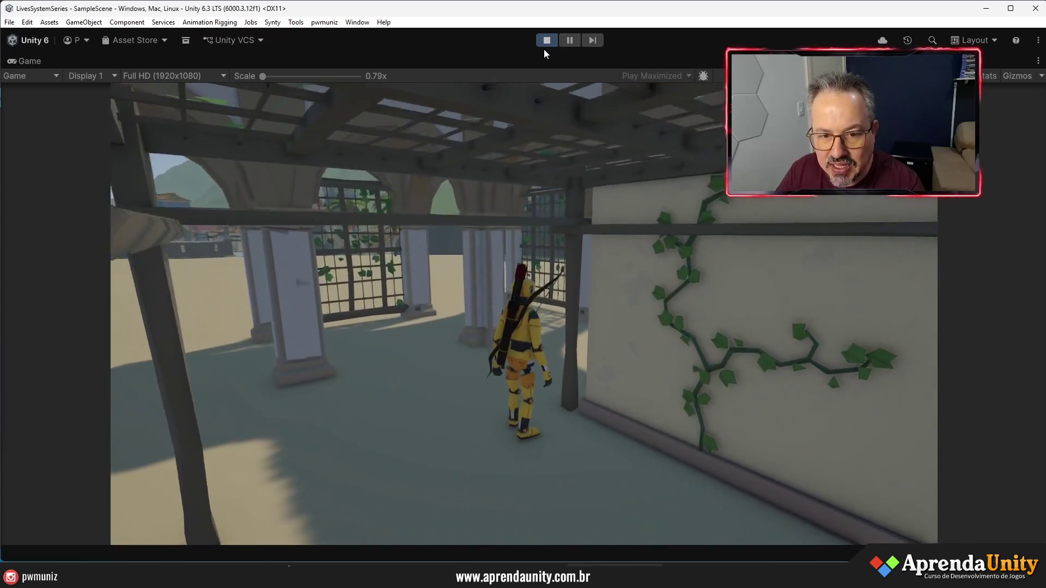
key(w)
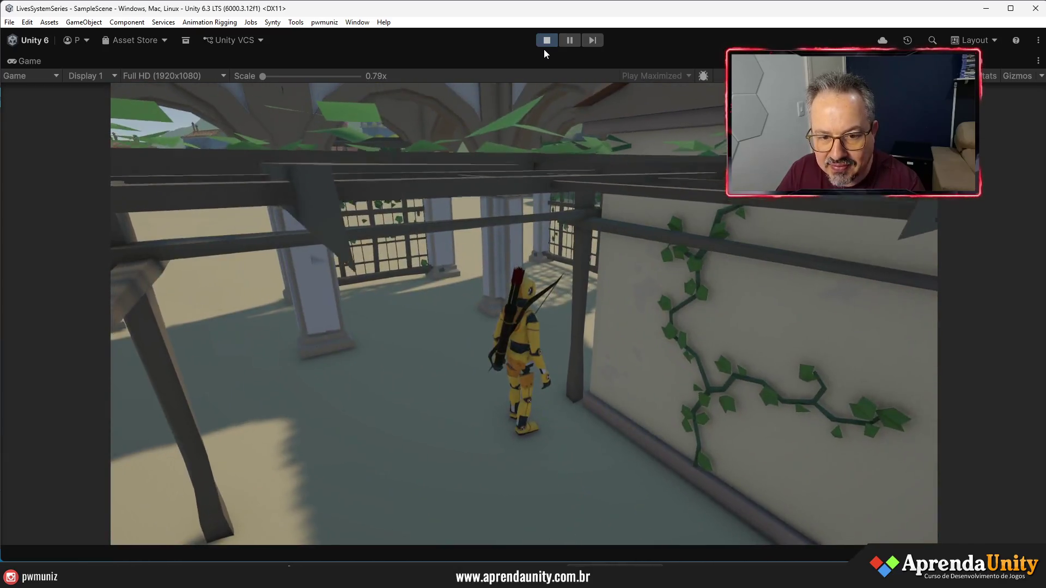
key(w)
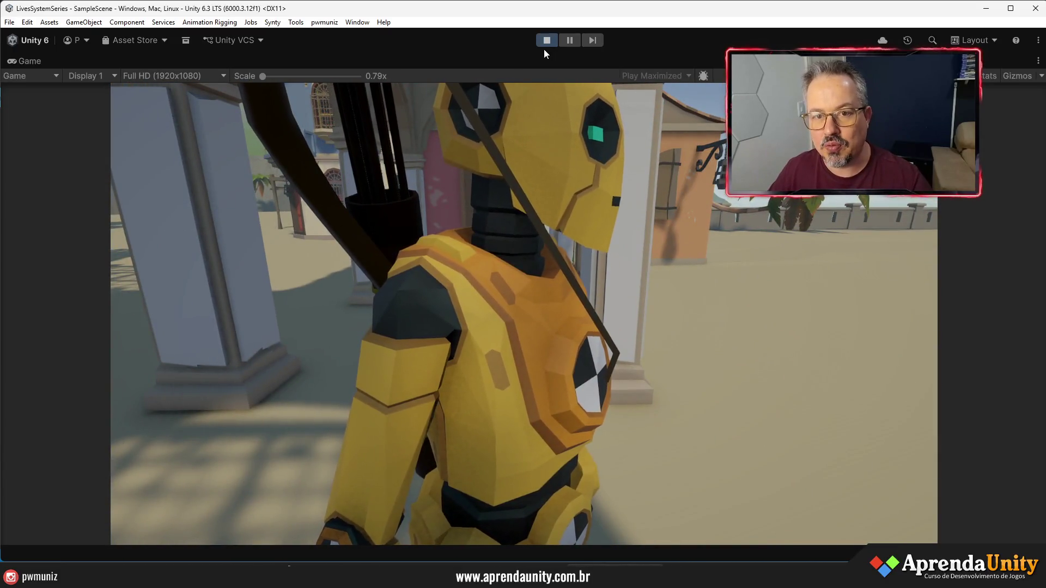
click(547, 42)
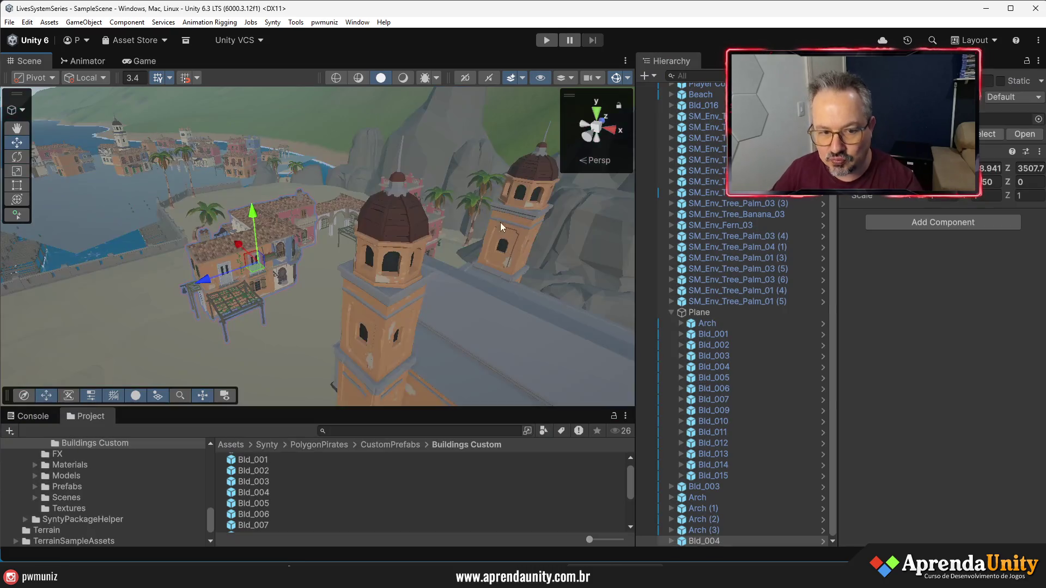
Select the Arch object in the Hierarchy and open it in Prefab Mode
drag(352, 305, 573, 315)
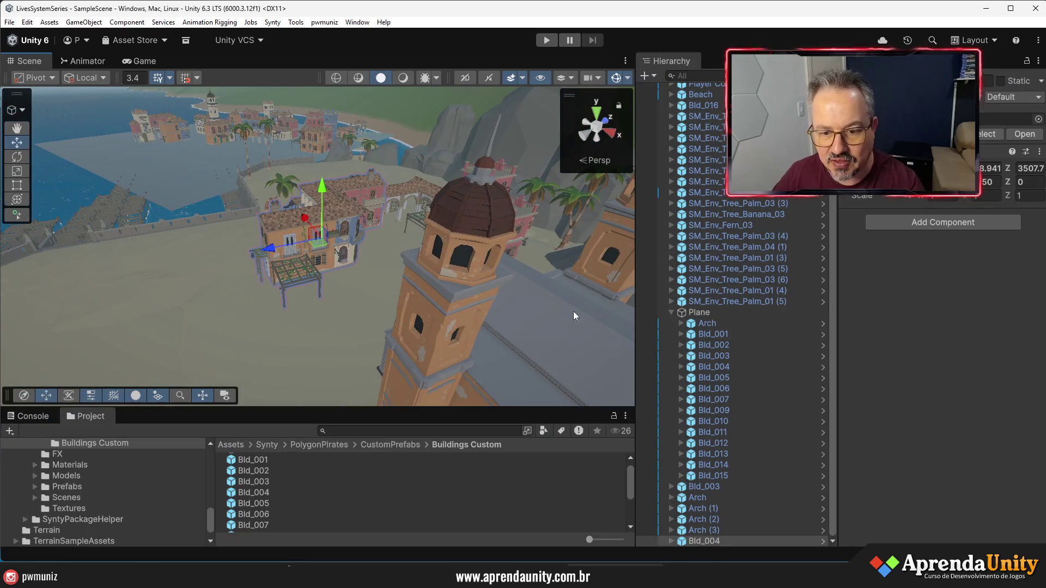
click(668, 312)
click(714, 425)
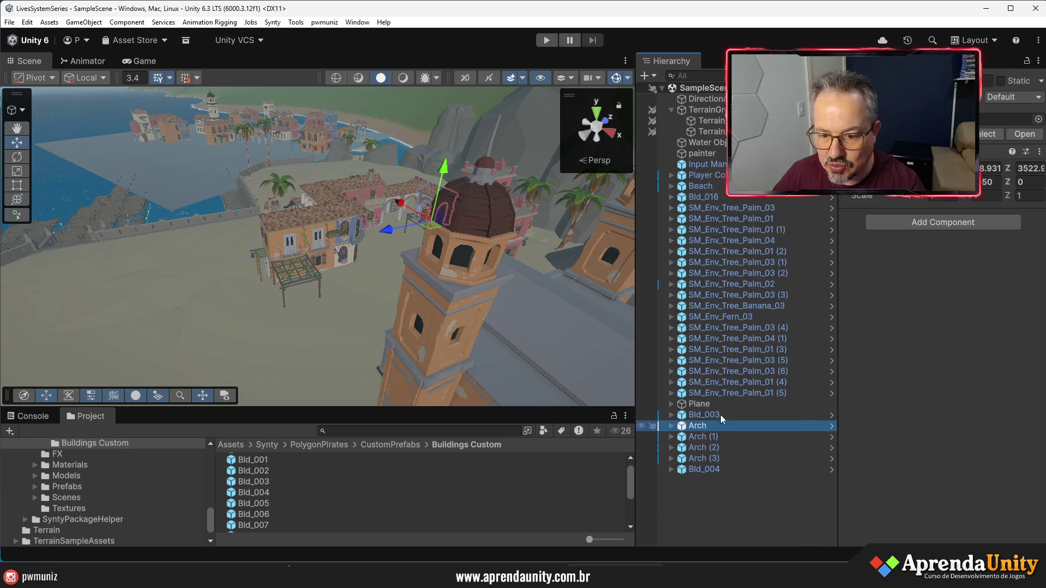
click(1020, 135)
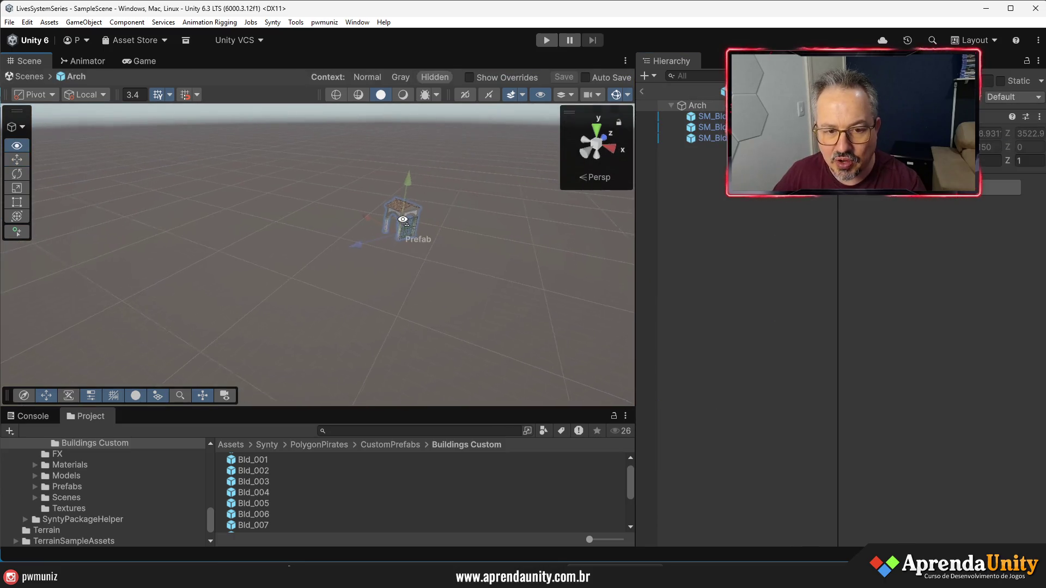
Select the vine-covered wall, review its Overrides, and return to the town scene
drag(431, 173, 365, 225)
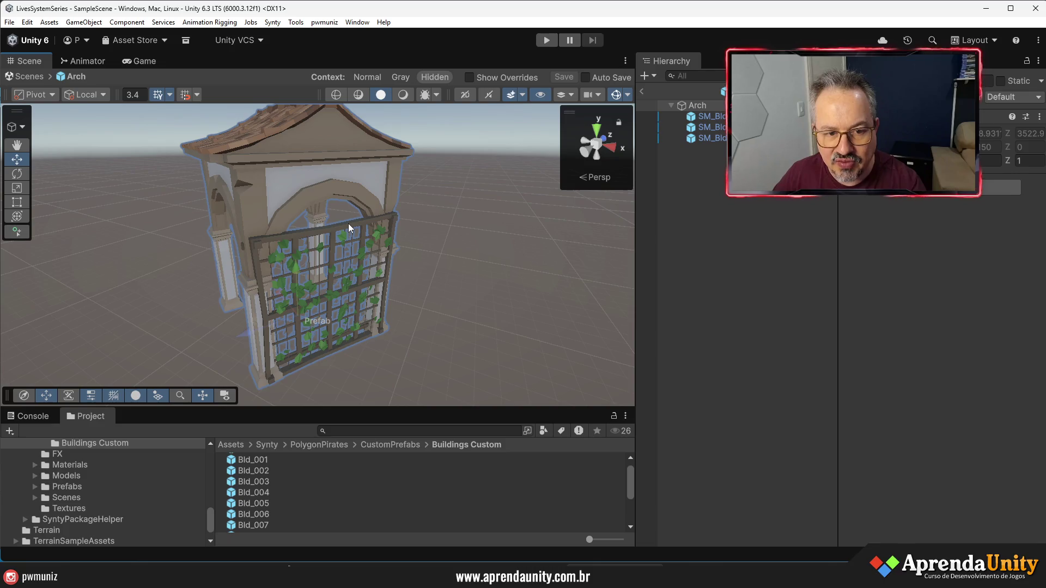
click(349, 228)
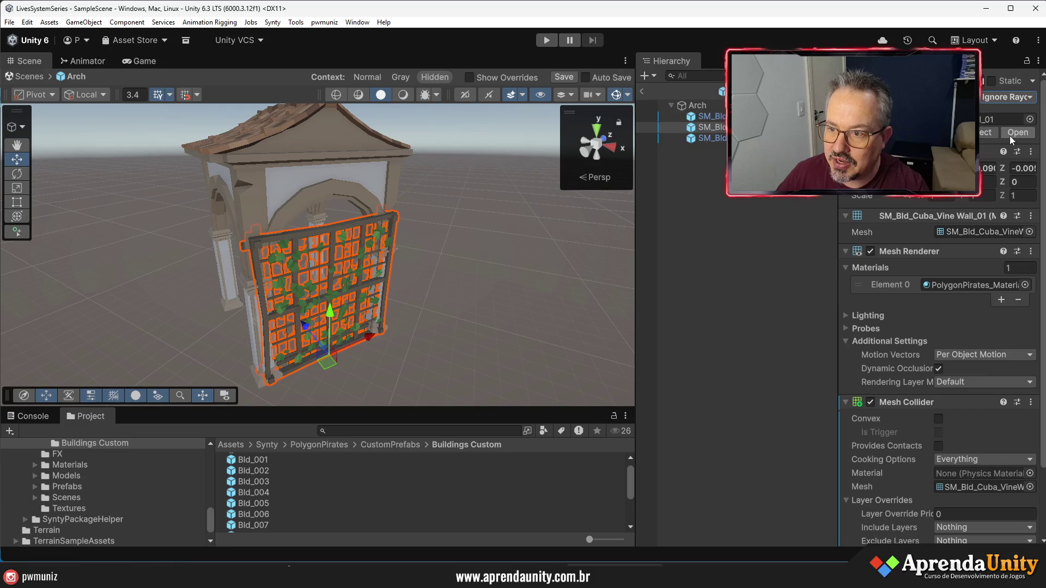
click(943, 132)
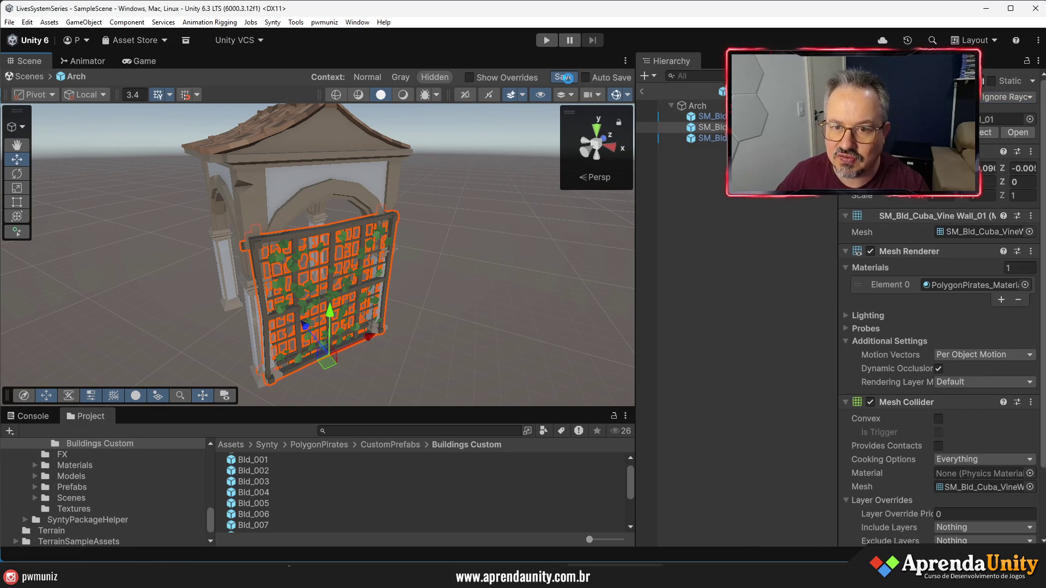
click(641, 93)
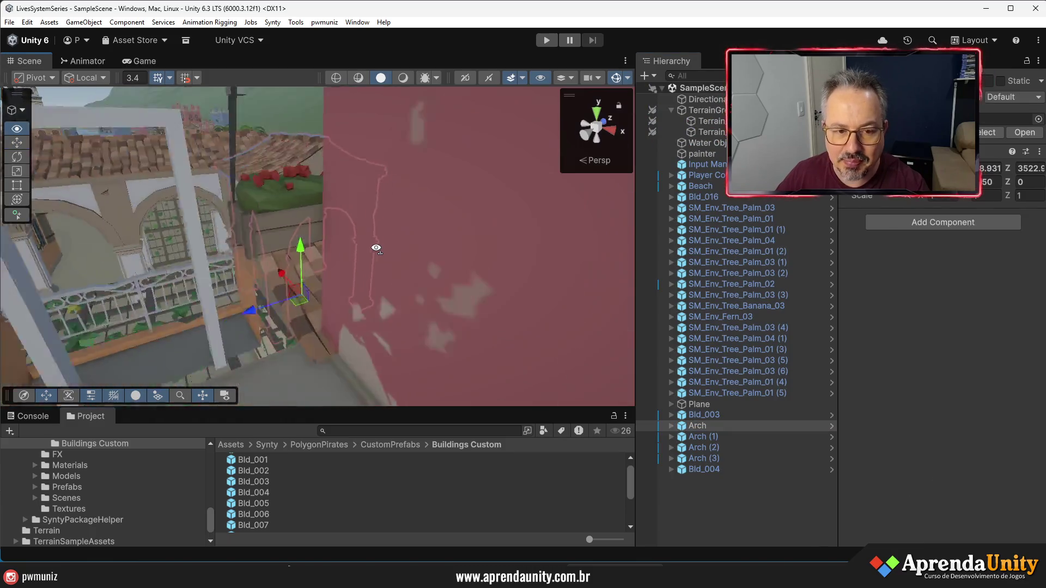
Run the scene so the test character stands on the sand before the arcade
click(548, 40)
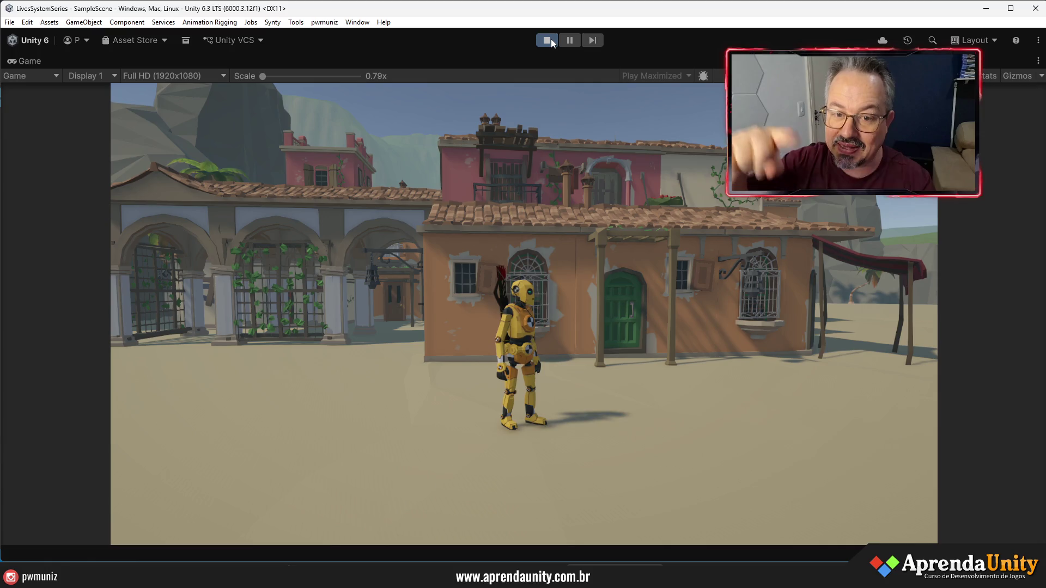
Run the character past the houses toward the arch and sea, then stop Play mode
key(w)
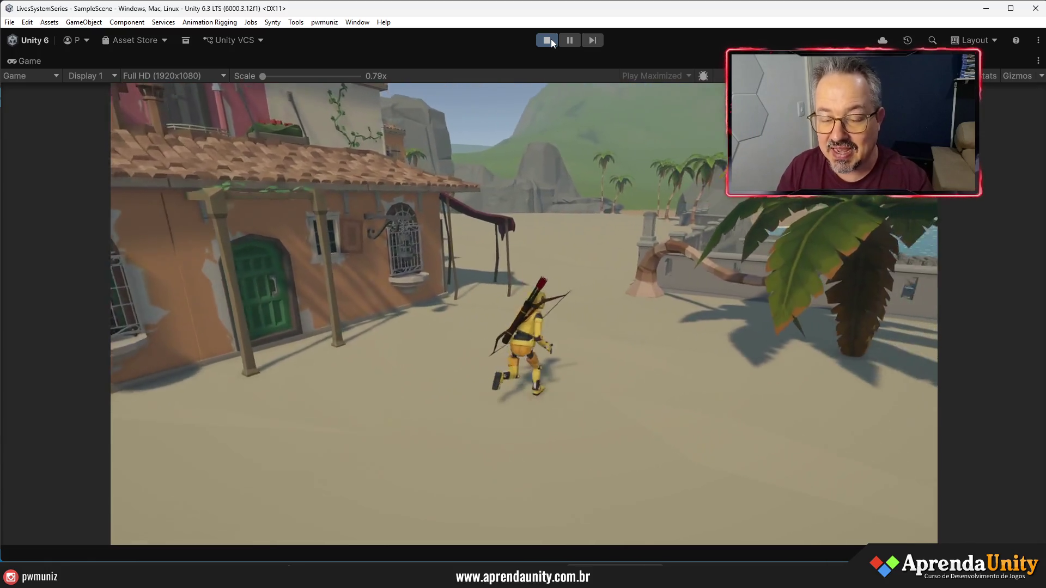
key(w)
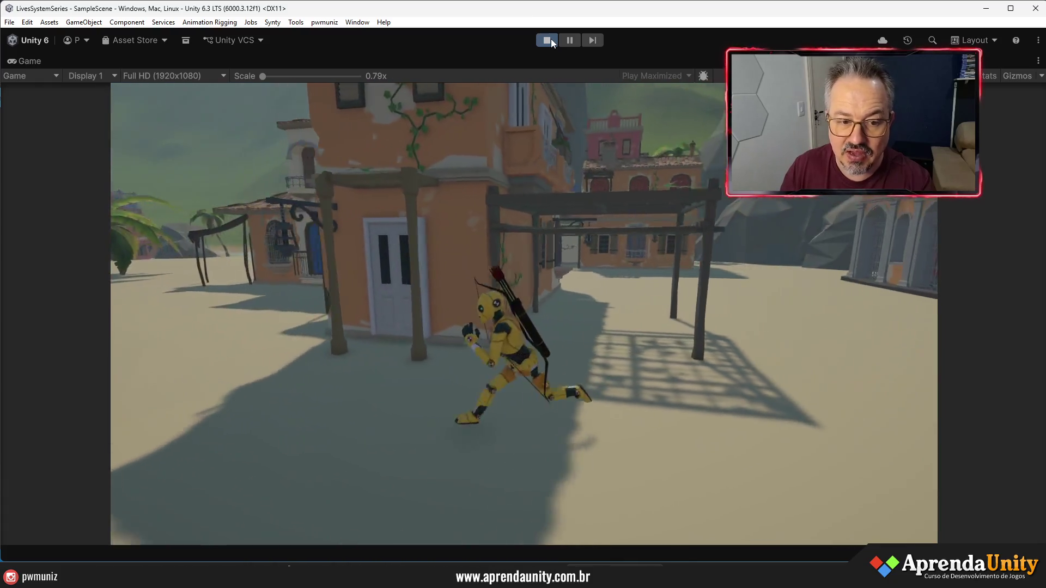
click(547, 40)
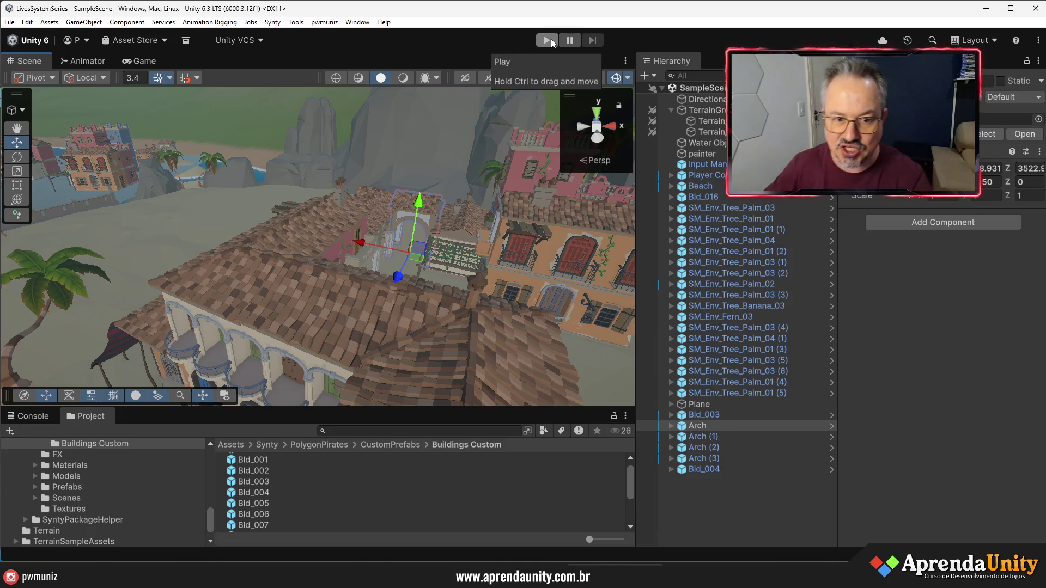
Collapse TerrainGroup in the Hierarchy and enlarge the Project panel
drag(368, 158, 386, 260)
scroll(386, 260, down, 10)
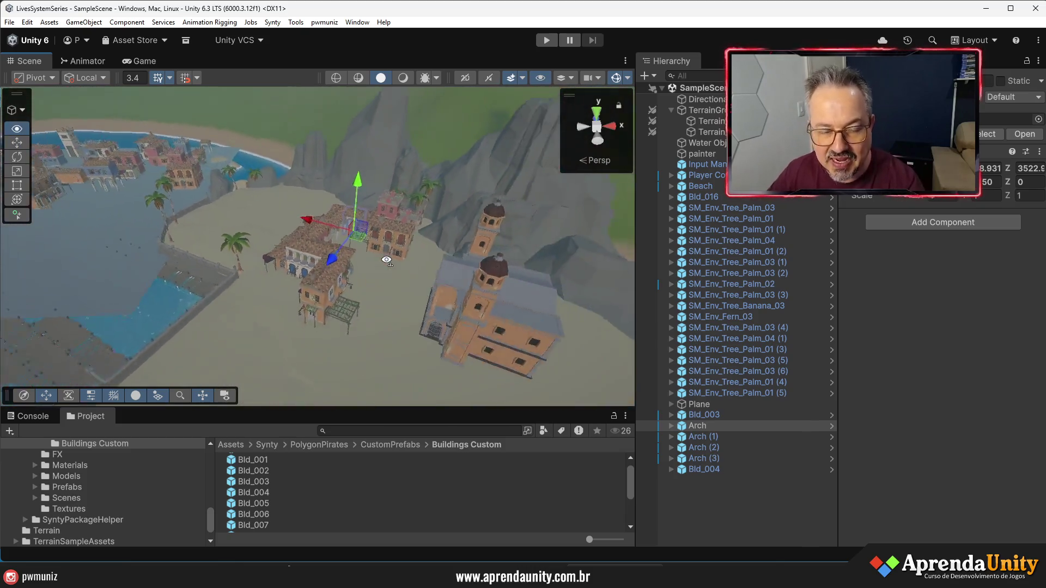
scroll(444, 272, up, 5)
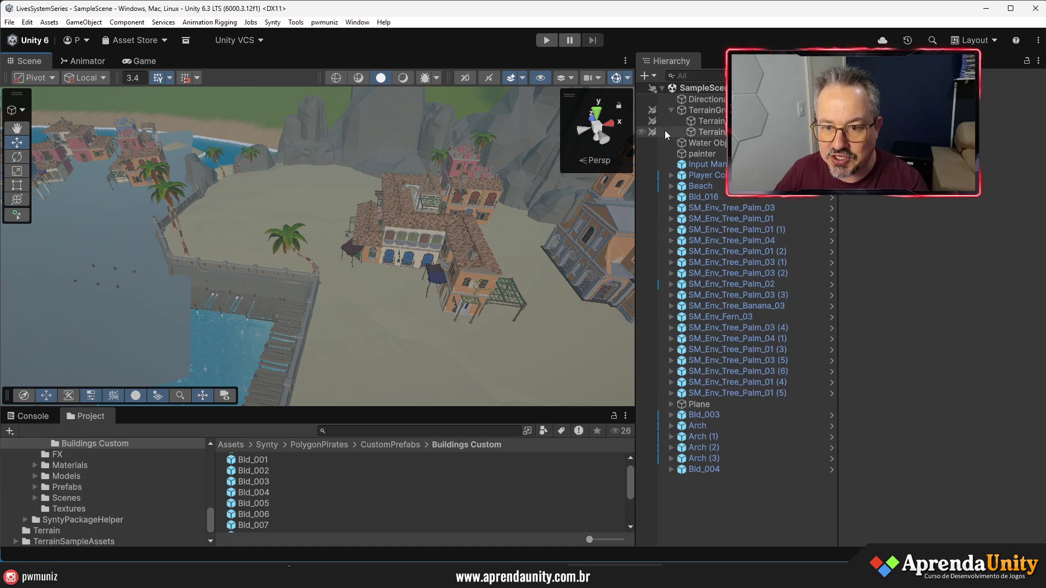
click(670, 111)
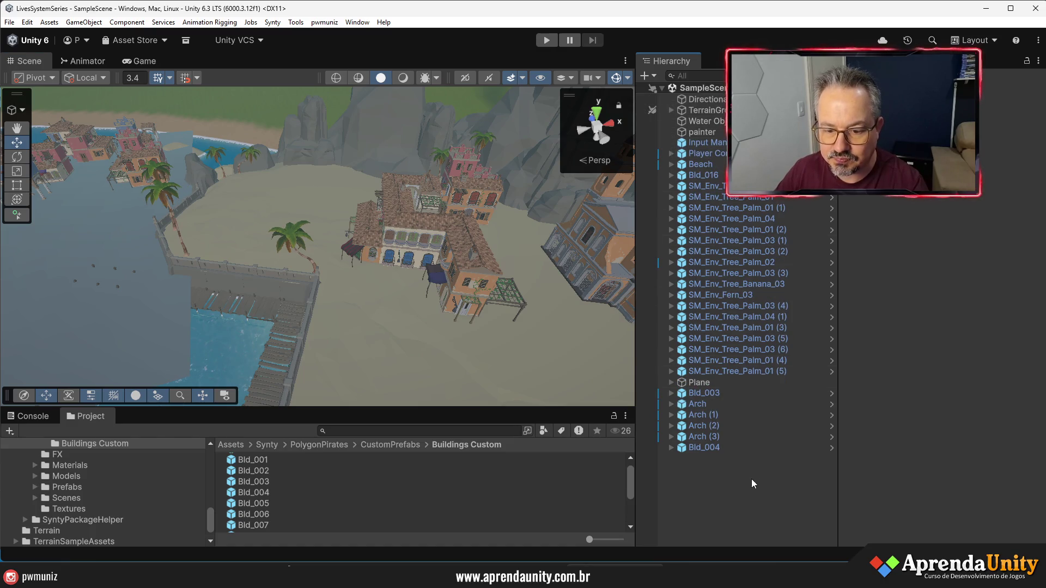
drag(555, 408, 540, 214)
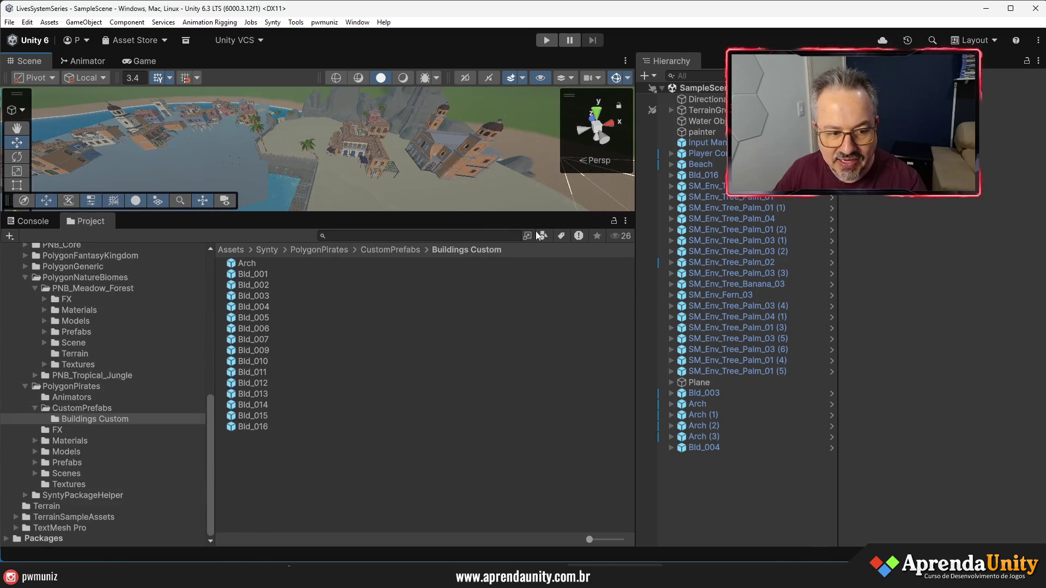
Collapse the PolygonNatureBiomes, Synty and _Project folders, then select Enviro 3 in Enviro 3 - Sky and Weather
click(28, 277)
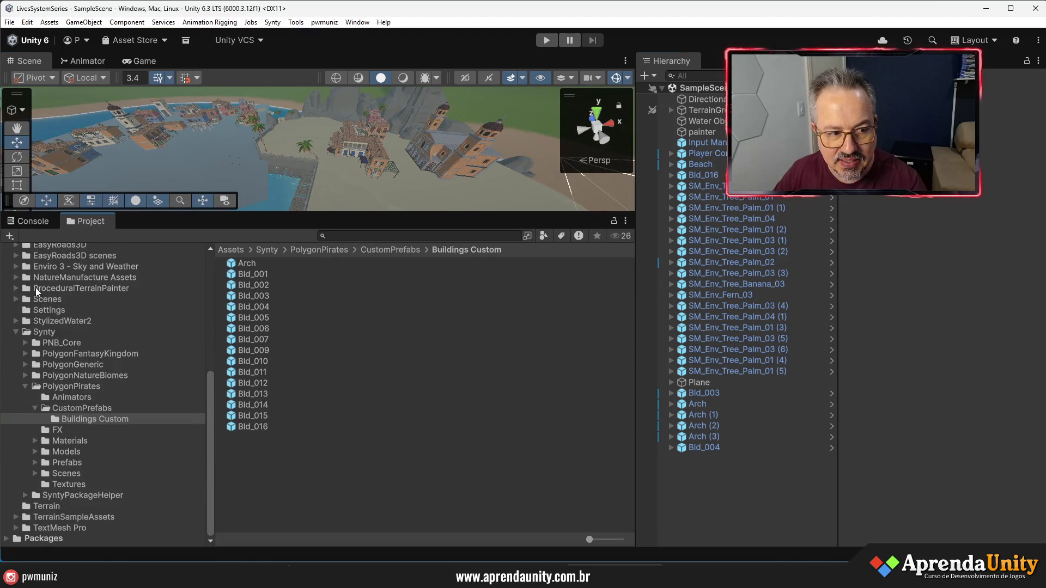
click(15, 330)
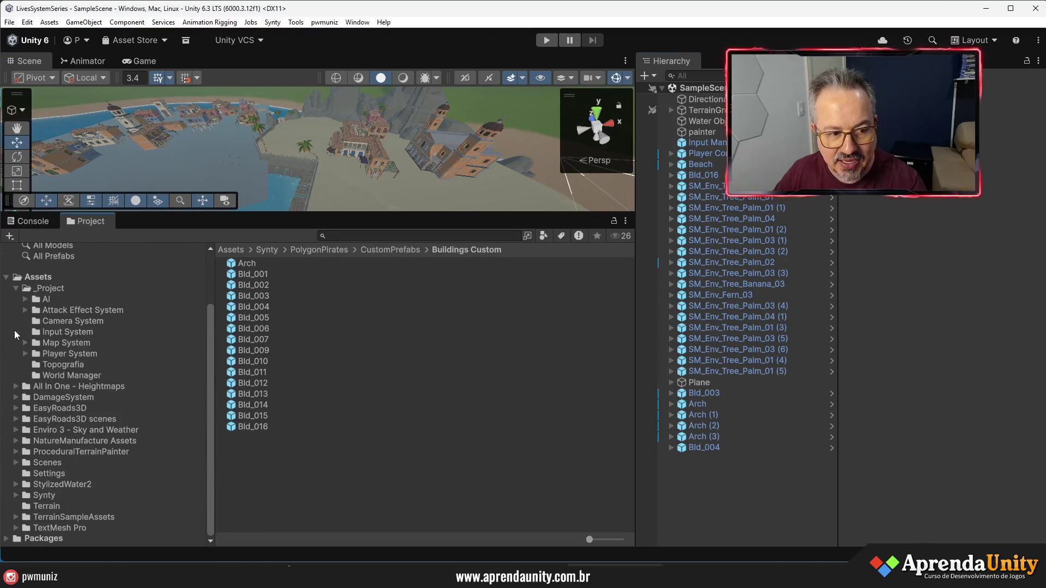
click(16, 288)
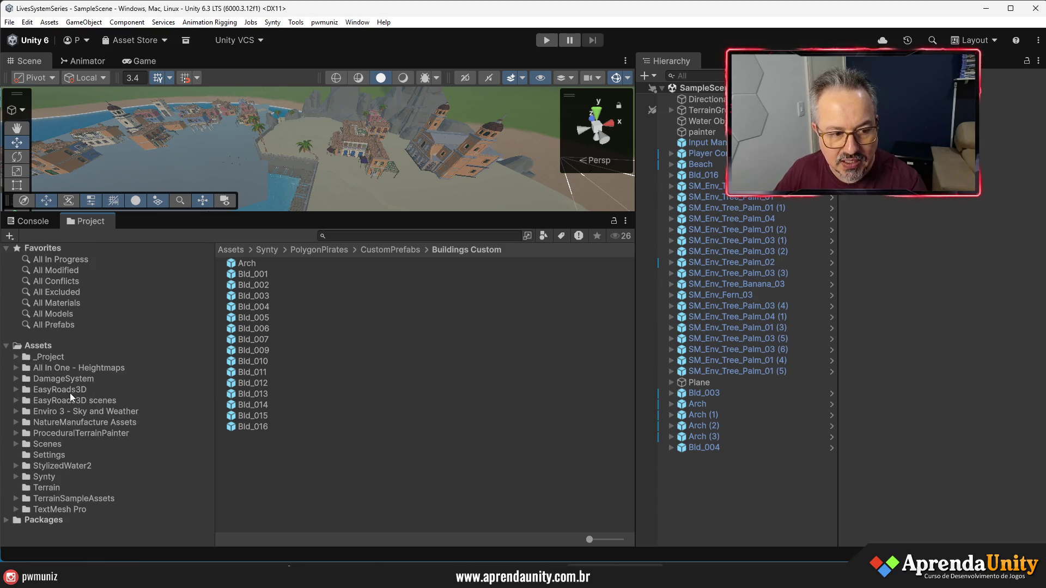
click(76, 412)
click(256, 352)
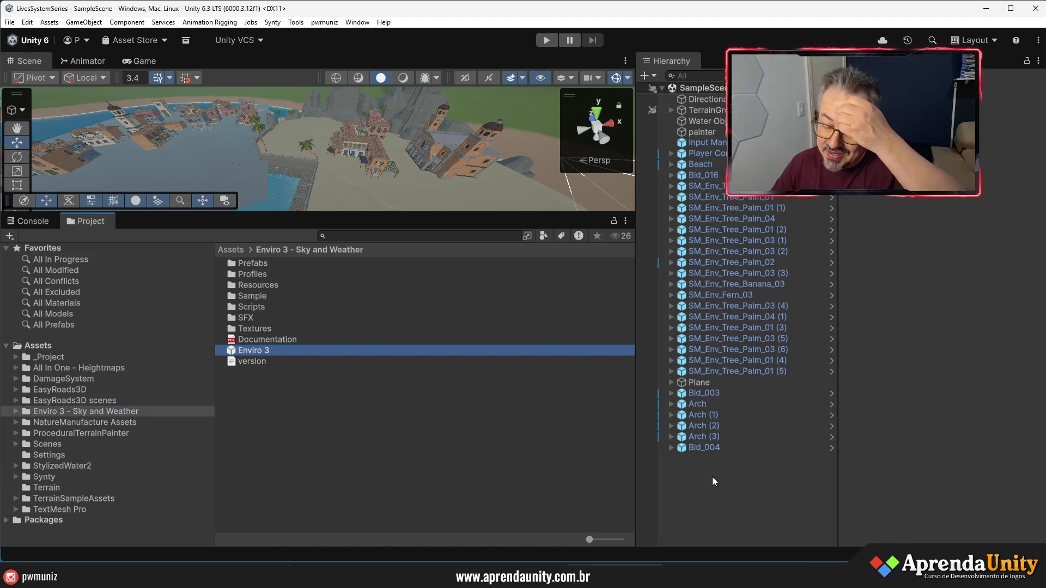
Add the Enviro 3 prefab to the Hierarchy and assign Main Camera as its camera
drag(713, 478, 713, 478)
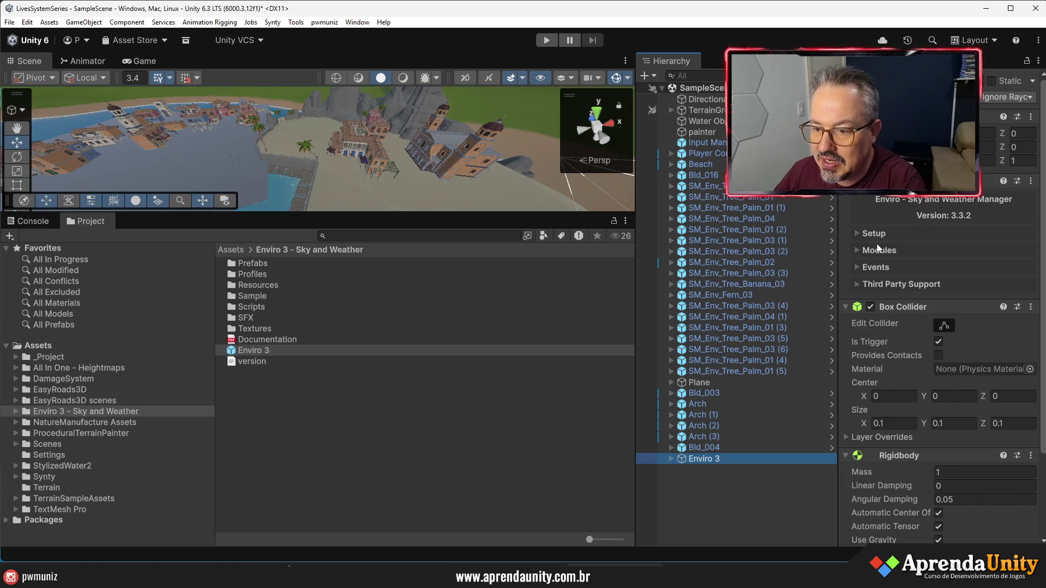
drag(838, 238, 756, 246)
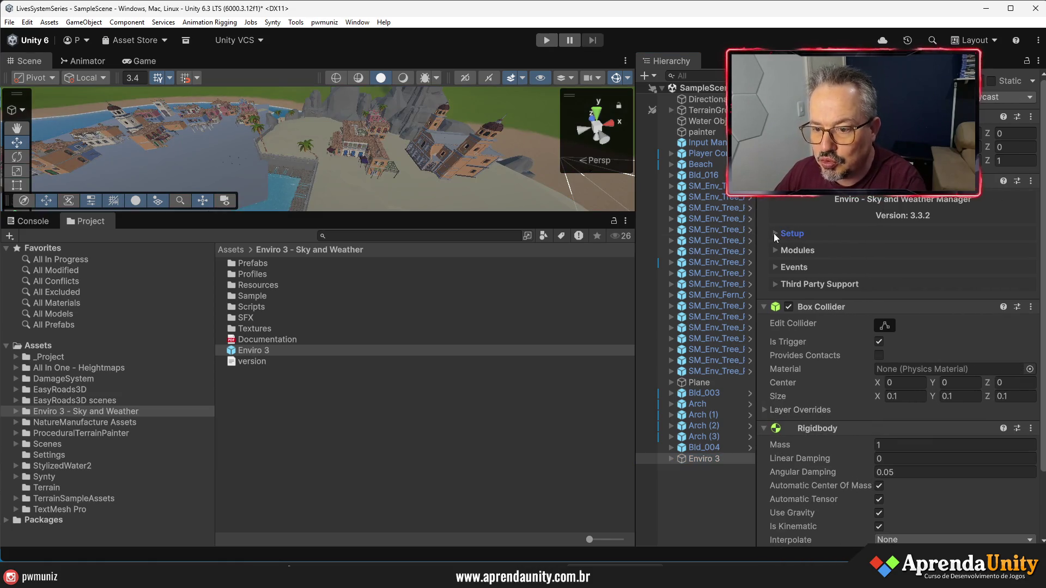
click(776, 234)
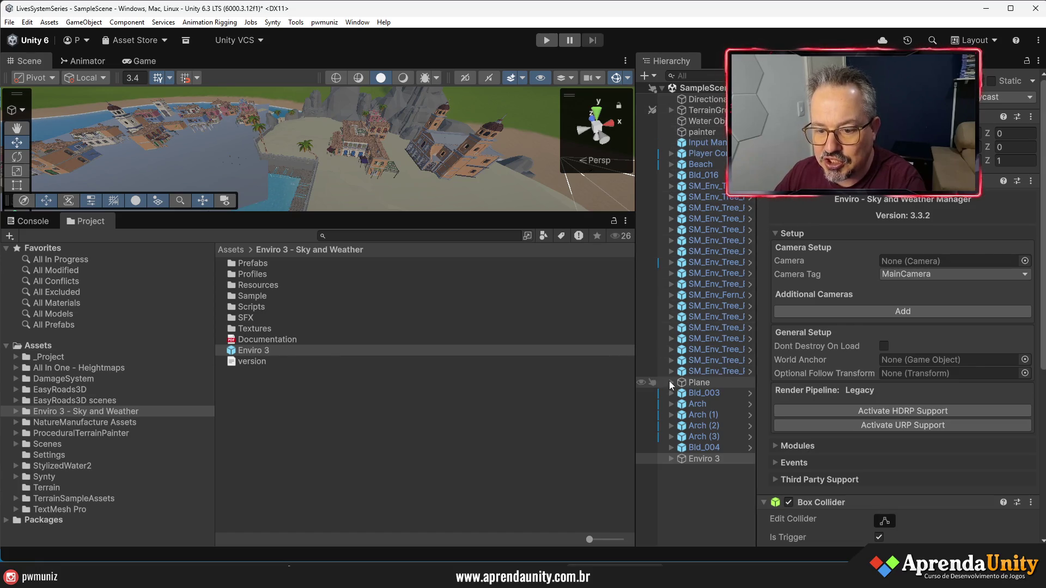
click(672, 153)
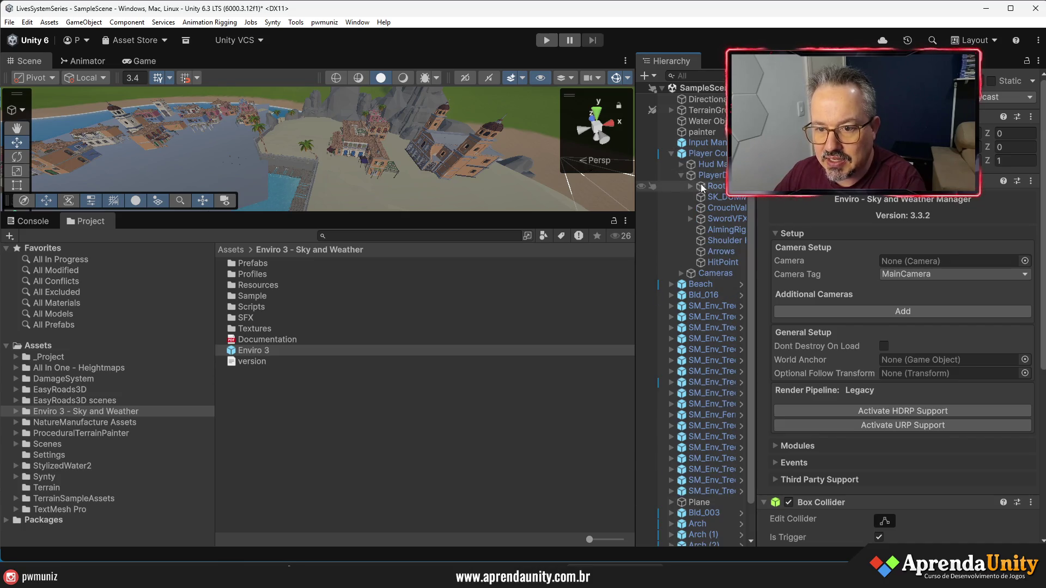
click(685, 274)
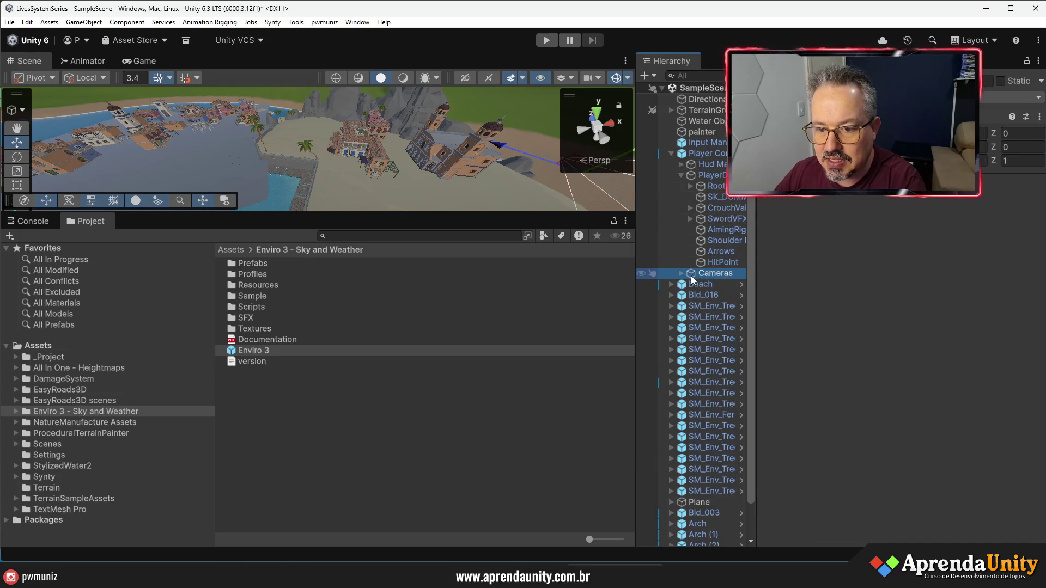
click(682, 274)
scroll(688, 271, down, 3)
click(703, 542)
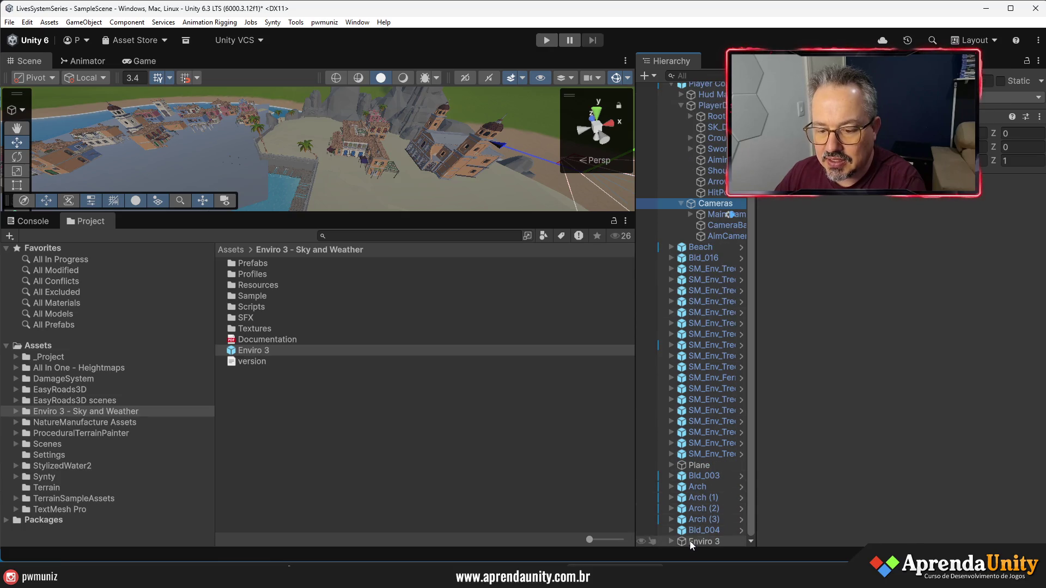
drag(712, 219, 907, 259)
Activate Enviro's URP support and view the new sky over the sea
click(895, 413)
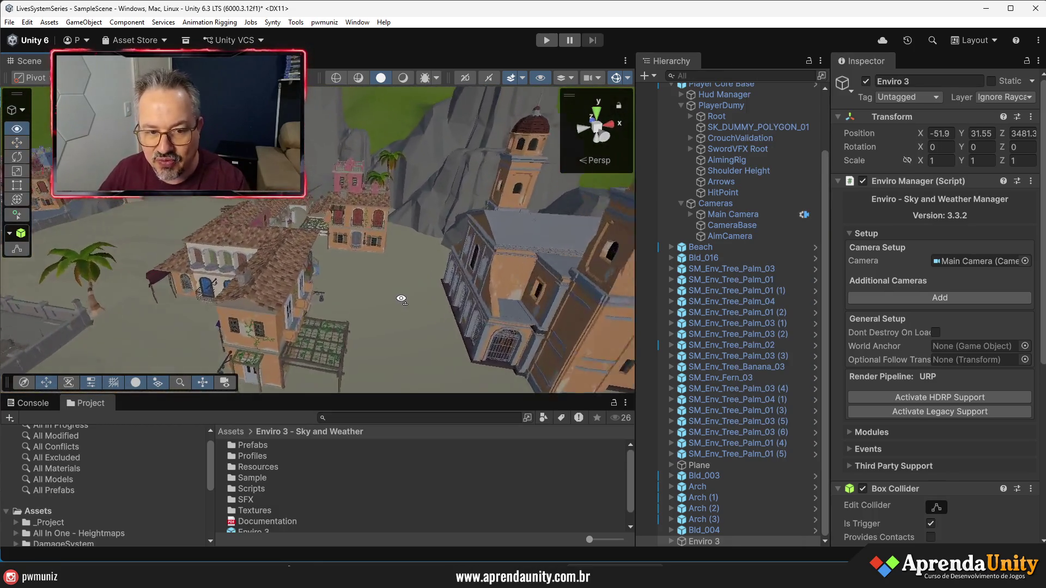
drag(401, 299, 490, 305)
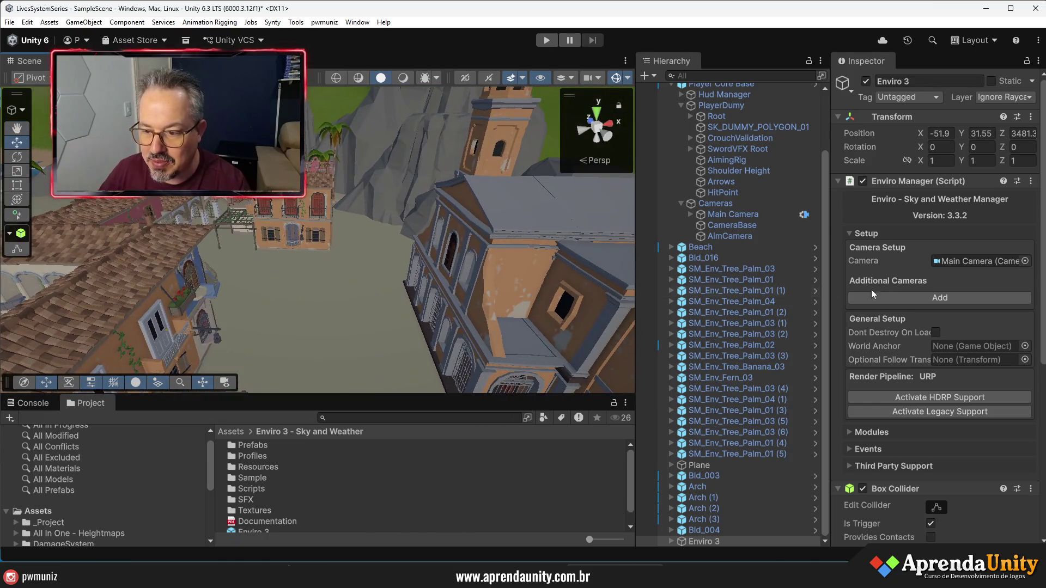
click(867, 234)
mouse_move(476, 265)
mouse_down()
mouse_move(393, 270)
mouse_move(431, 273)
mouse_up()
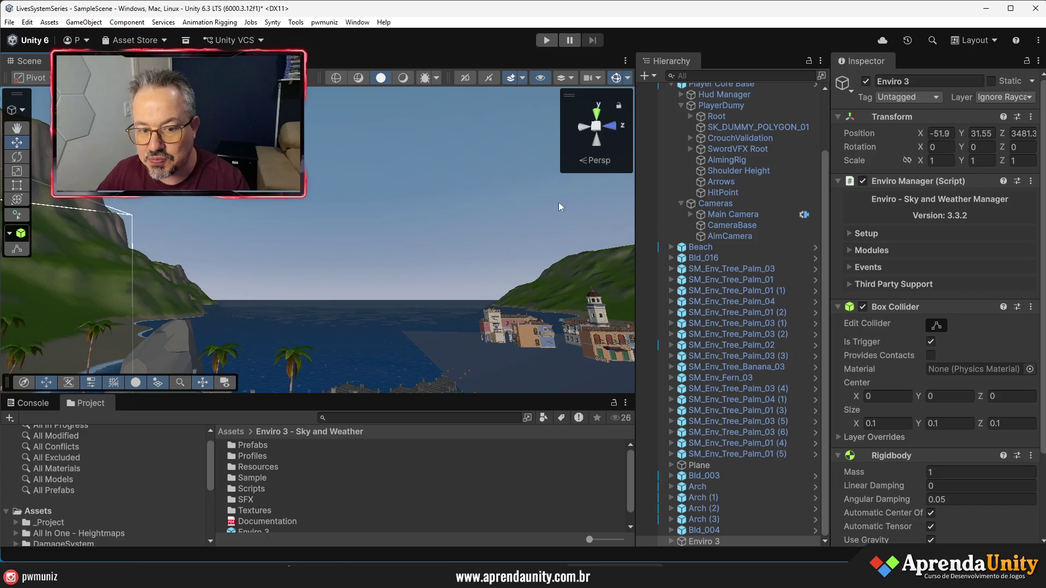
Add the Enviro URP Render Feature to PC_Renderer in the Settings folder
drag(327, 402, 295, 182)
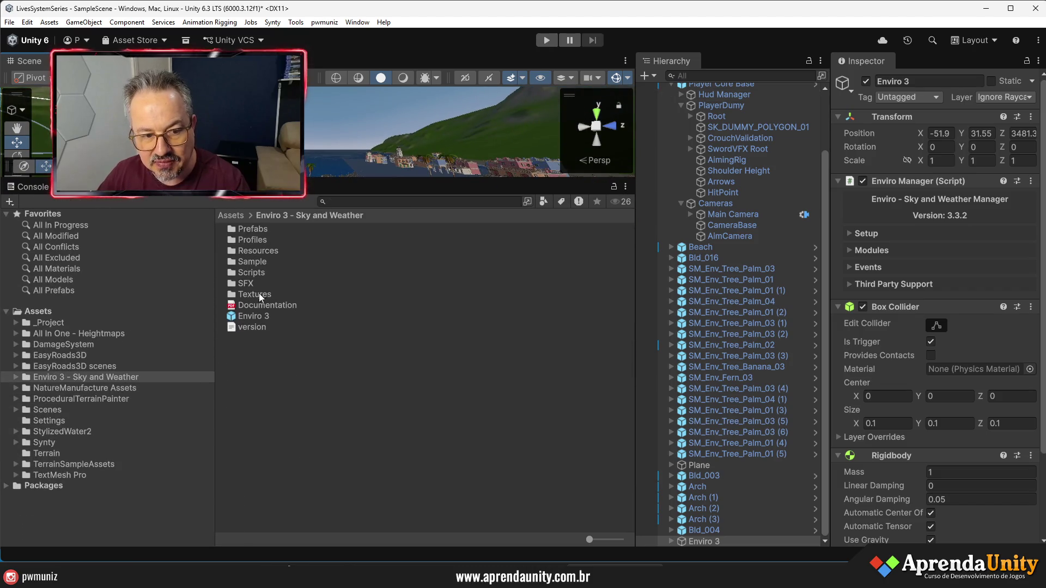
click(52, 421)
click(264, 260)
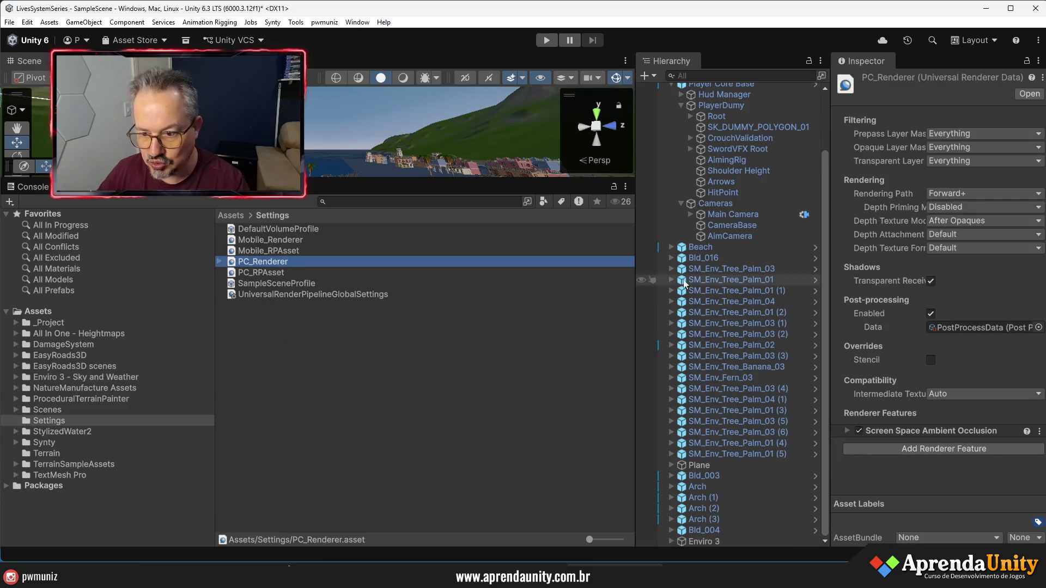
drag(828, 295, 643, 295)
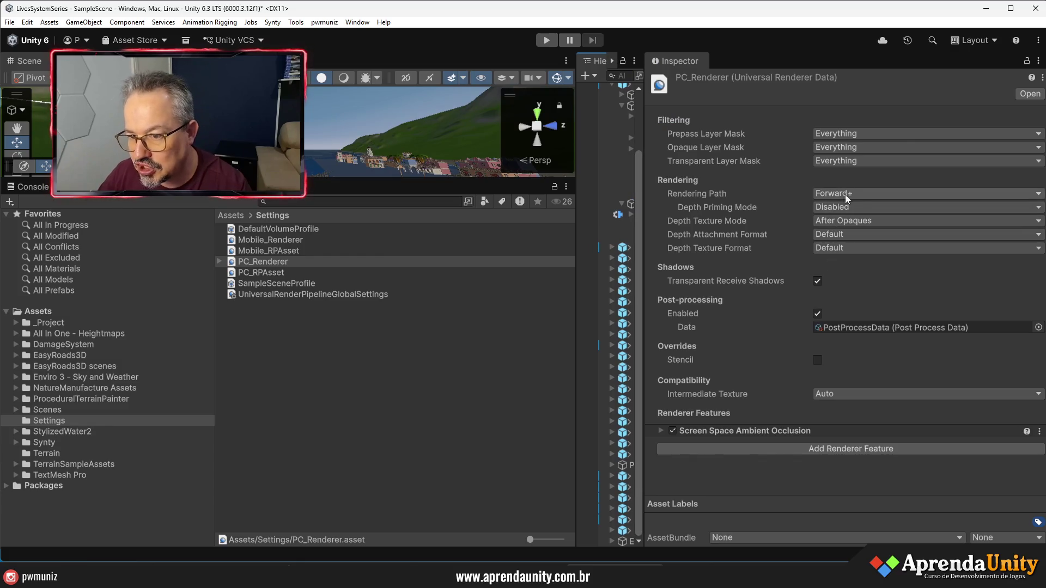
click(786, 449)
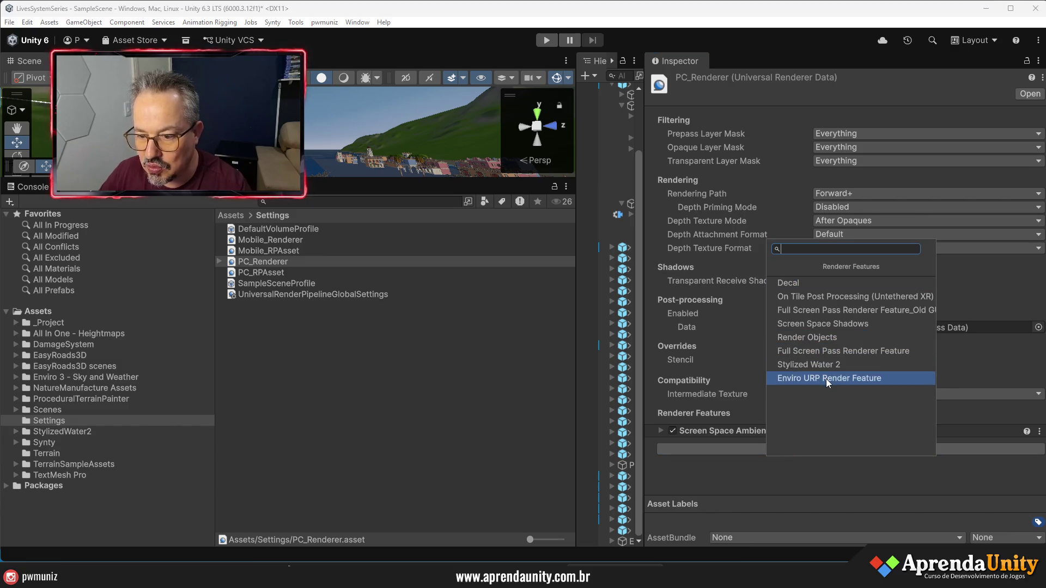
click(828, 380)
Restore the panel layout and enlarge the Scene view to look up at the Enviro sky
drag(646, 331, 826, 335)
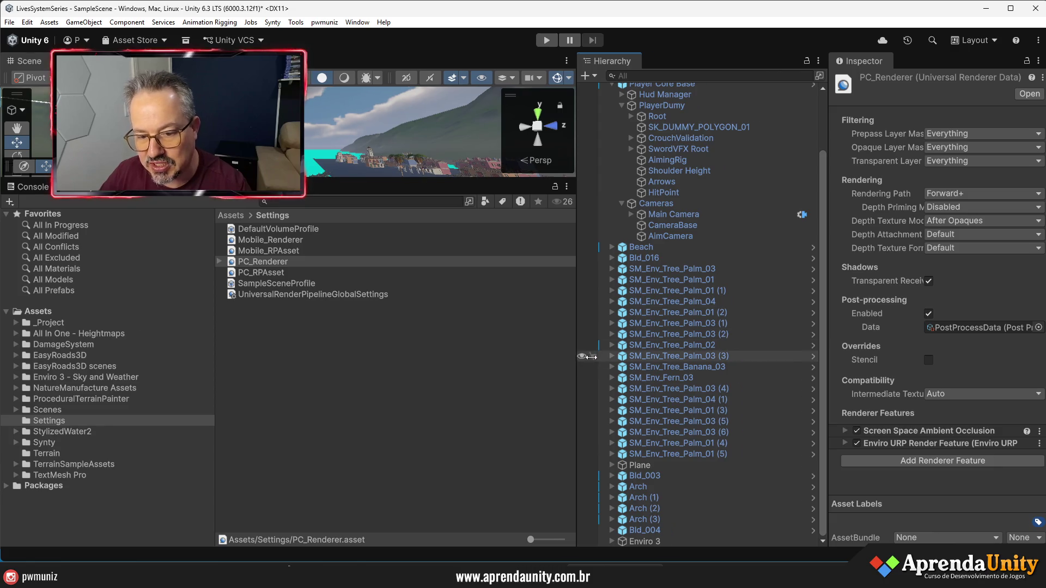
drag(584, 357, 720, 357)
drag(513, 189, 512, 428)
mouse_move(436, 272)
mouse_down()
mouse_move(414, 228)
mouse_move(156, 220)
mouse_move(159, 346)
mouse_move(327, 385)
mouse_move(472, 396)
mouse_move(654, 381)
mouse_up()
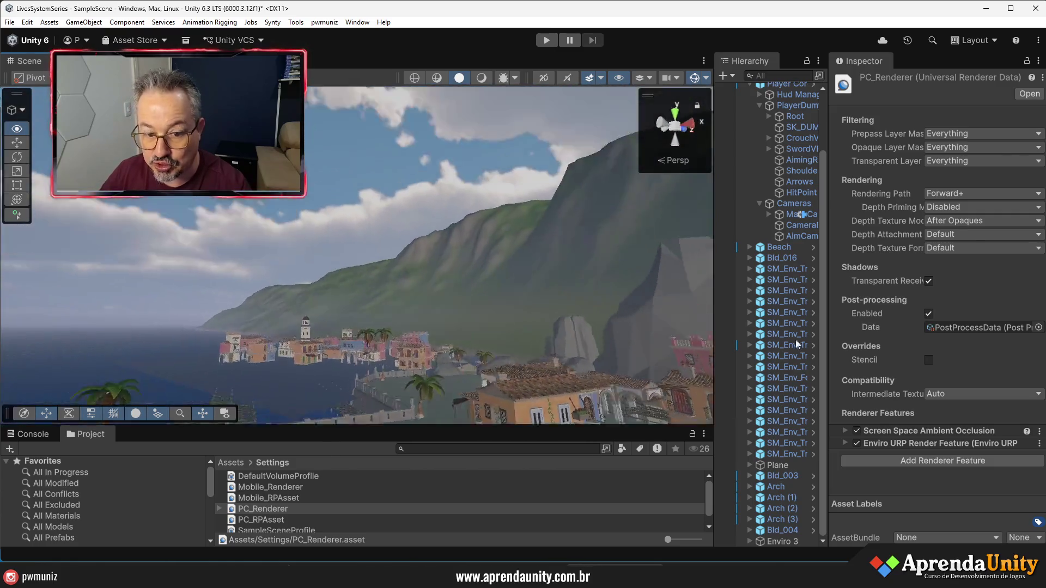
Widen the Hierarchy and collapse Player Core Base's children
mouse_move(863, 443)
mouse_down()
mouse_move(933, 465)
mouse_move(899, 381)
mouse_move(813, 260)
mouse_up()
drag(714, 278, 513, 278)
scroll(550, 153, up, 3)
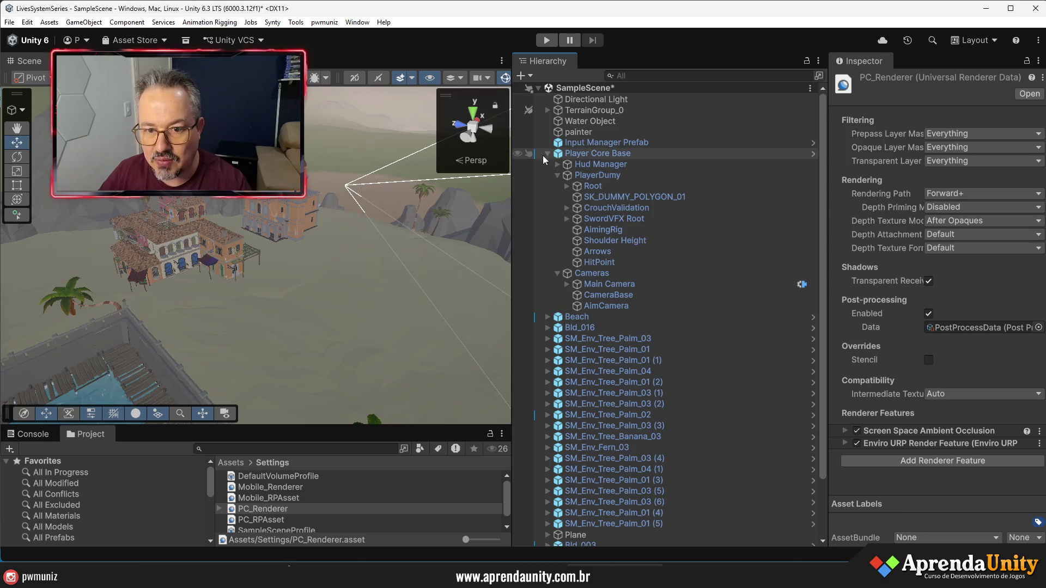
click(542, 155)
click(547, 154)
Deactivate the Directional Light and re-enable lighting in the Scene view
click(612, 99)
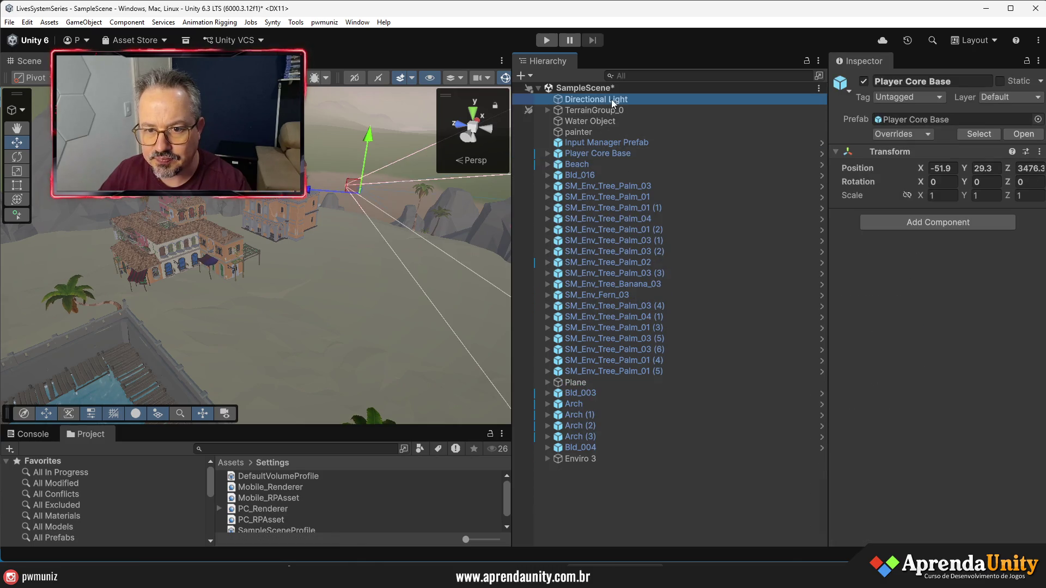
click(864, 82)
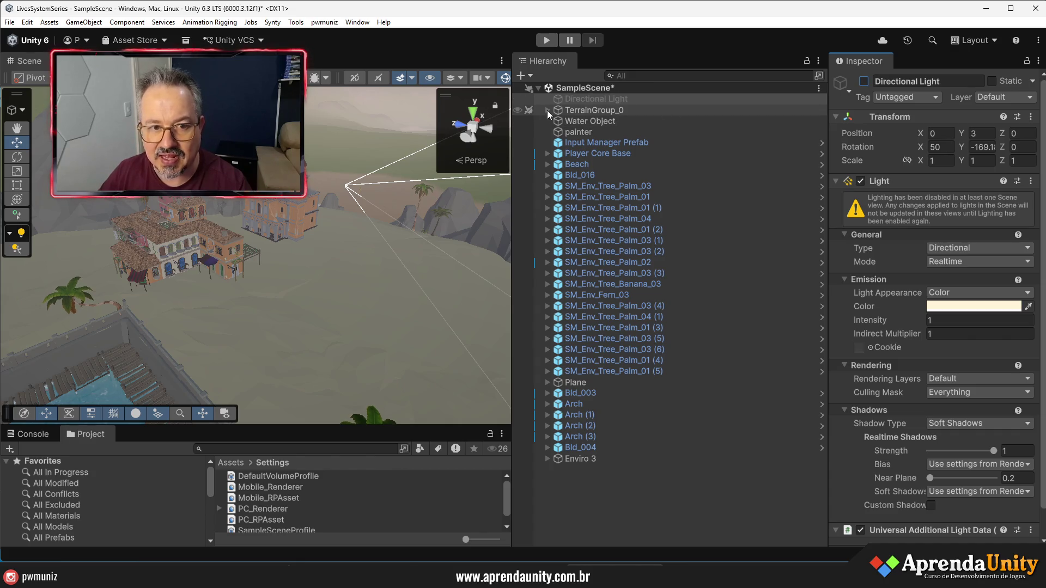
click(294, 77)
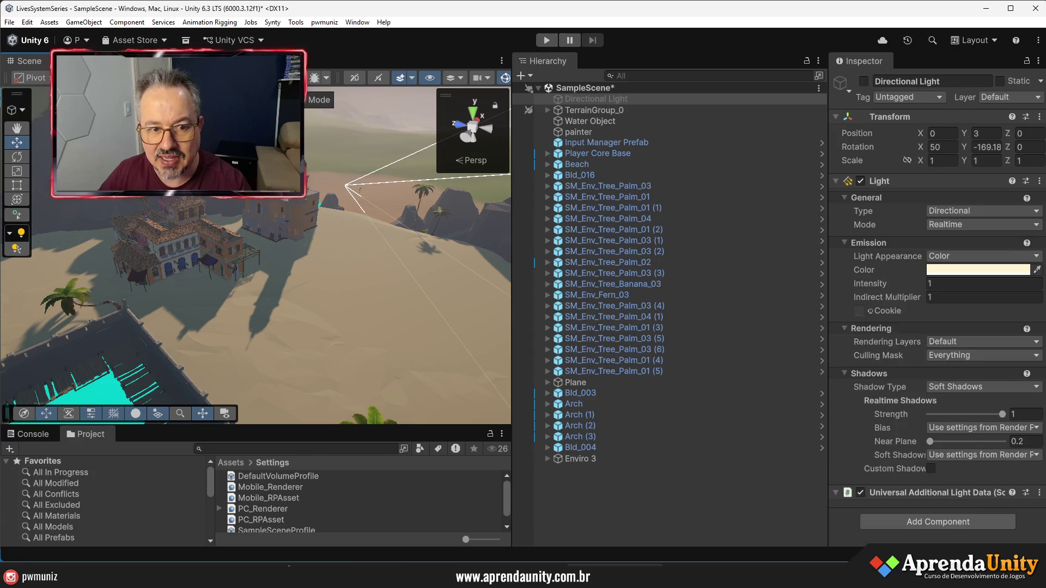
right_click(606, 477)
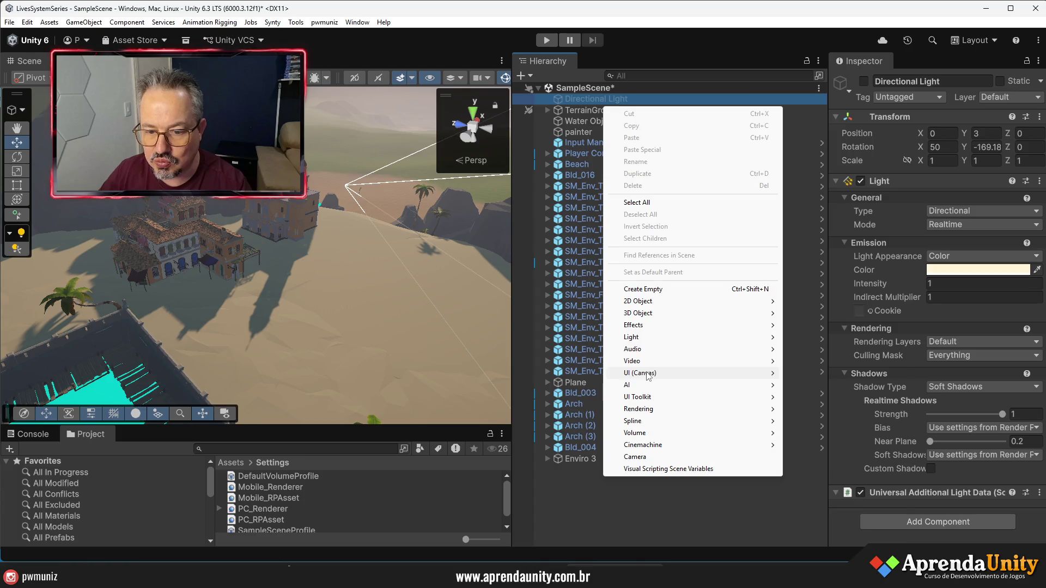
Add a Global Volume to the scene and give it a new profile
mouse_move(649, 411)
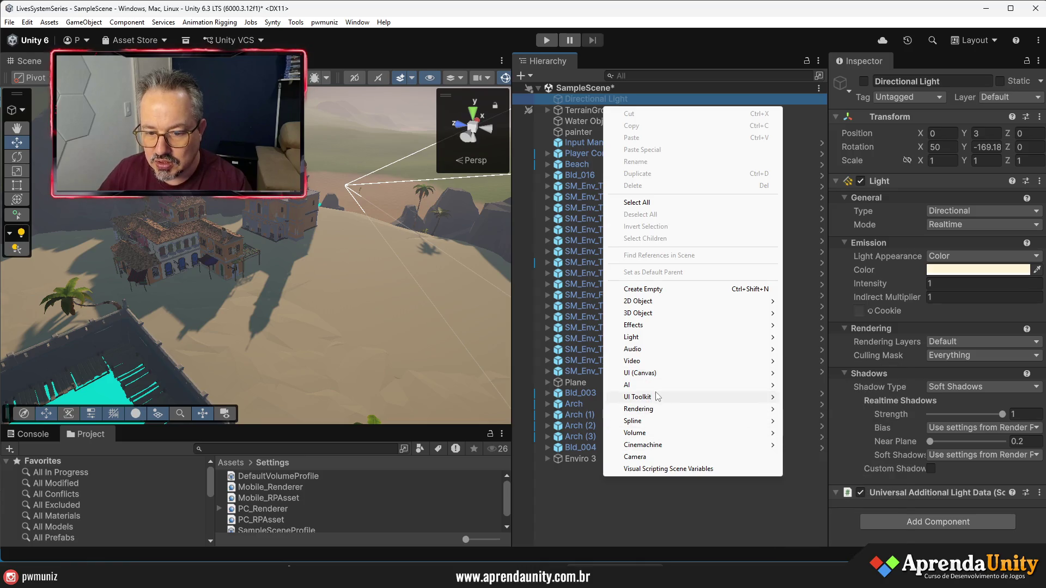
mouse_move(650, 434)
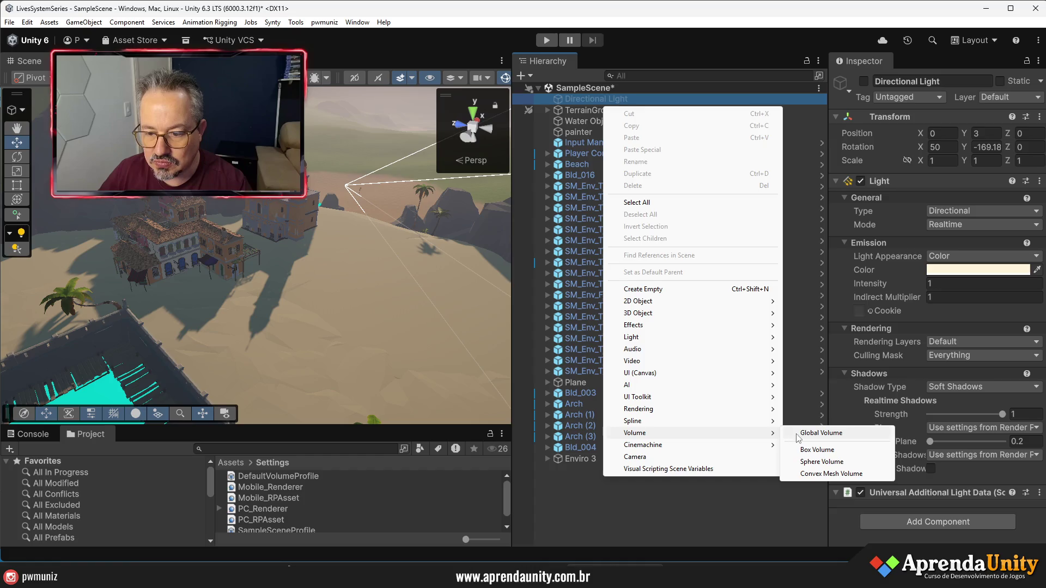
click(807, 434)
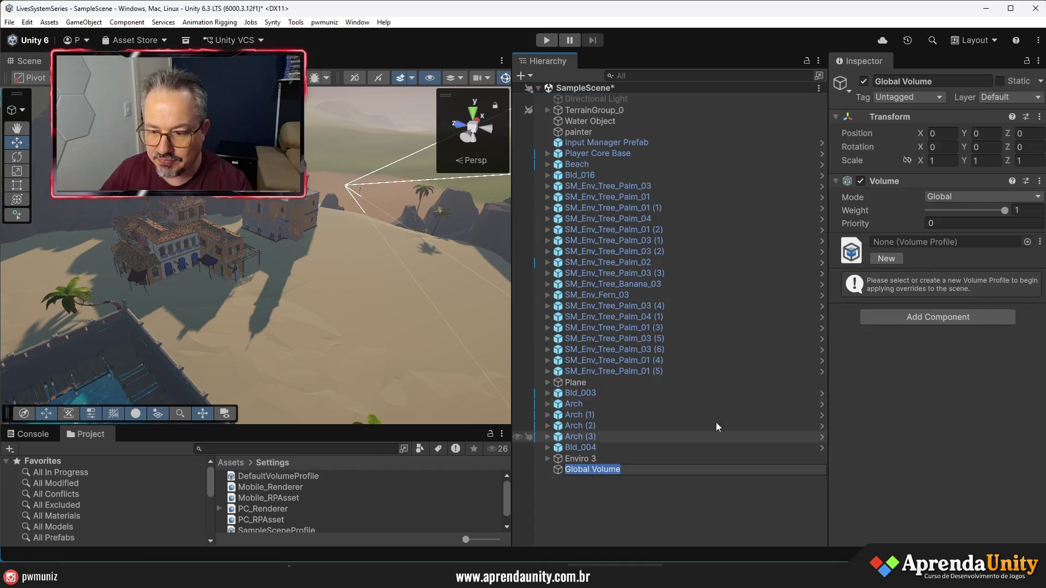
click(888, 260)
Add a Tonemapping override to the volume with its mode set to ACES
click(937, 311)
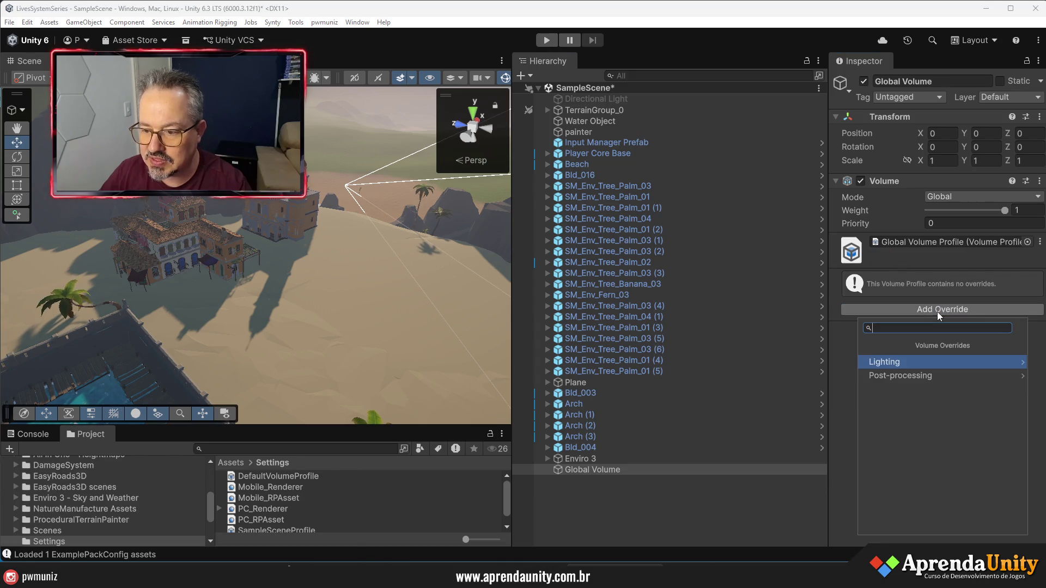
click(898, 364)
click(875, 342)
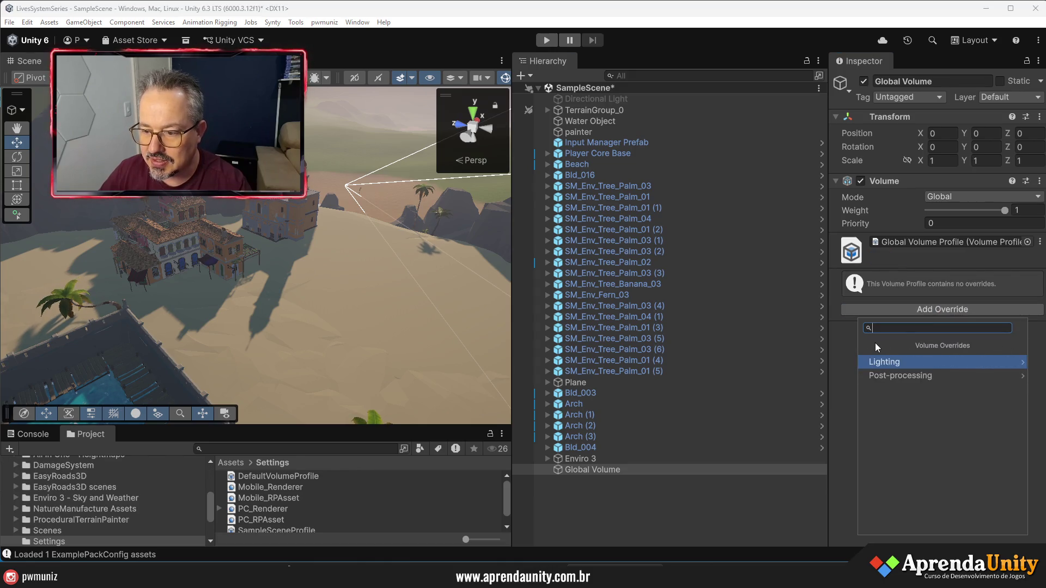
click(888, 374)
scroll(920, 439, down, 3)
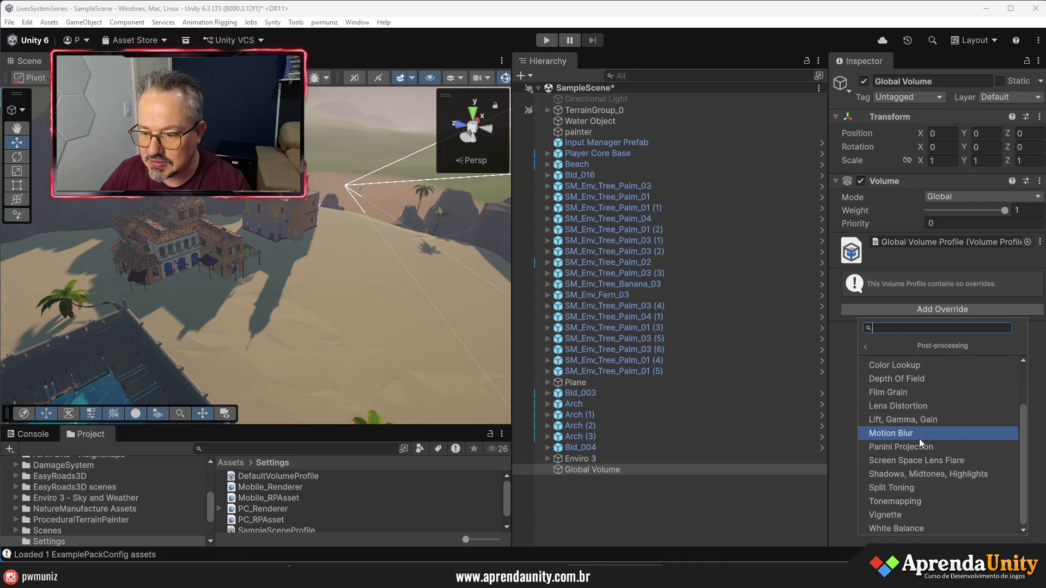
click(899, 498)
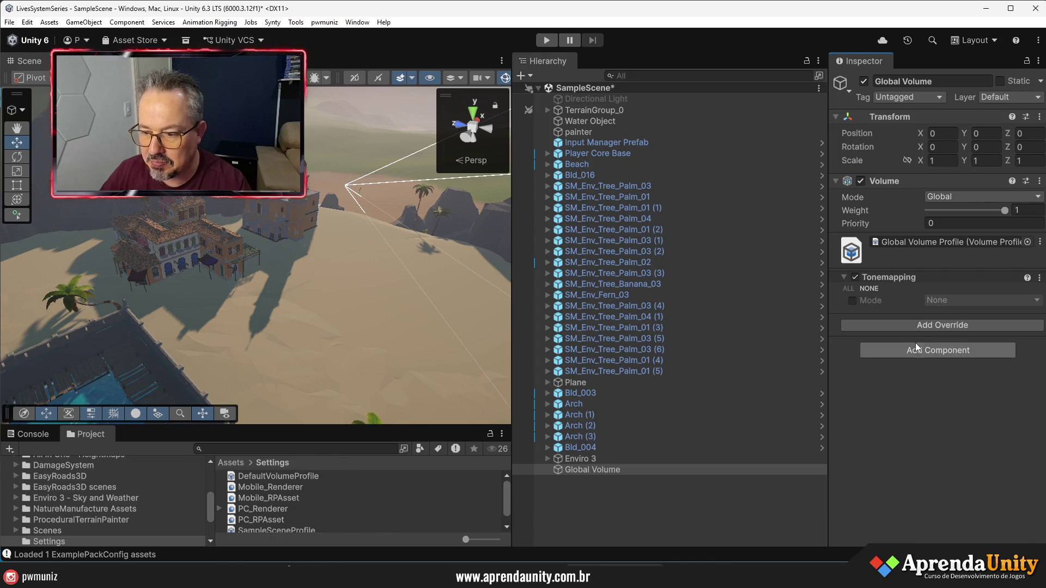
click(852, 301)
click(940, 301)
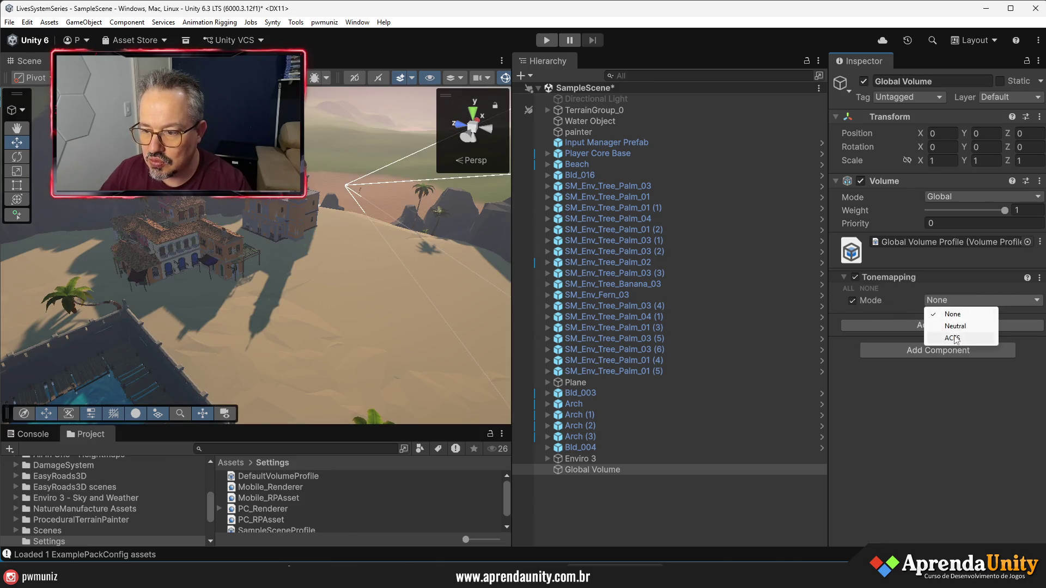
click(953, 338)
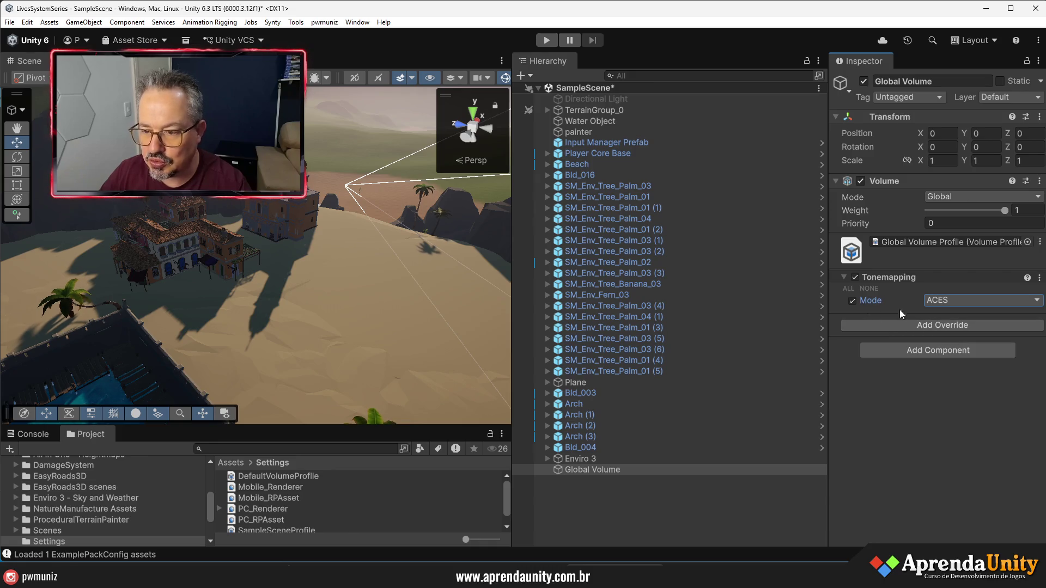
Add a Color Adjustments override with Post Exposure 0.5 and Saturation 25
click(902, 326)
click(888, 391)
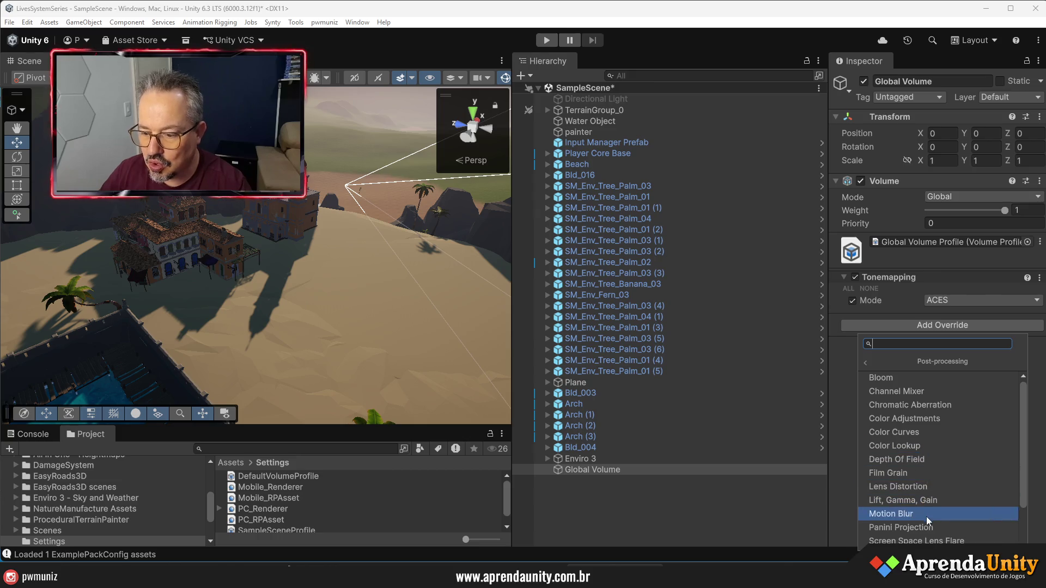
click(917, 422)
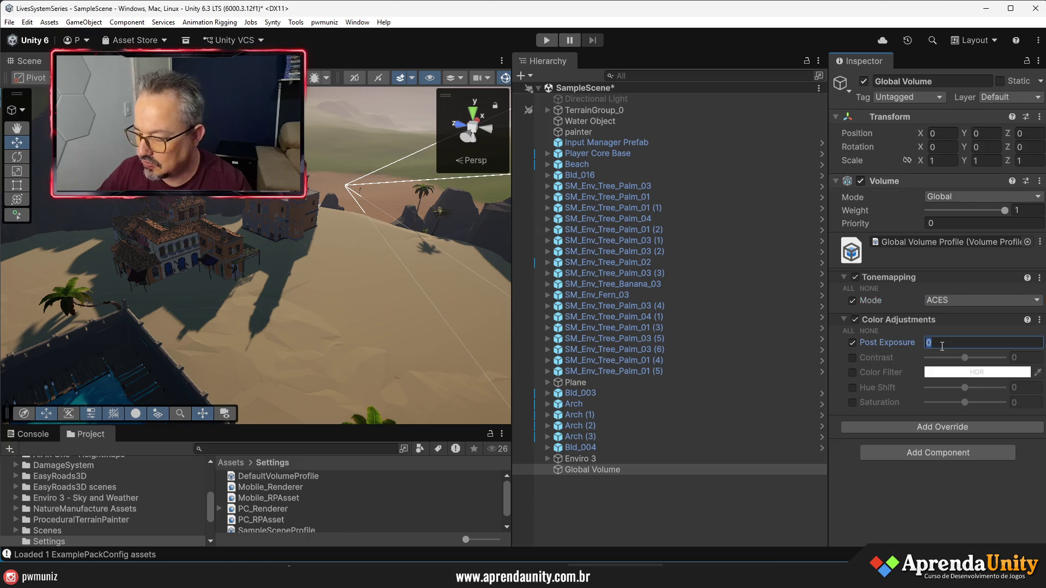
text(1)
key(Return)
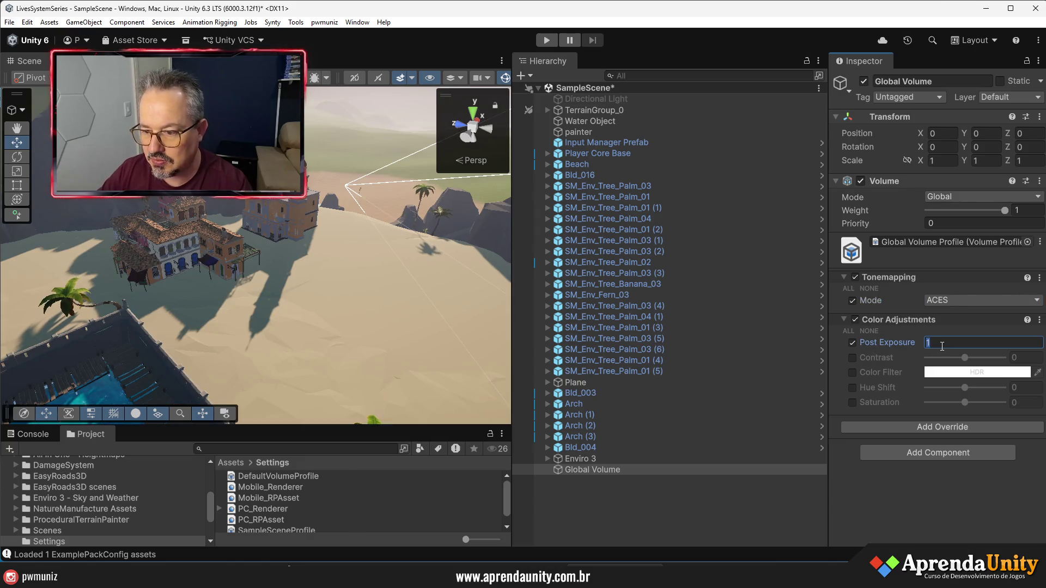
text(5)
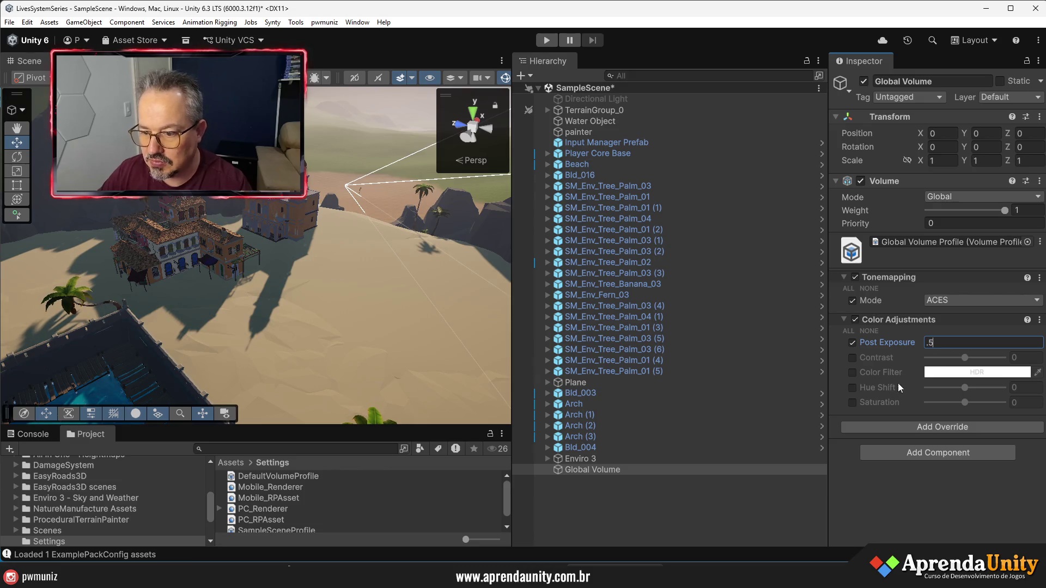
drag(966, 403, 969, 403)
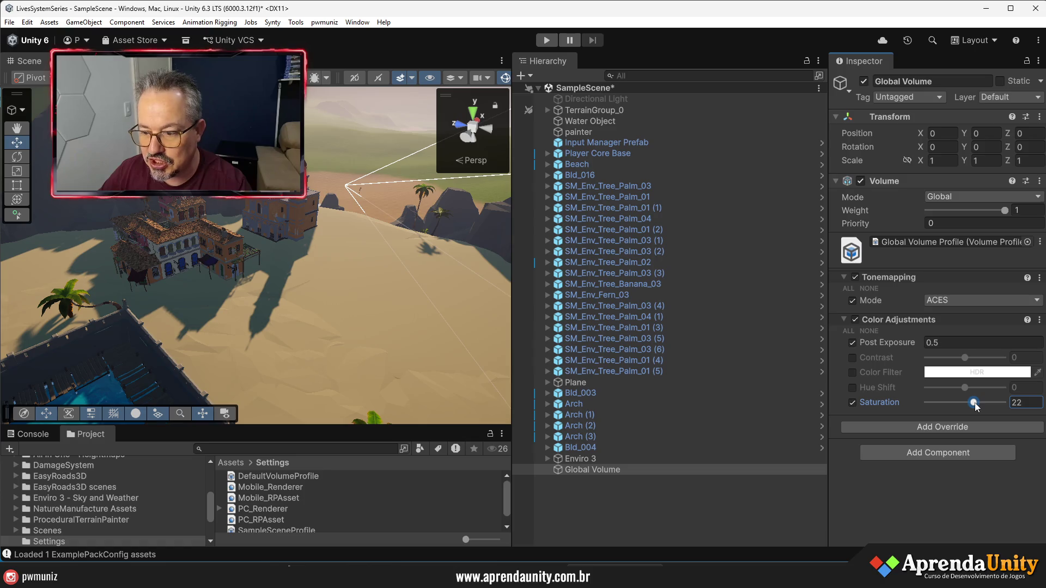
click(1019, 402)
text(2)
drag(338, 305, 281, 312)
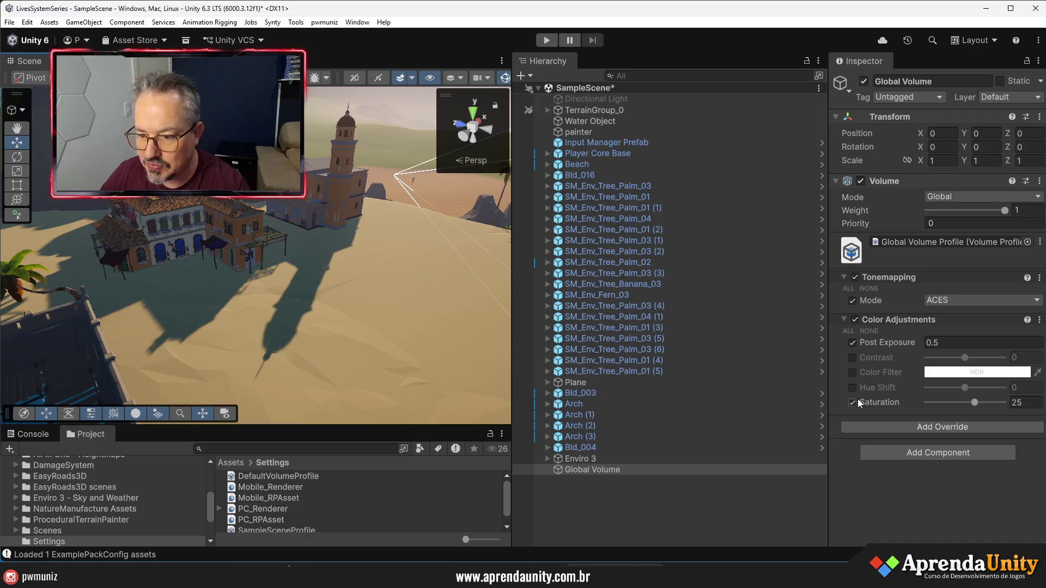
click(887, 320)
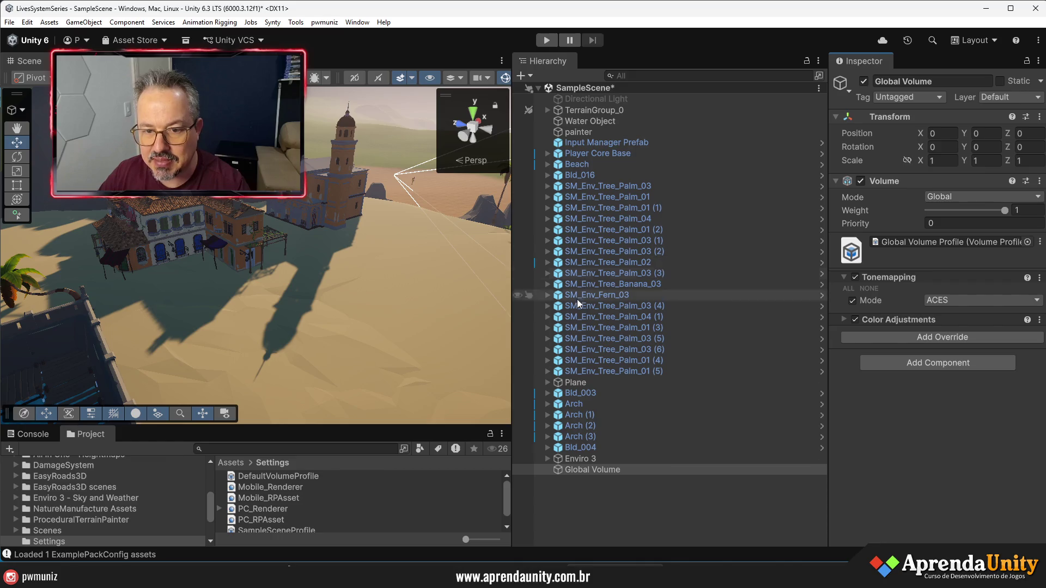
Select the Main Camera under Player Core Base, keep SMAA anti-aliasing, and collapse its foldouts
click(545, 155)
click(547, 155)
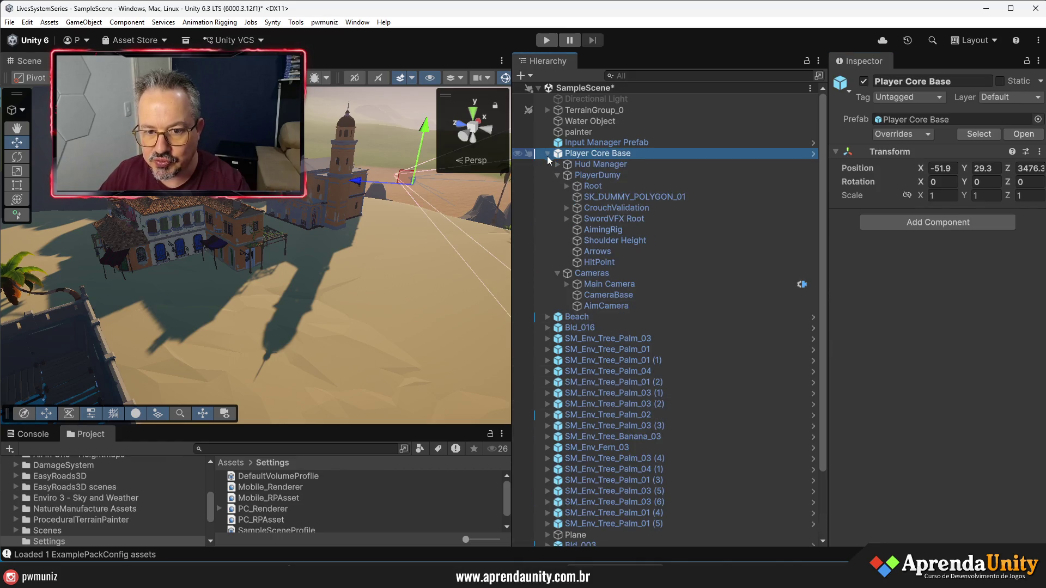
click(597, 283)
drag(828, 261, 592, 260)
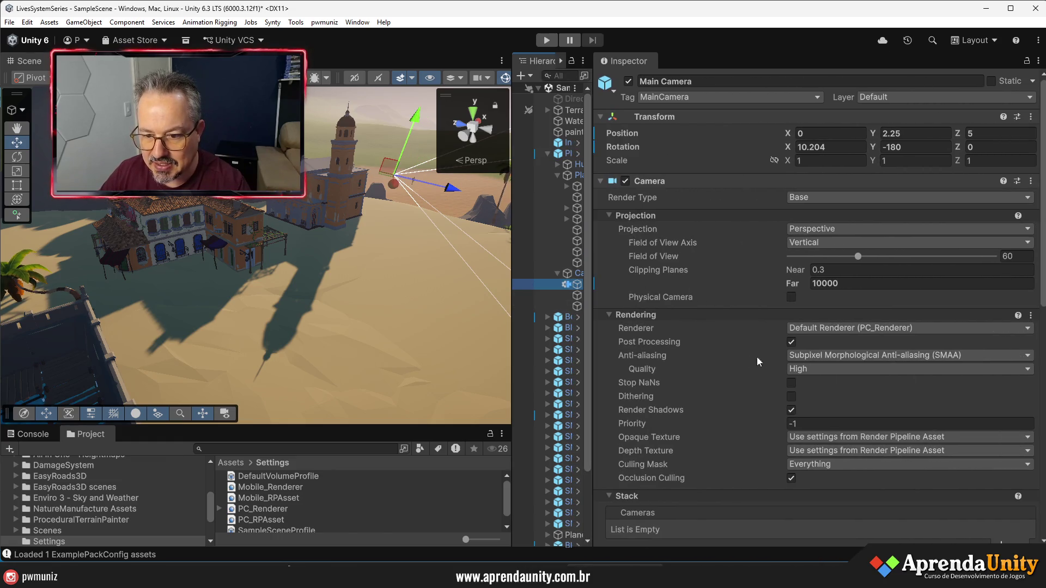
click(830, 358)
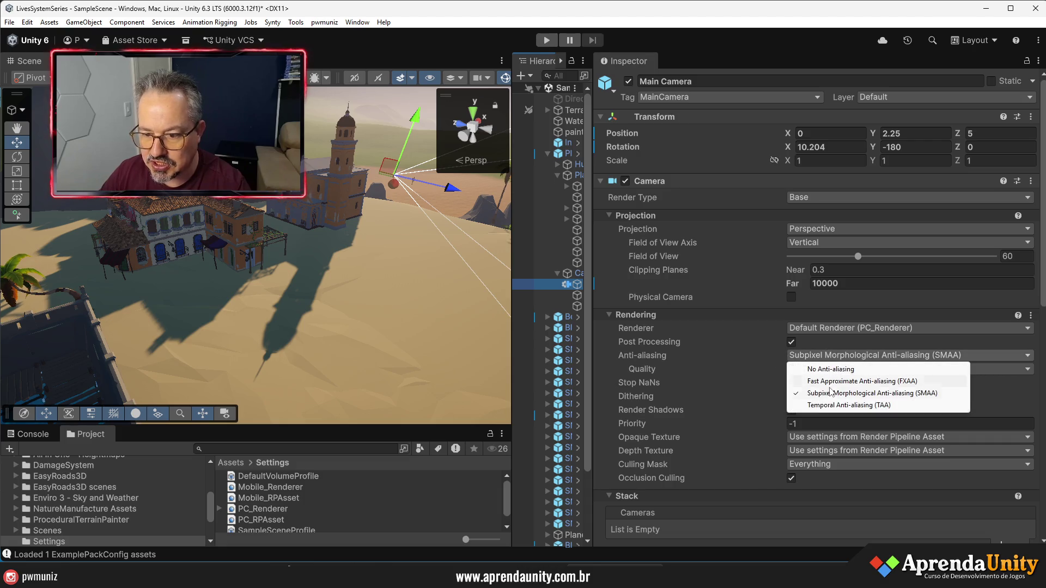
click(809, 388)
click(658, 316)
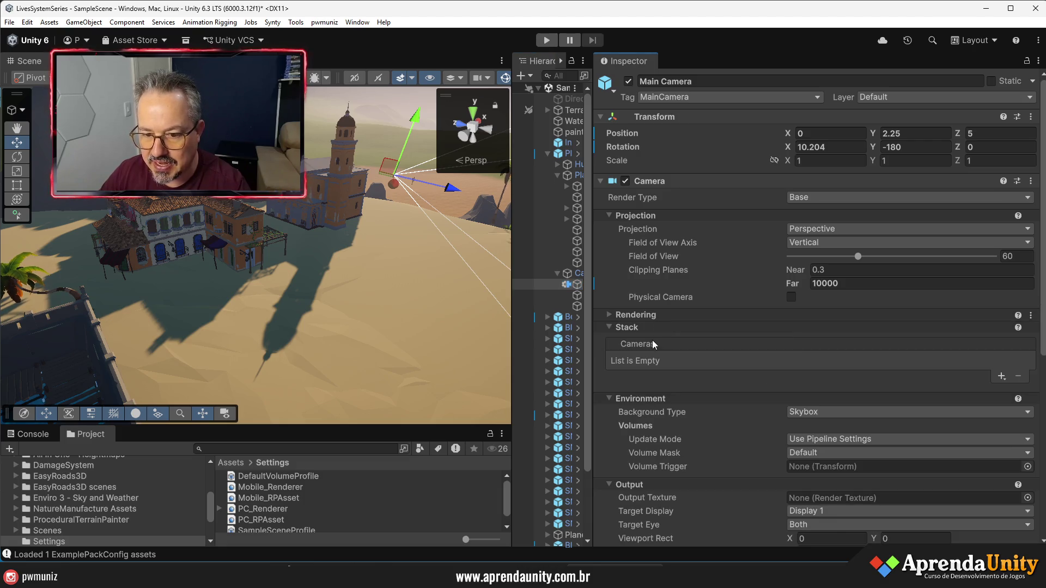
click(645, 328)
click(642, 339)
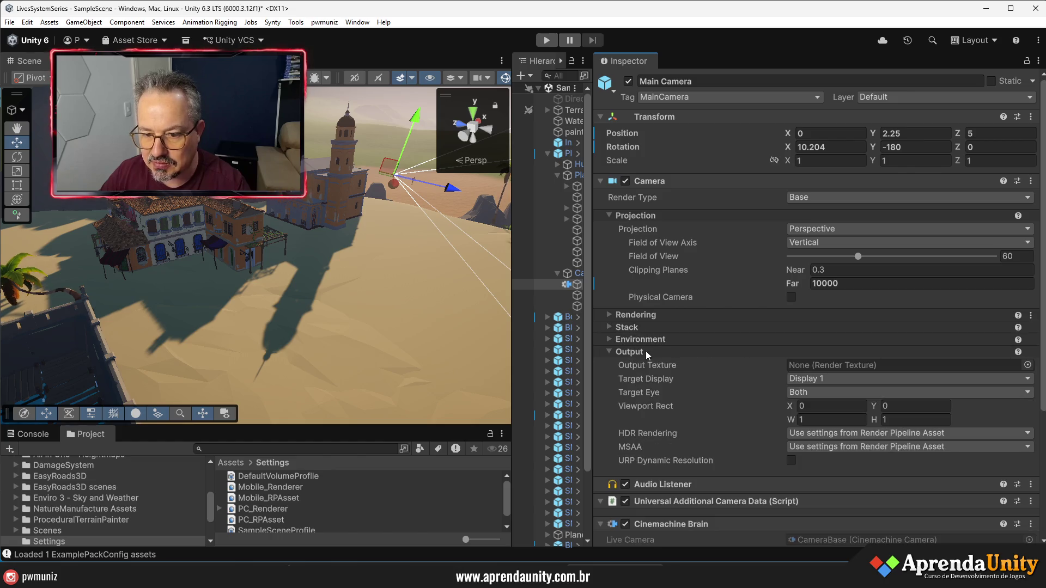
click(646, 351)
Widen the hierarchy and scene view, collapse Player Core Base, and enter Play mode
drag(593, 288, 766, 289)
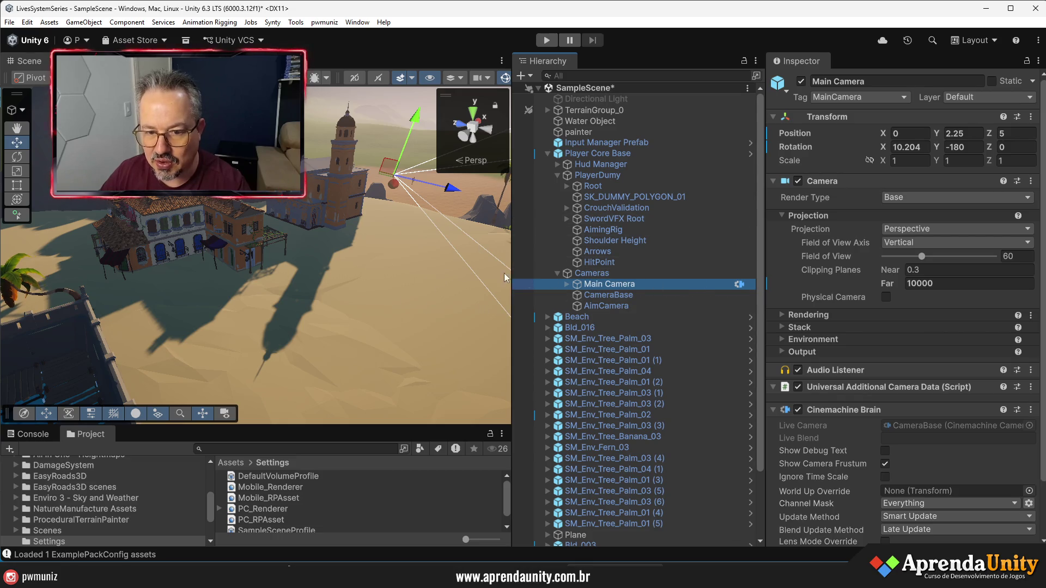
drag(509, 307, 563, 308)
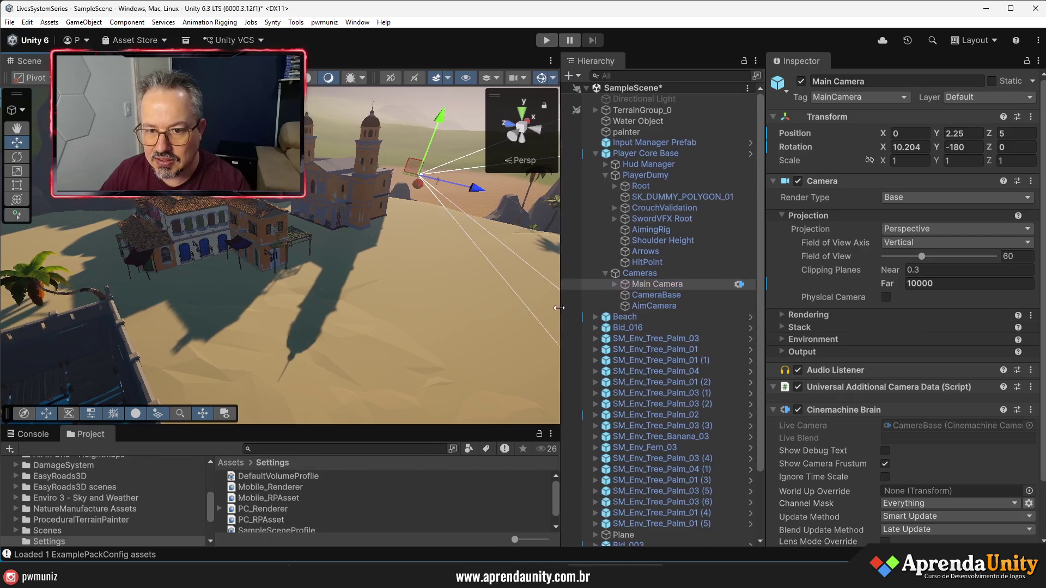
click(599, 153)
click(547, 40)
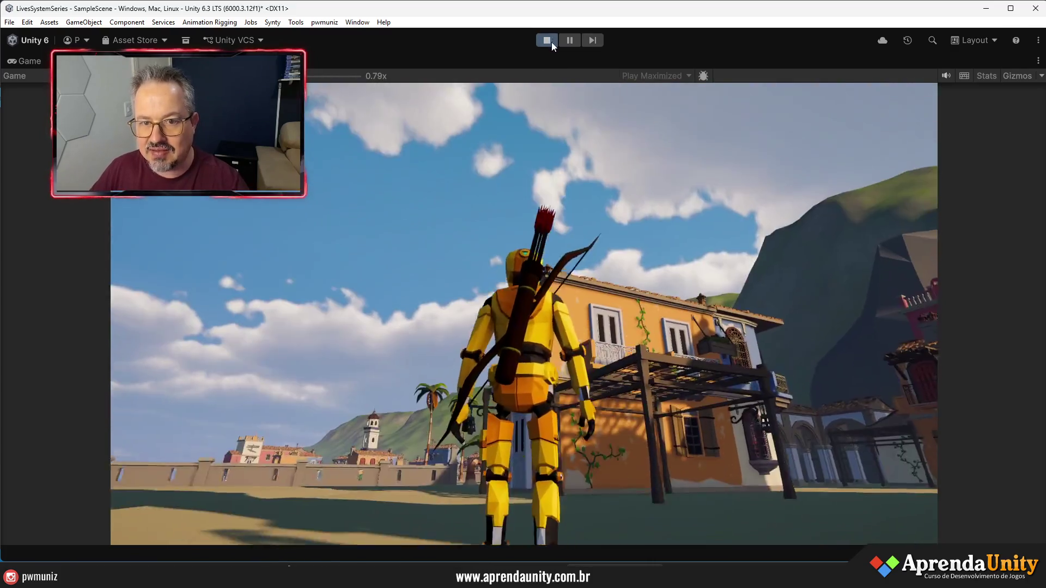
Exit Play mode and switch the Game view from Play Maximized to Play Focused
click(548, 40)
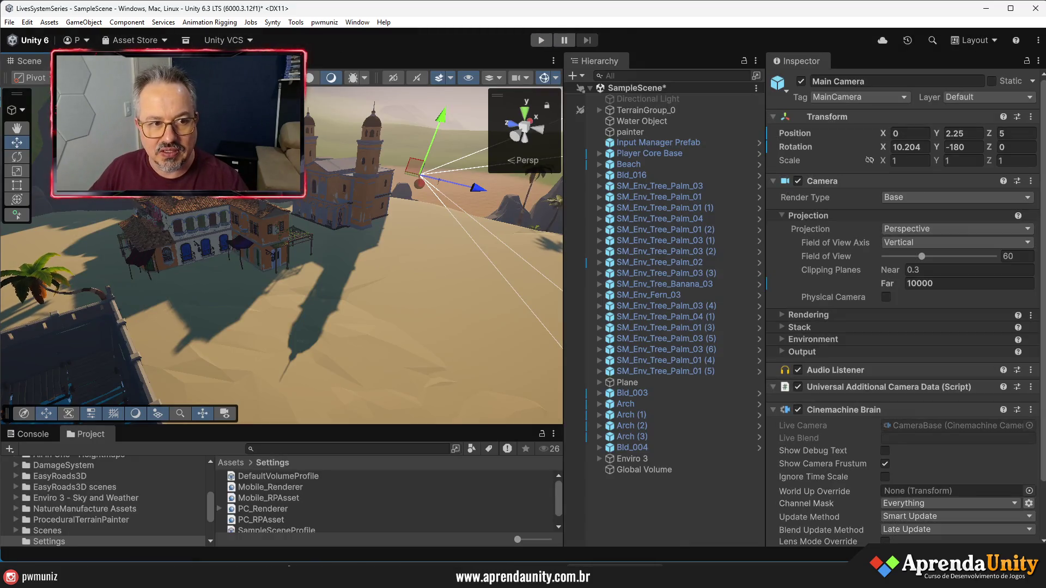
click(71, 61)
click(397, 76)
click(397, 89)
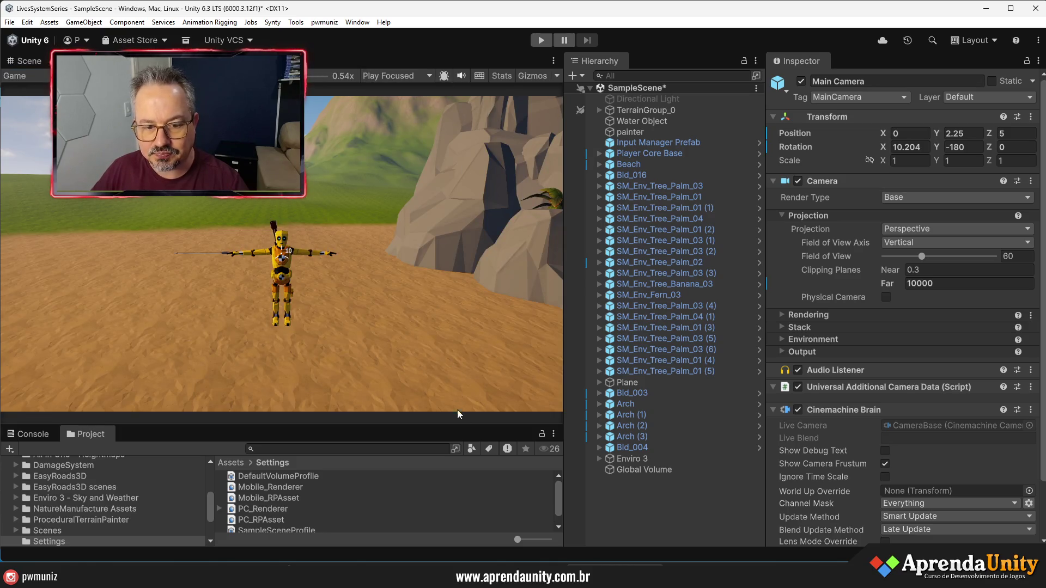
Select Enviro 3 and browse its settings while briefly running and stopping the game
mouse_move(765, 298)
mouse_down()
mouse_move(877, 299)
mouse_move(811, 299)
mouse_up()
drag(564, 303, 673, 304)
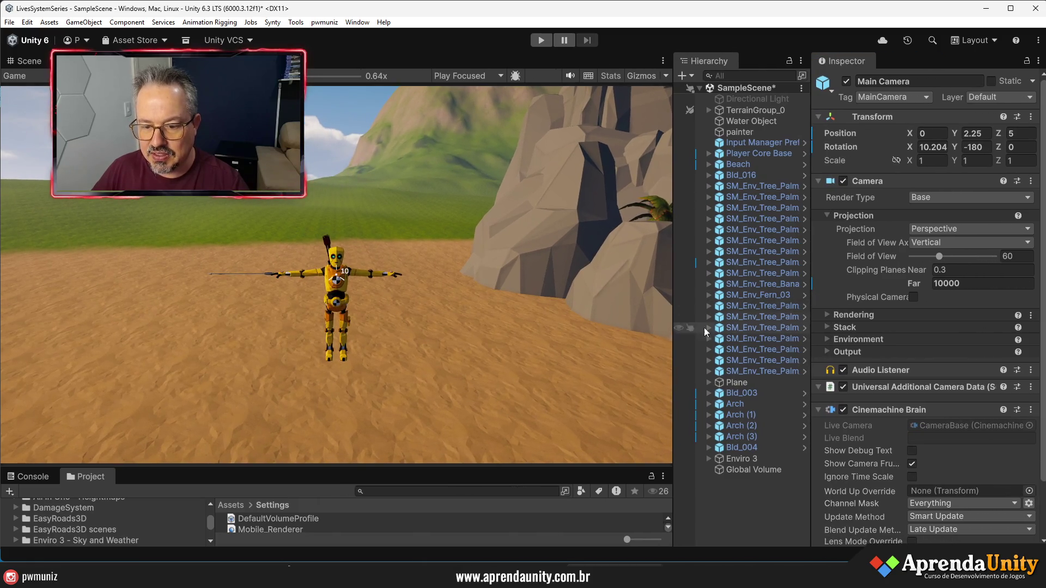
click(746, 461)
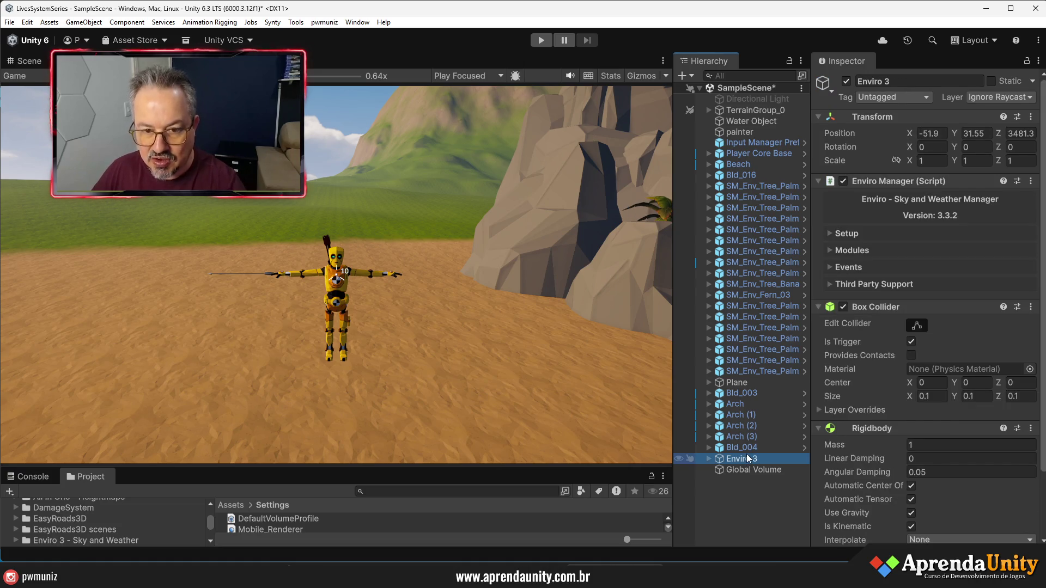
click(832, 283)
click(541, 40)
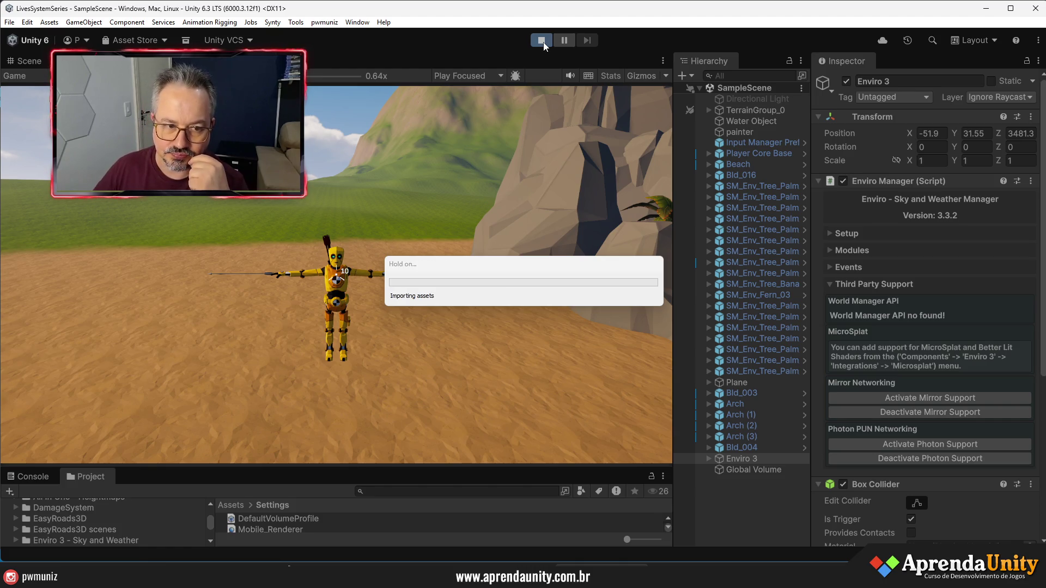
click(874, 284)
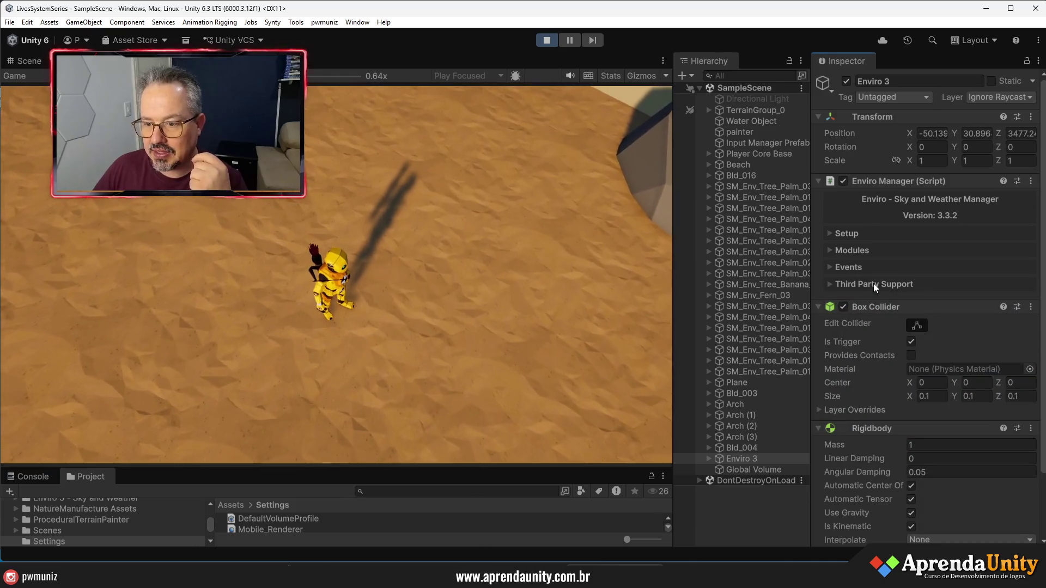
click(852, 249)
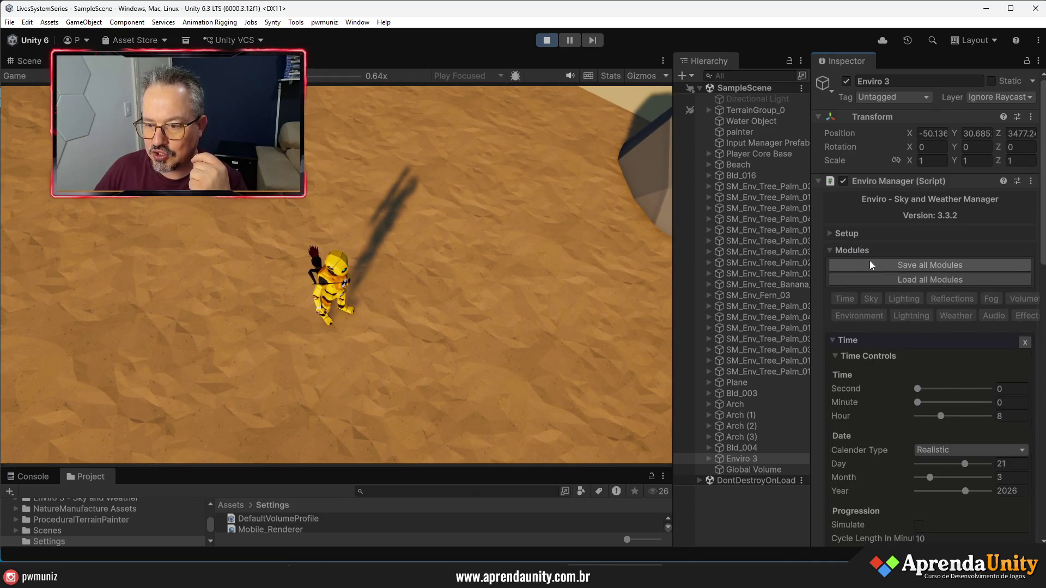
click(545, 42)
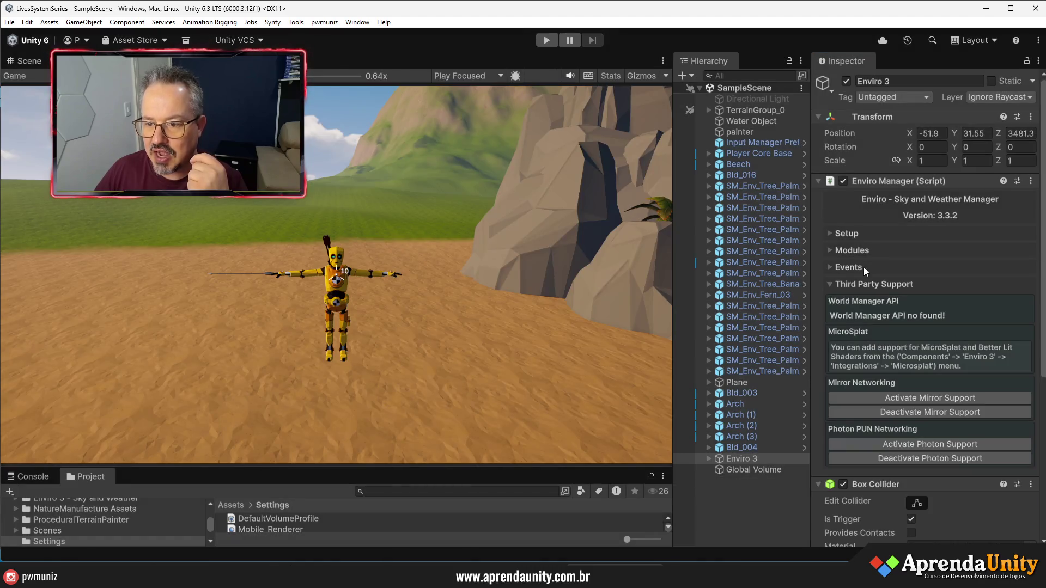
Set the Enviro Audio module's Ambient Master Volume to 0
click(858, 284)
scroll(891, 308, down, 5)
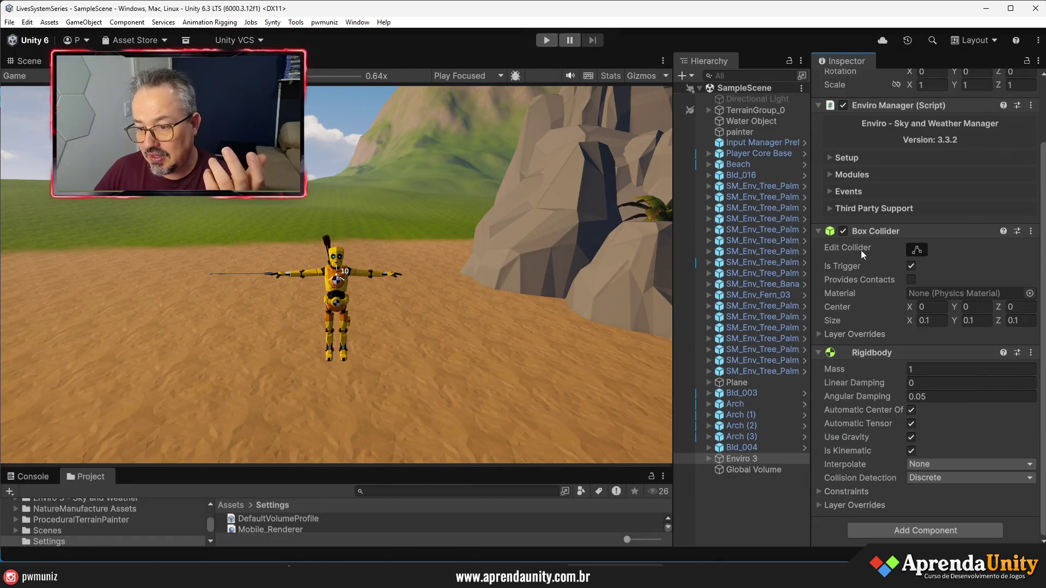
scroll(861, 250, up, 3)
click(853, 212)
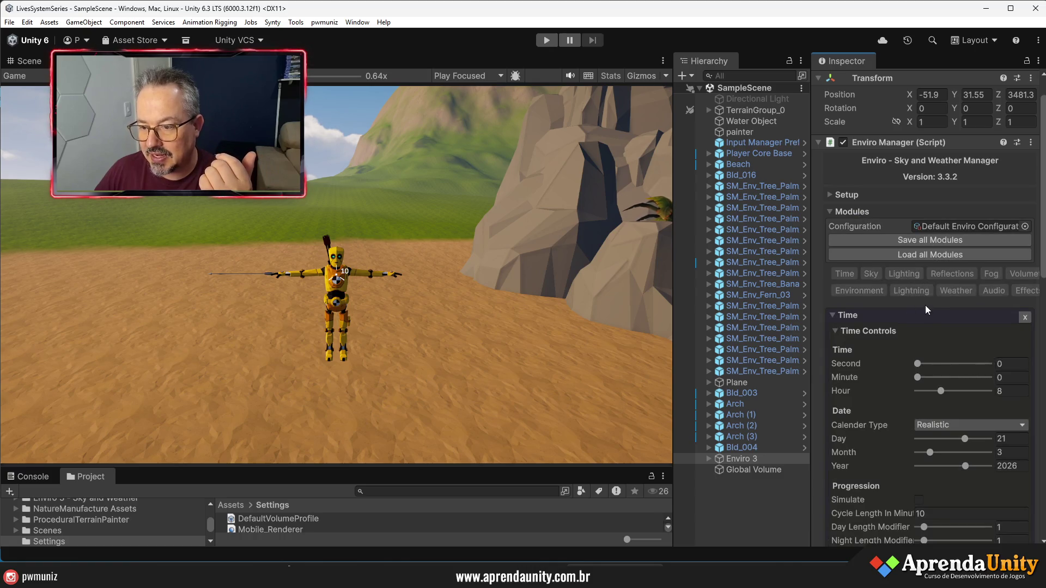
scroll(926, 313, down, 2)
scroll(936, 285, down, 5)
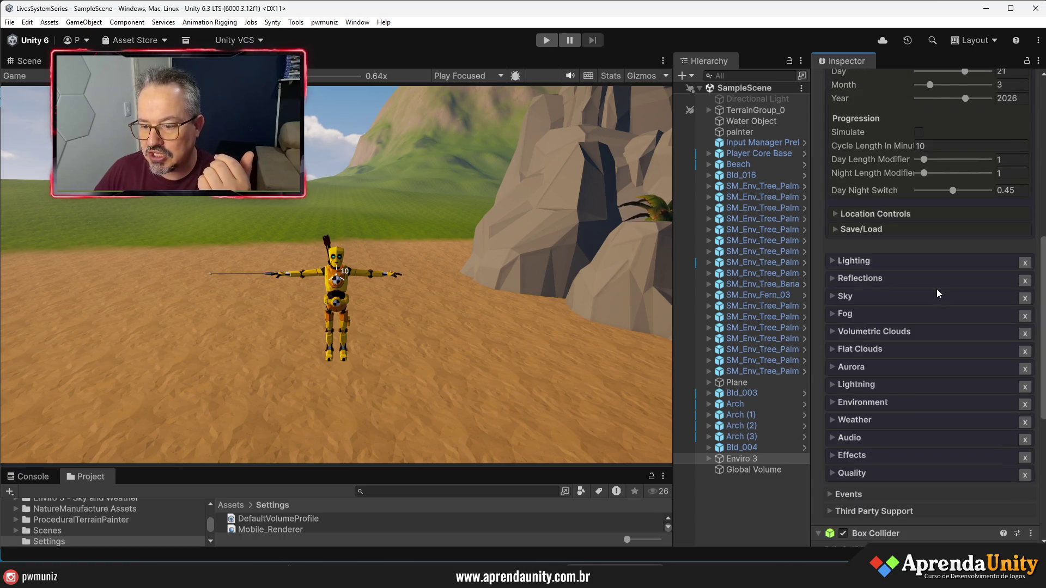
click(855, 438)
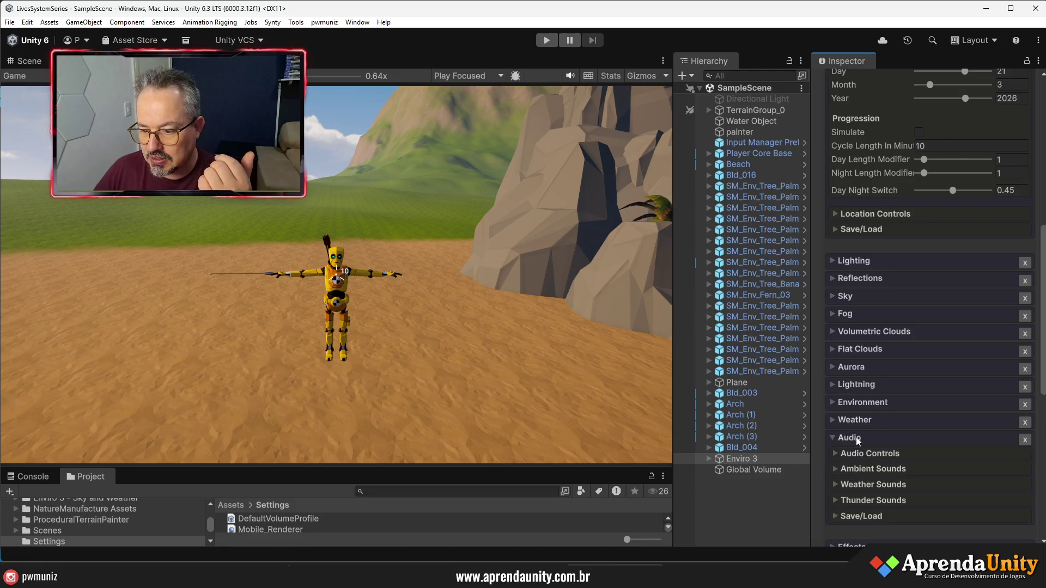
click(875, 469)
scroll(888, 463, down, 2)
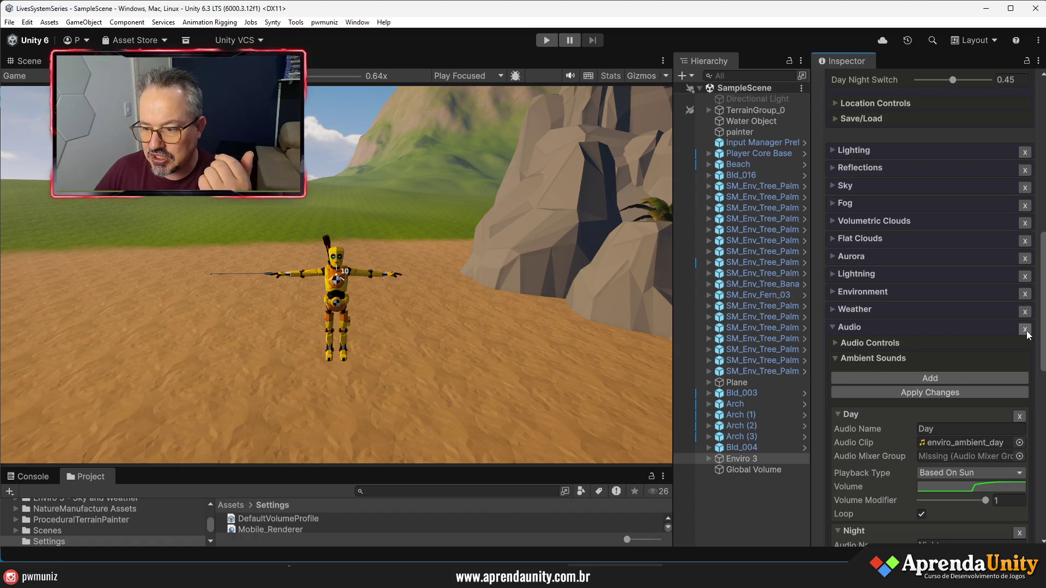
click(874, 343)
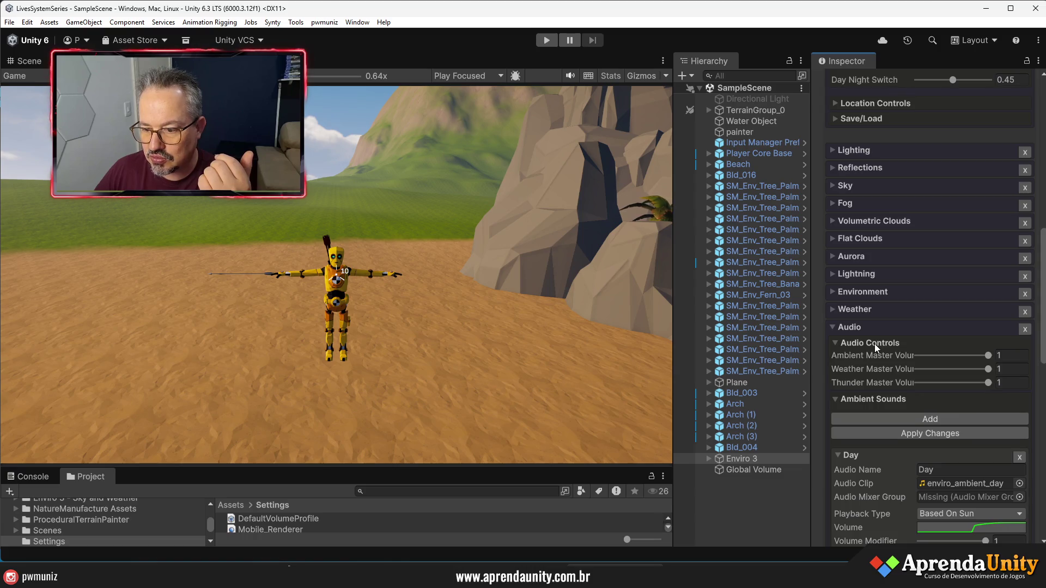
drag(954, 360, 914, 363)
Collapse the Audio module, widen the hierarchy, and start Play mode again
click(835, 327)
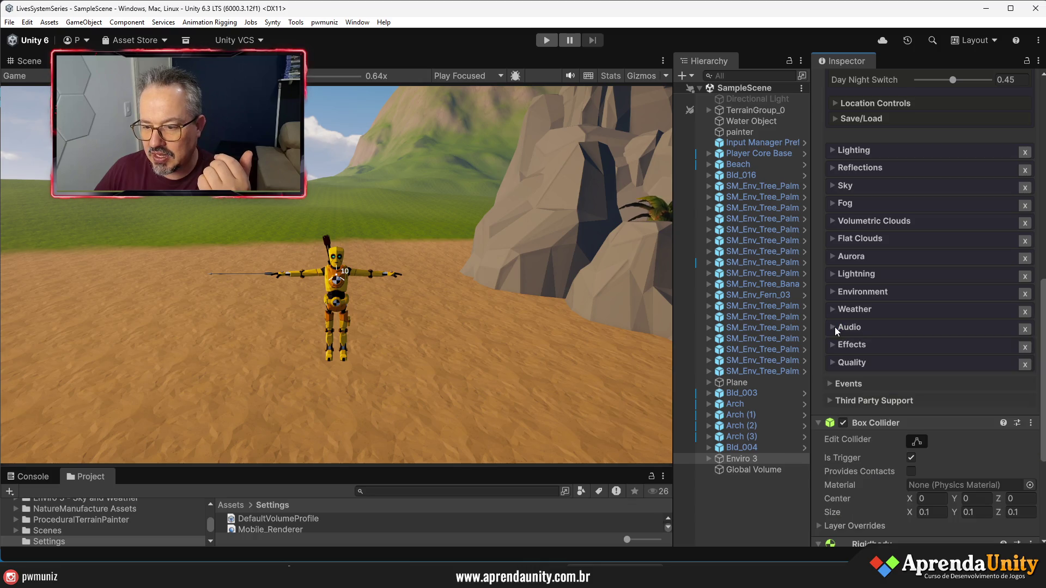
drag(812, 323, 872, 322)
click(547, 40)
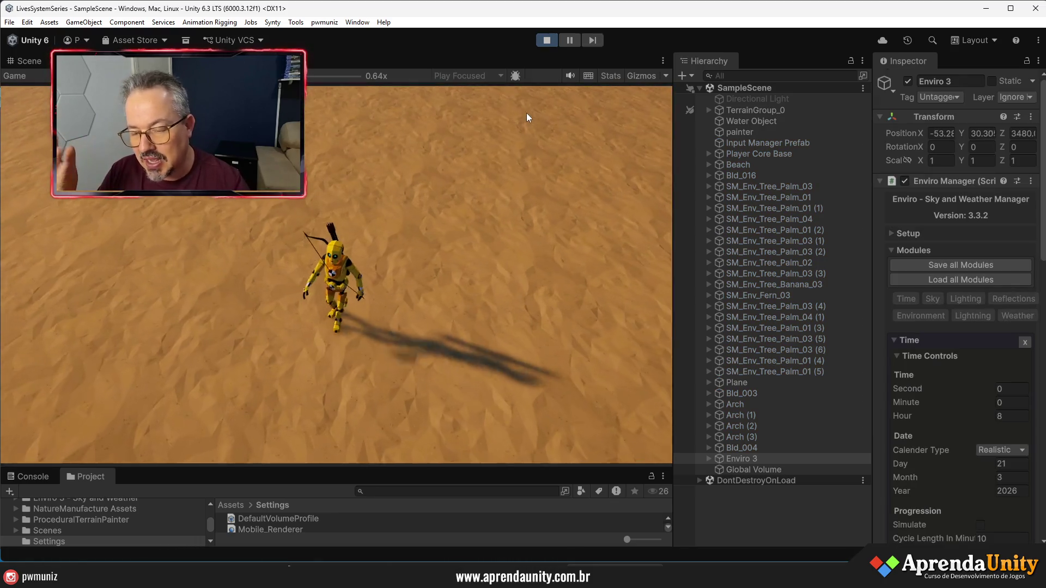
Run the character across the sand to the orange church and swing the camera around it
key(w)
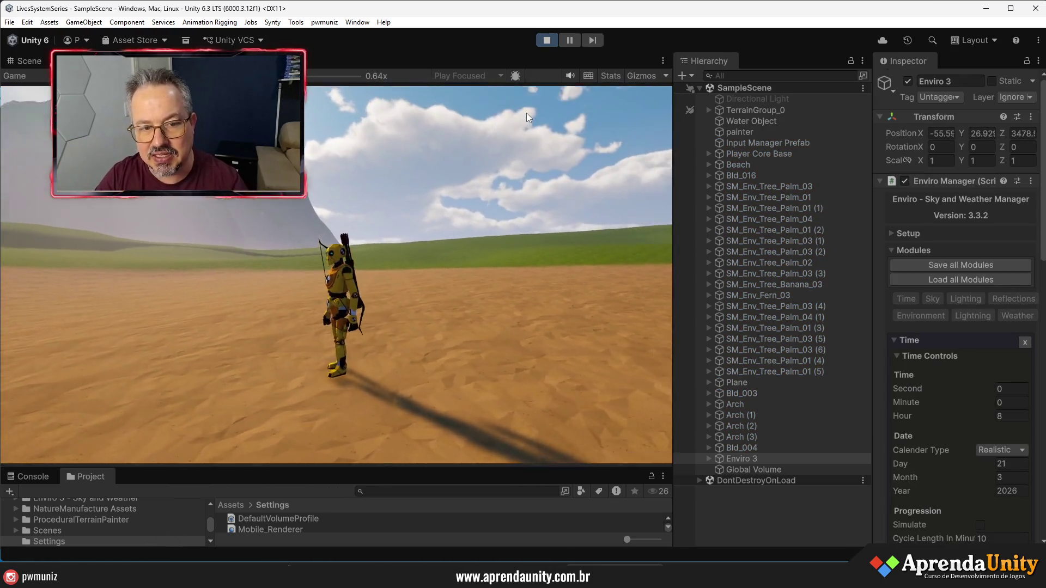
key(w)
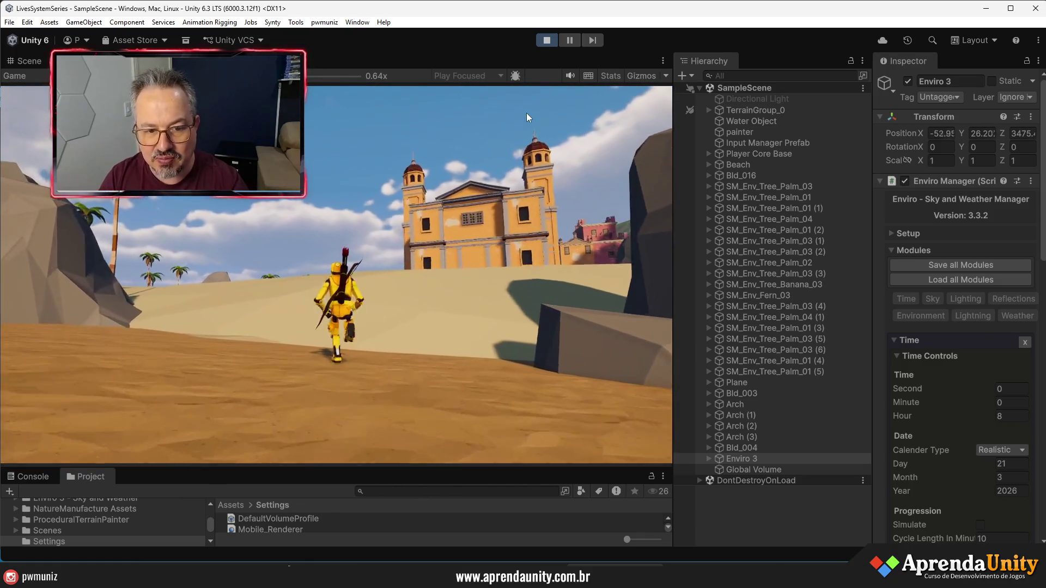
key(w)
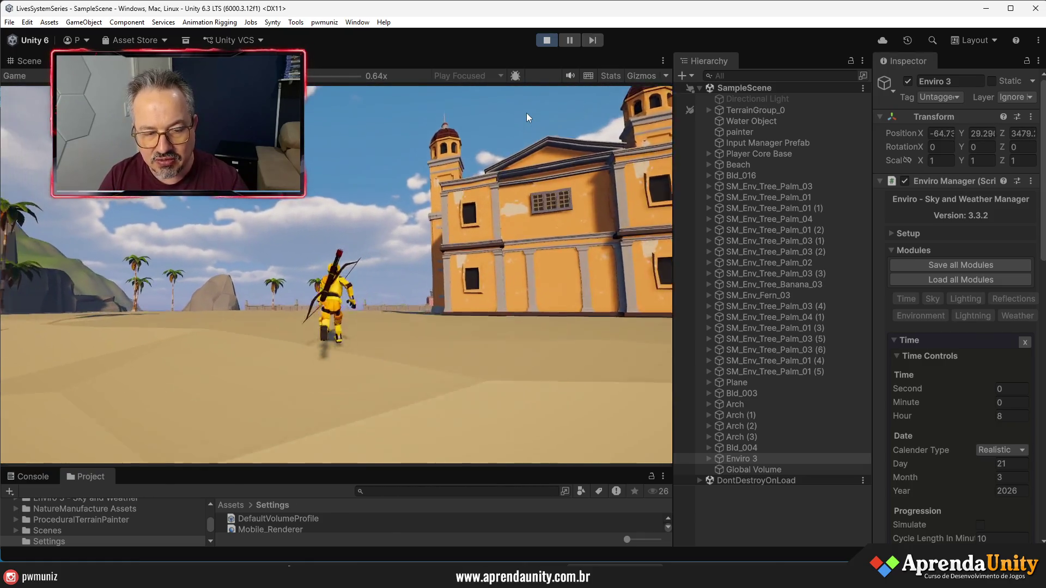
key(w)
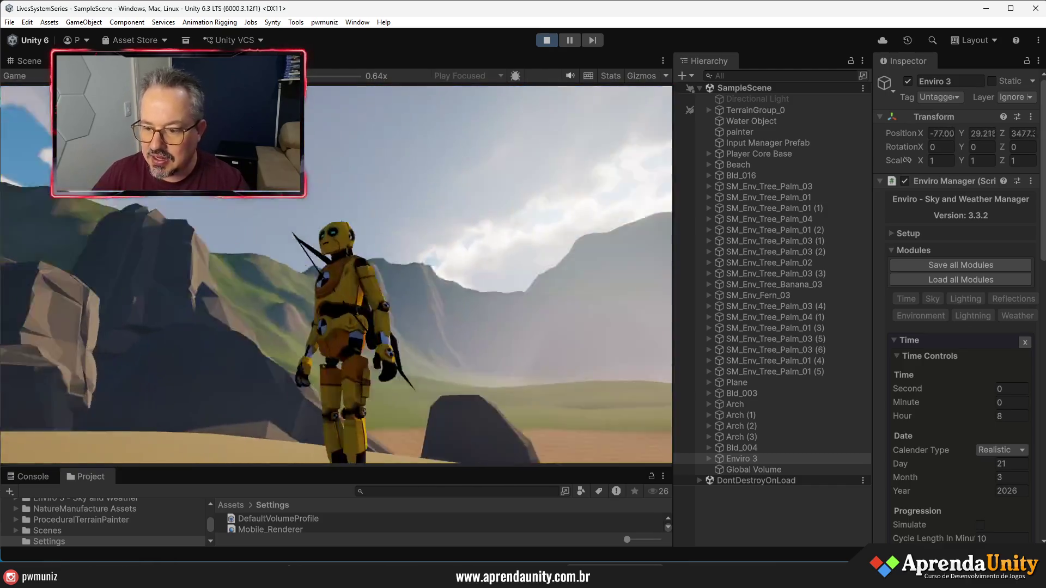
key(w)
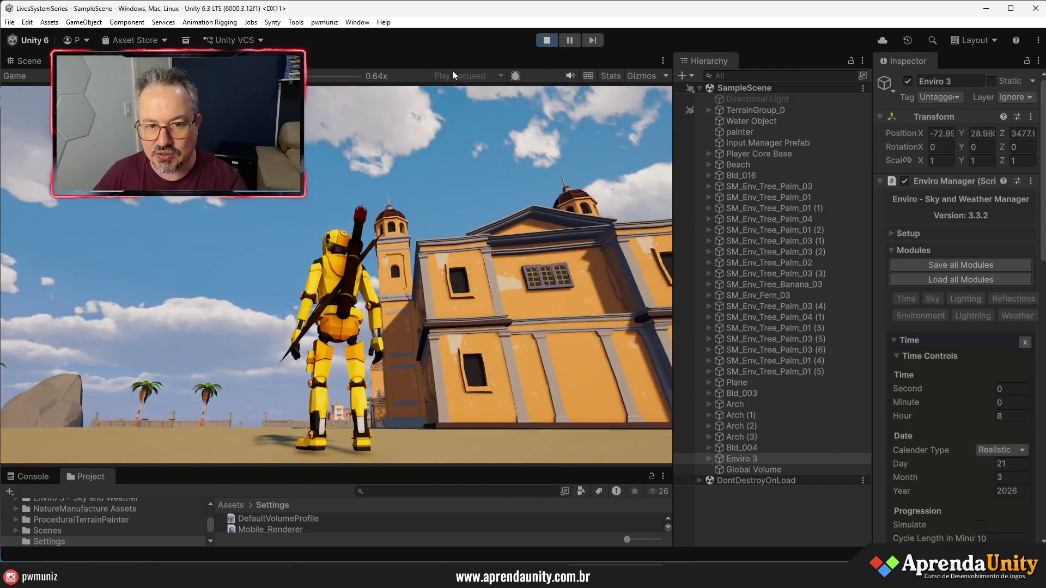
key(w)
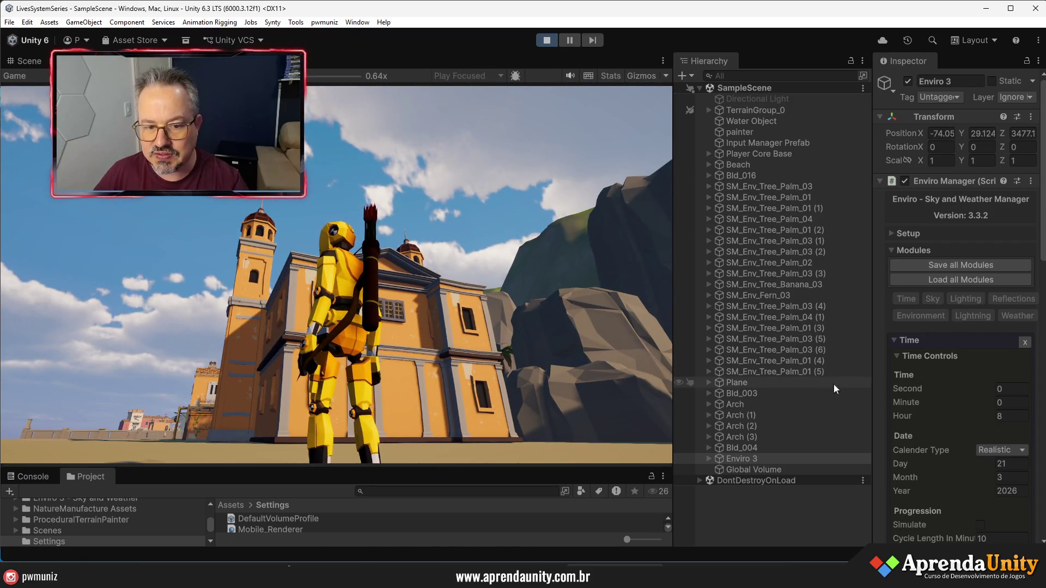
key(w)
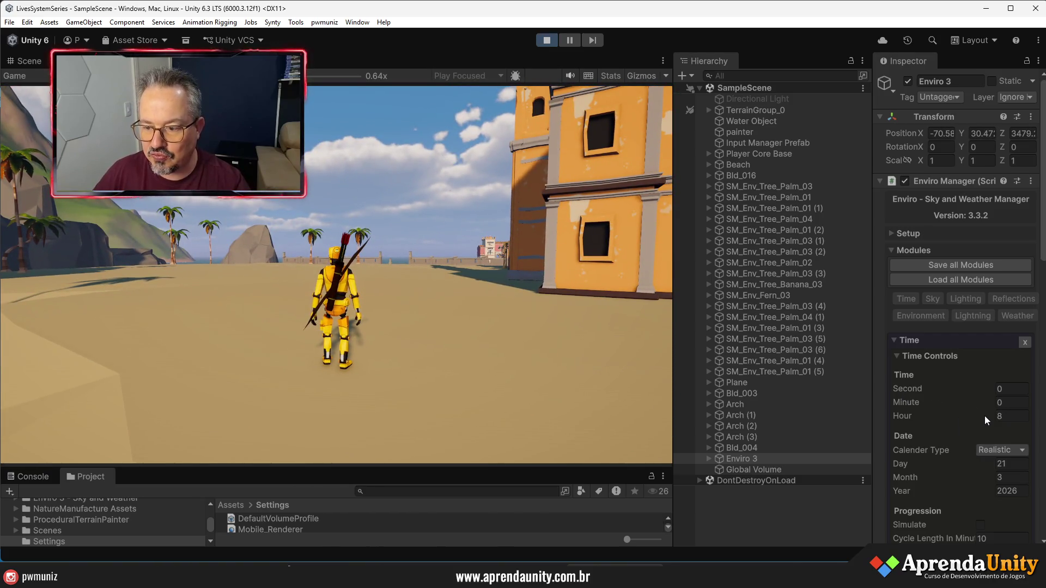
click(925, 418)
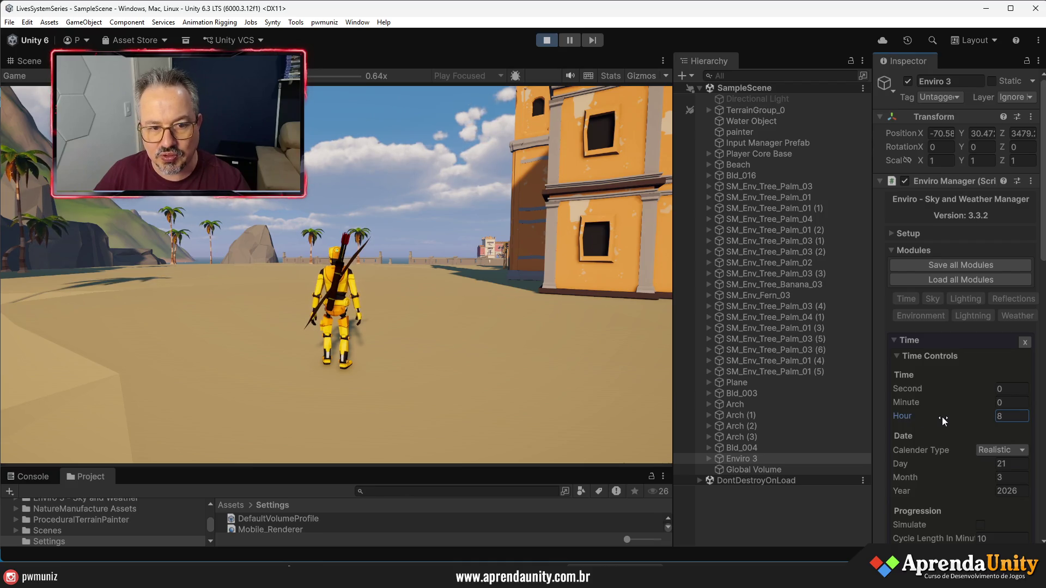
Raise Enviro's Hour from 8 to 18, then run the character toward the sunset-lit buildings
drag(943, 417, 1013, 417)
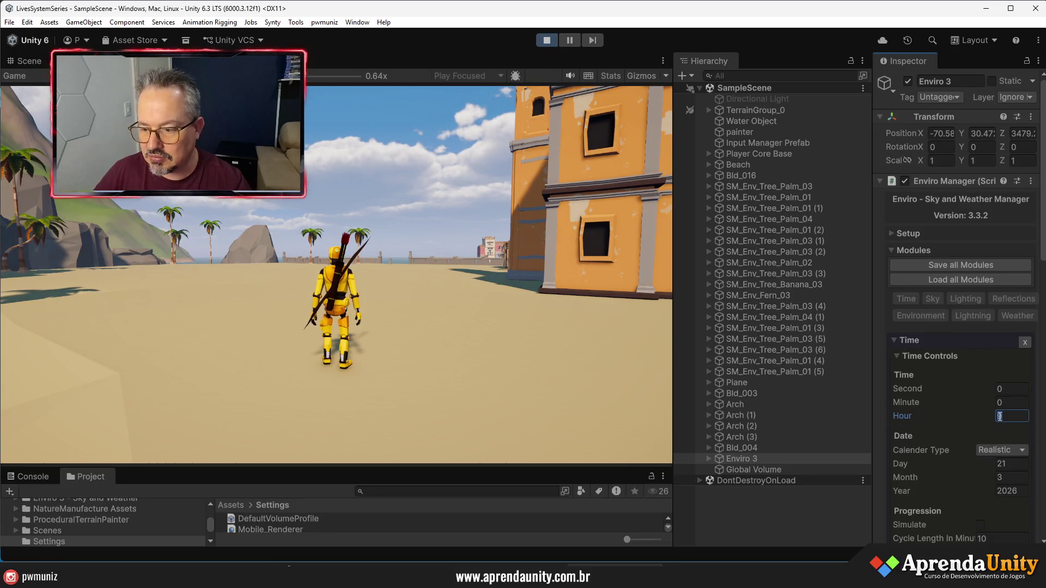
drag(872, 404, 808, 404)
mouse_move(940, 416)
mouse_down()
mouse_move(972, 418)
mouse_move(926, 402)
mouse_move(906, 410)
mouse_up()
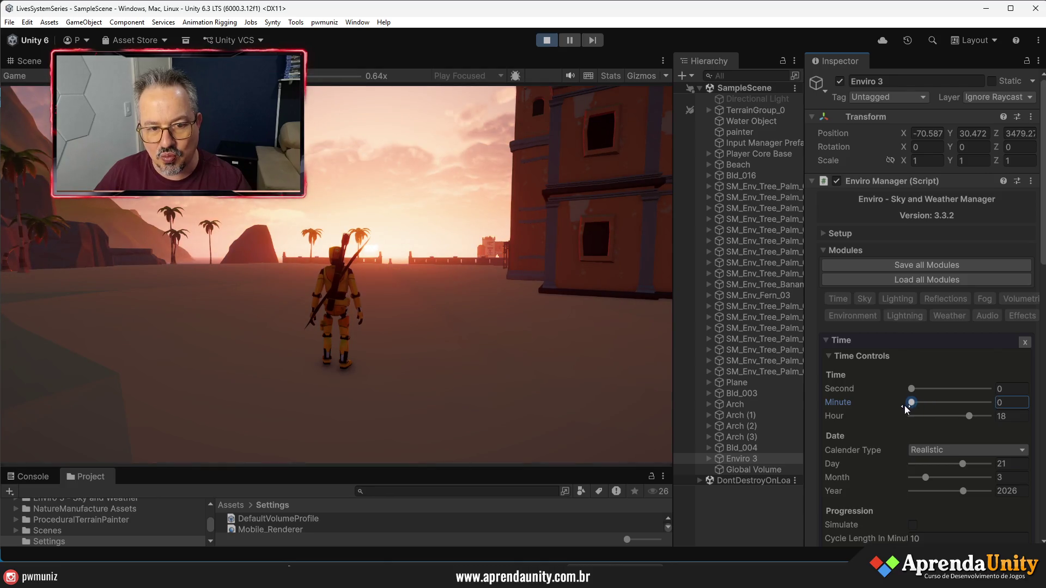
key(w)
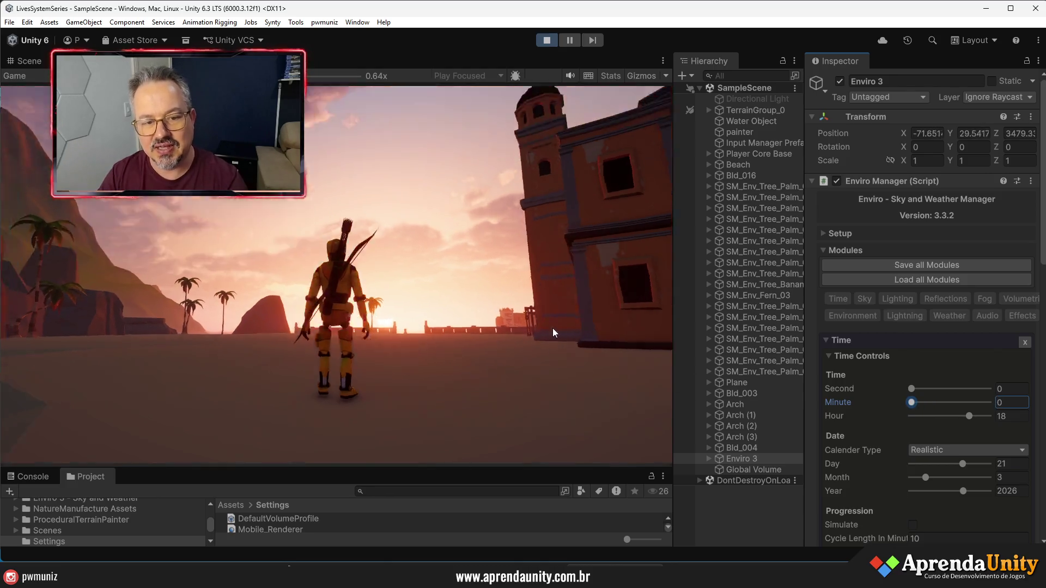
key(w)
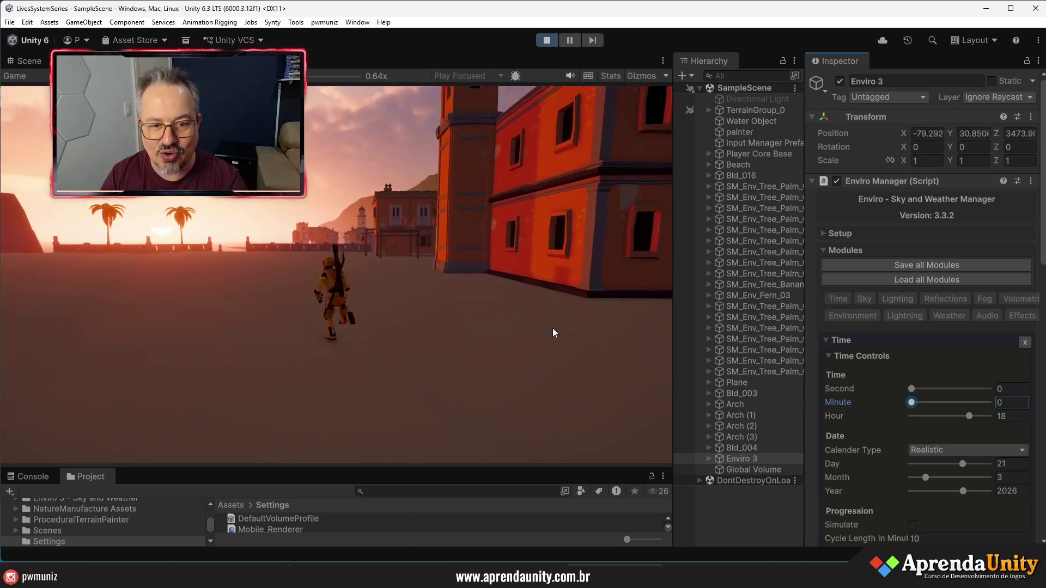
key(a)
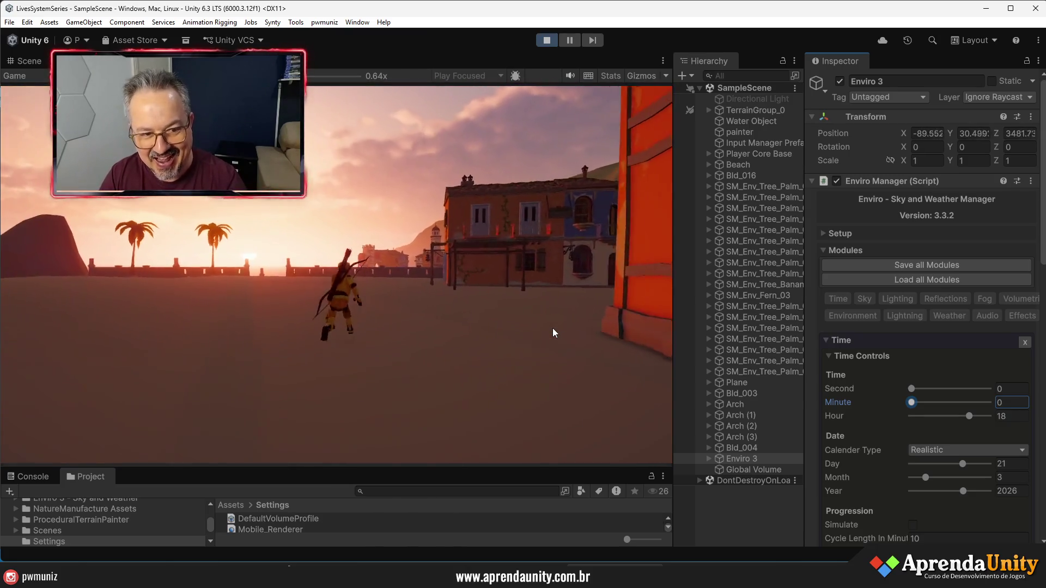
scroll(872, 297, down, 10)
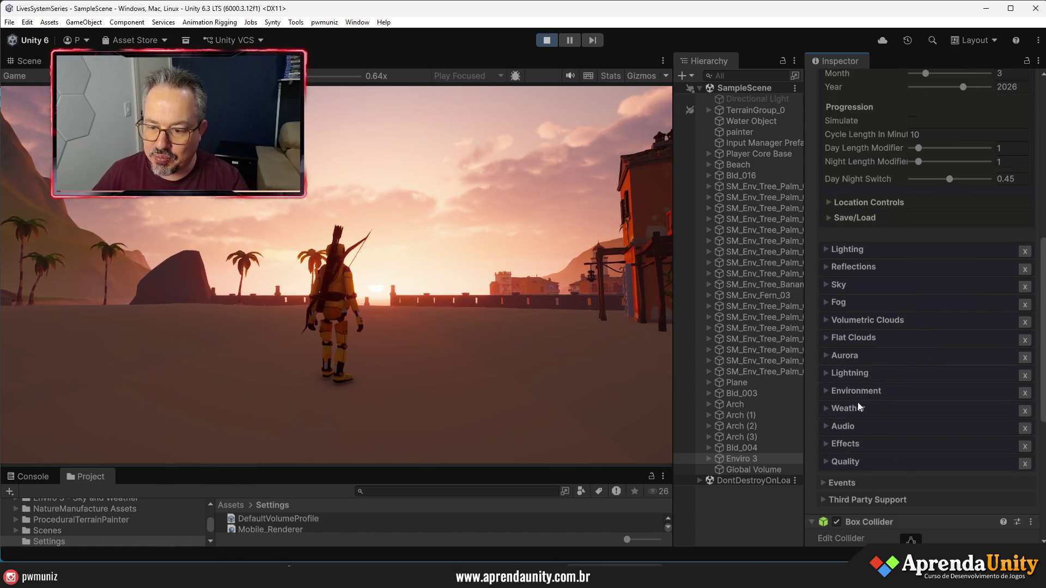
Cycle the Enviro weather through Clear Sky, Cloudy 2 and Cloudy 4, ending on Rain
click(857, 406)
scroll(899, 417, down, 3)
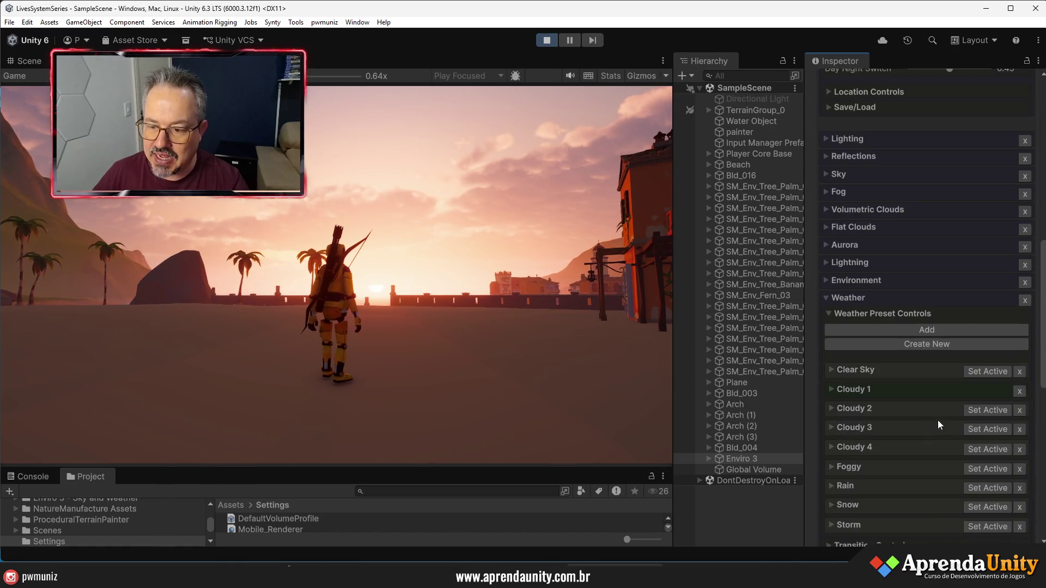
click(982, 375)
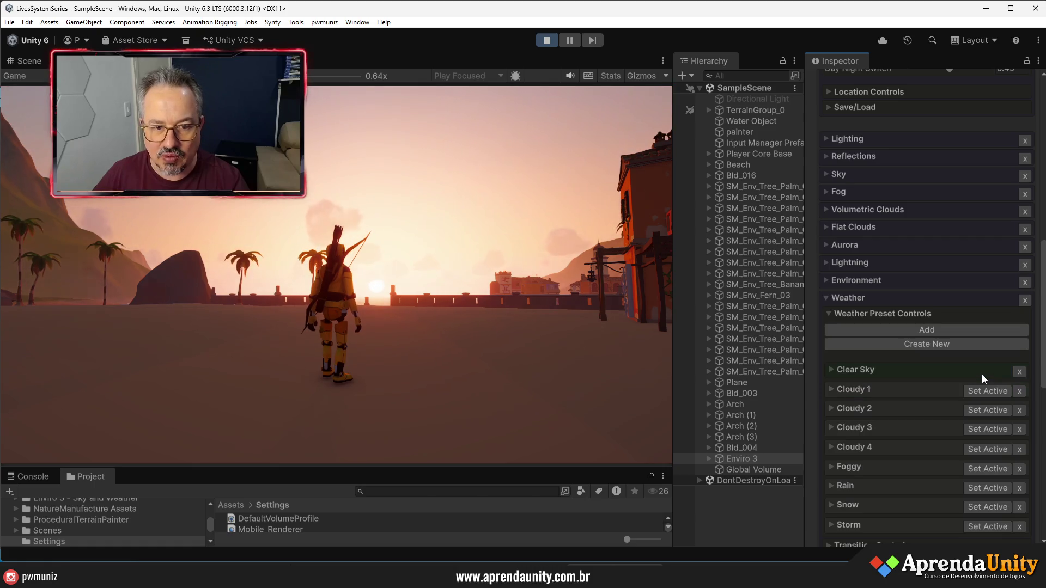
click(986, 407)
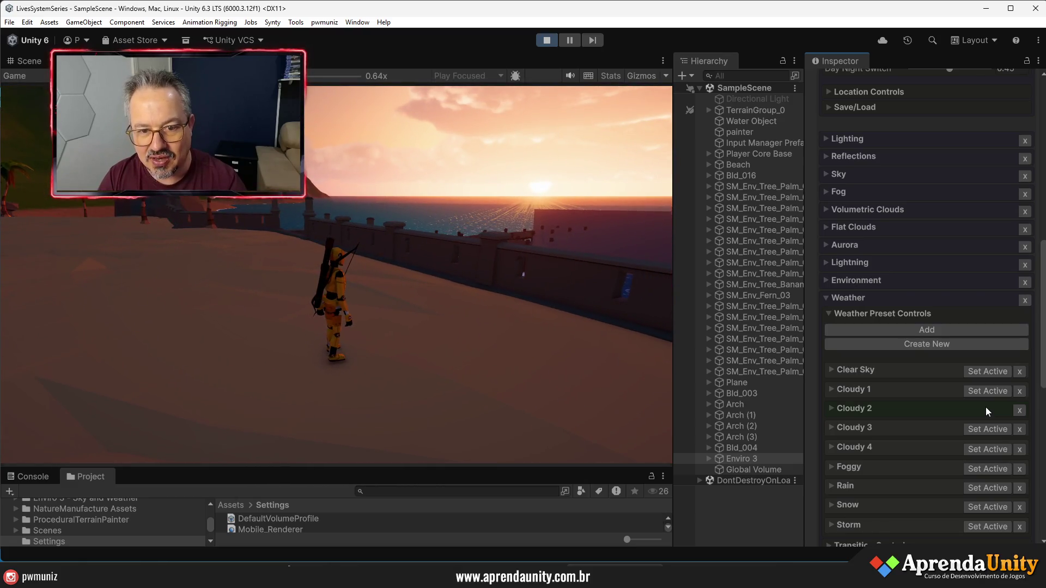
click(978, 448)
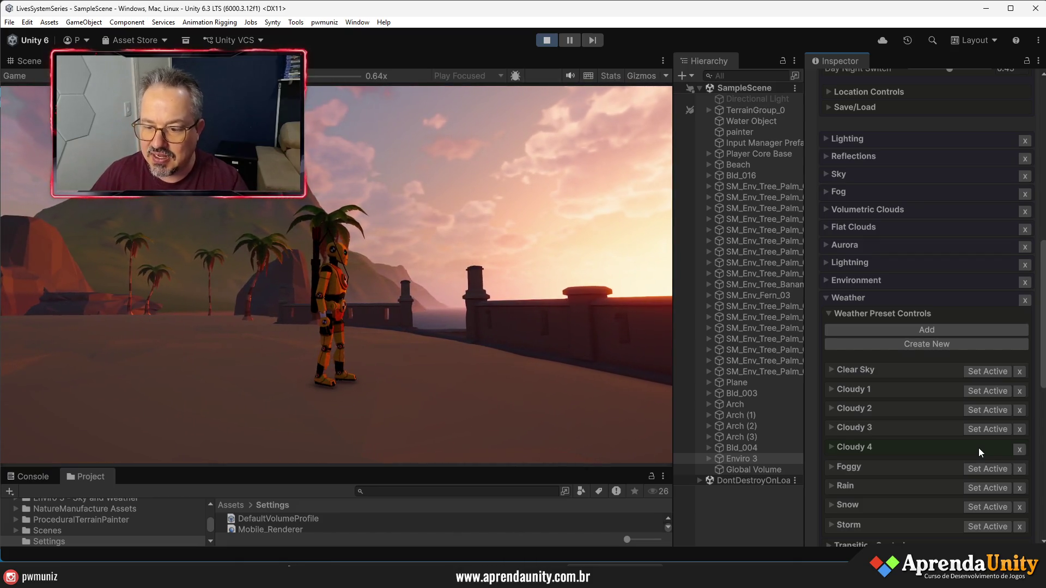
click(980, 485)
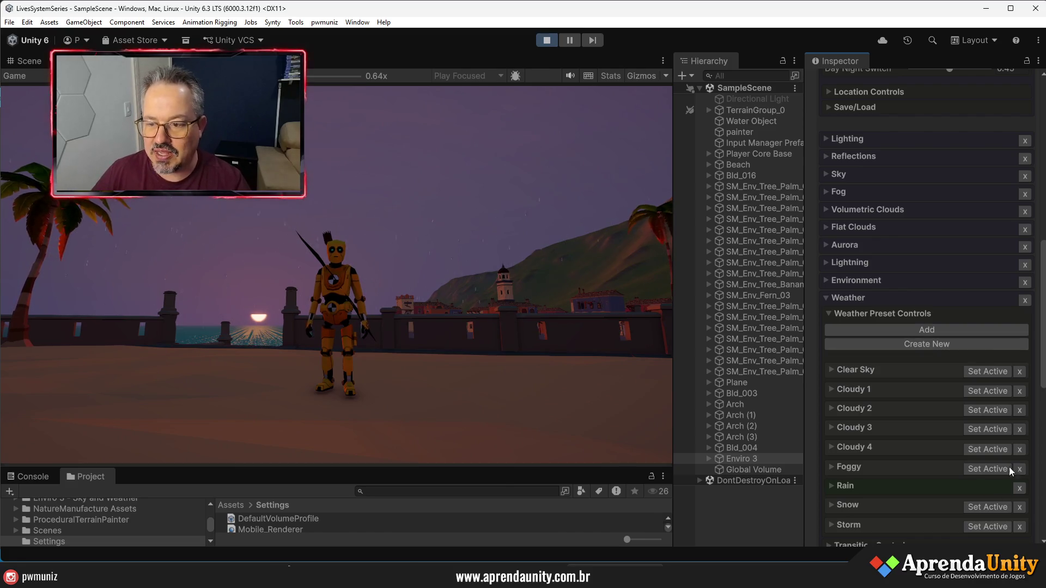
scroll(905, 225, up, 5)
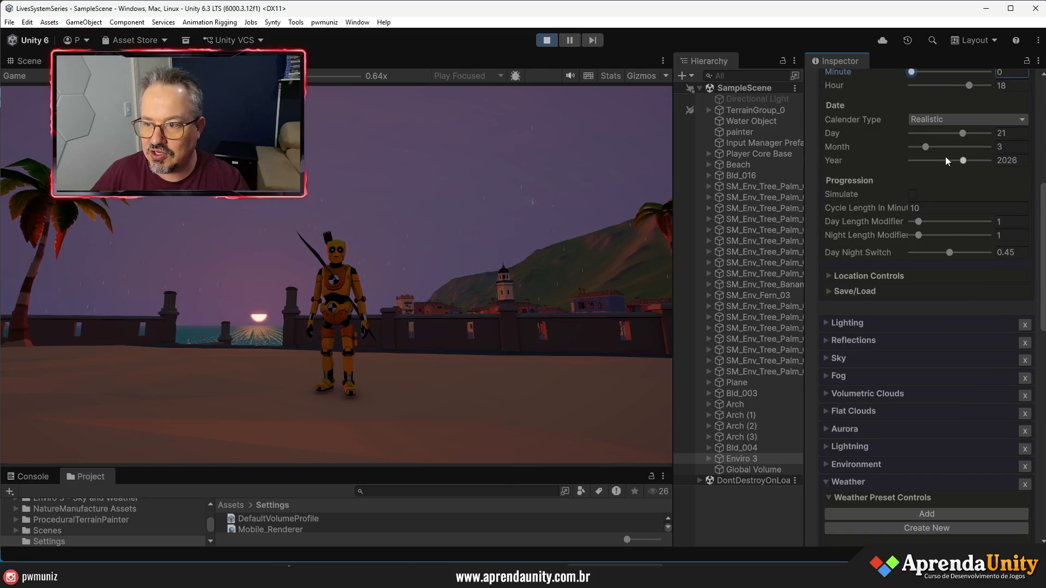
Move Enviro's Hour to 19 for nightfall and make Storm the active weather
scroll(946, 160, up, 3)
drag(968, 160, 972, 160)
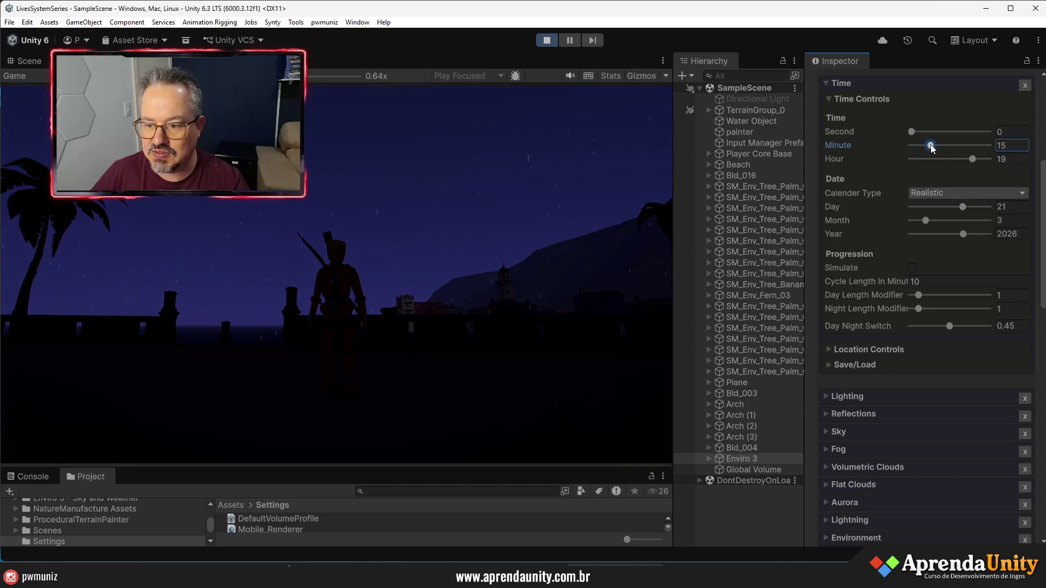
scroll(921, 479, down, 9)
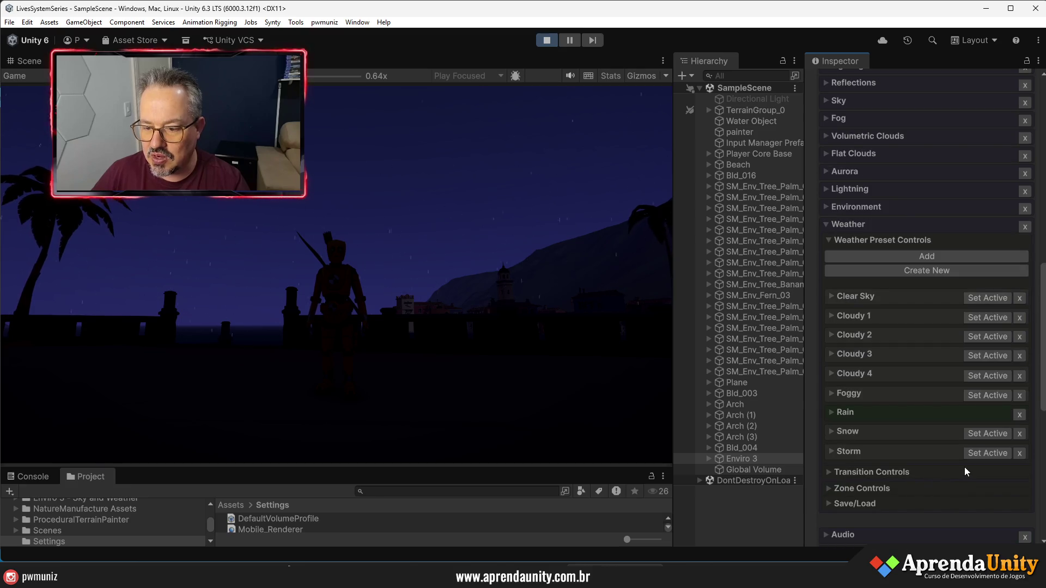
click(974, 454)
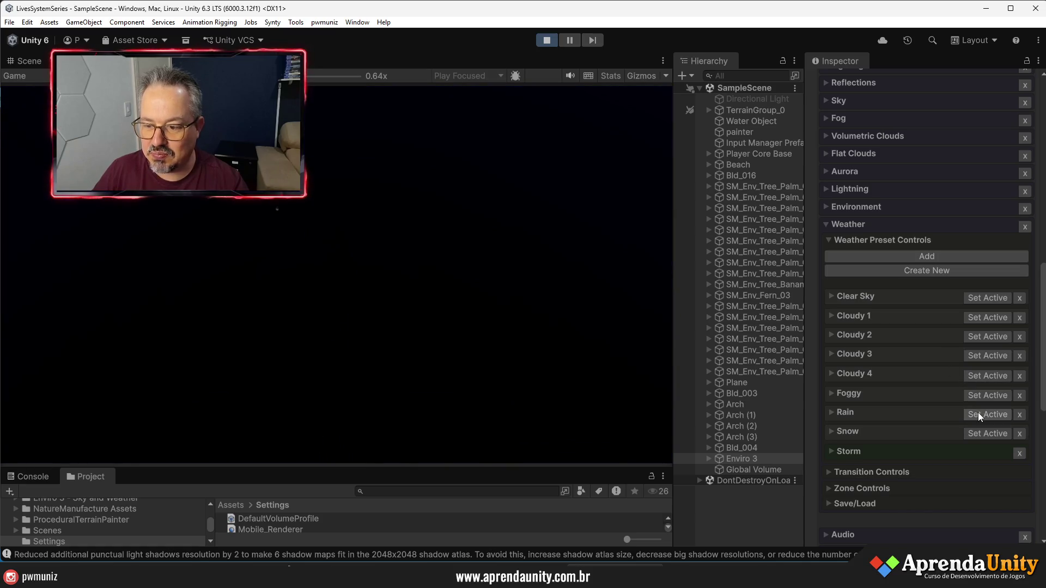
Switch the weather to Rain, then Clear Sky, and set the Hour to 5 for moonlight
click(979, 415)
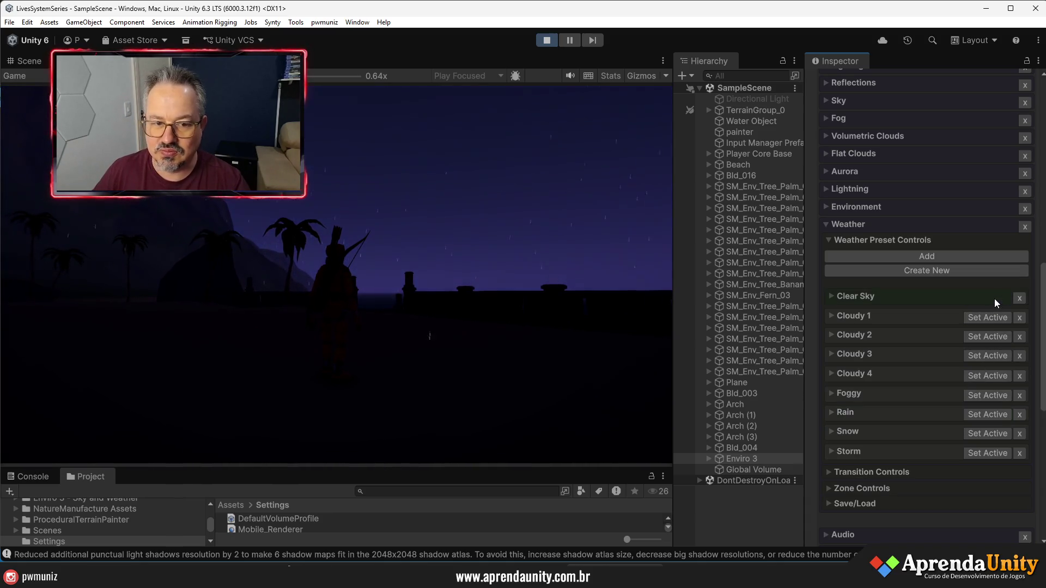
click(995, 299)
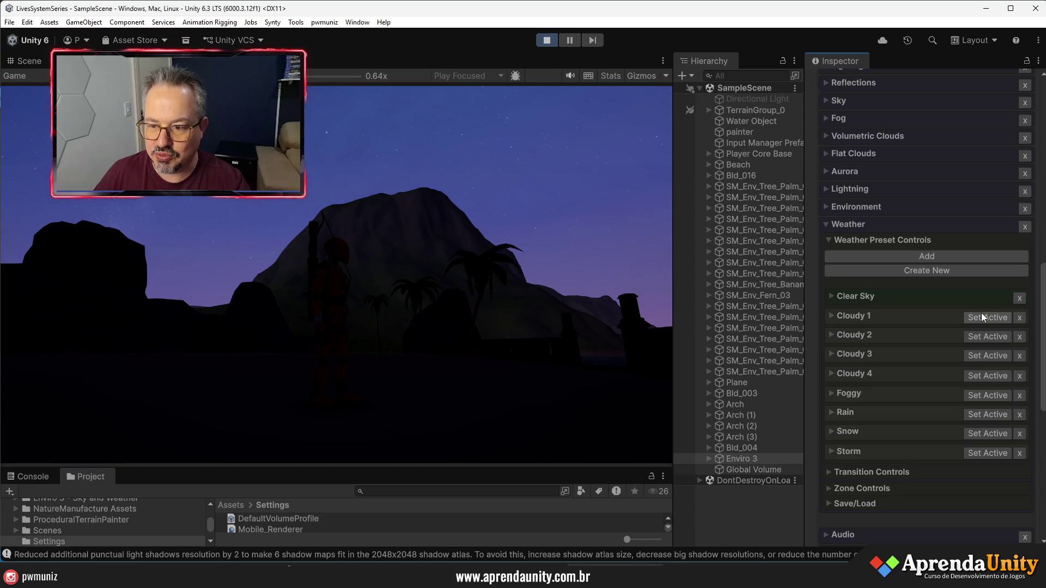
scroll(945, 238, up, 10)
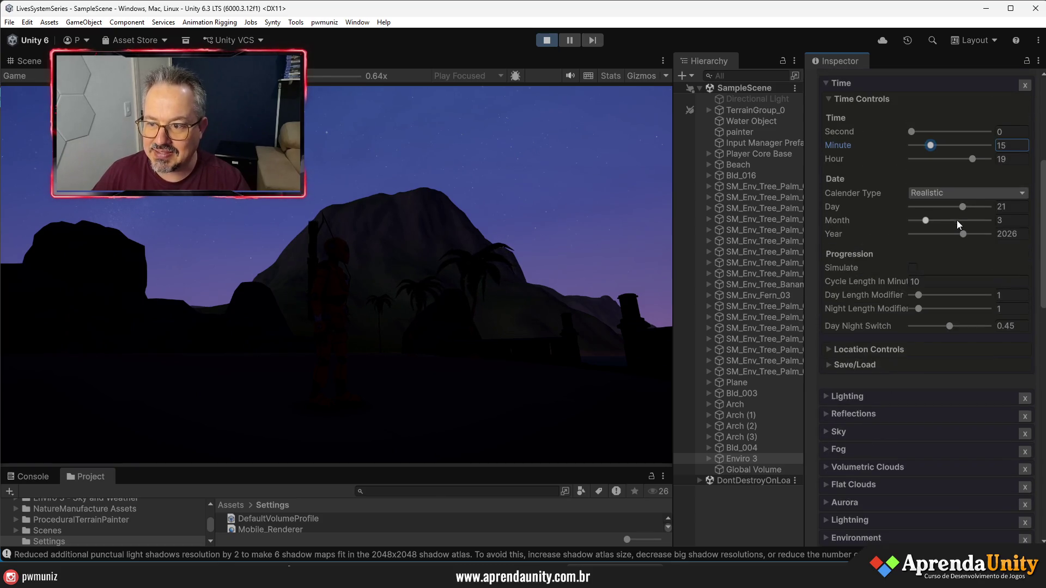
mouse_move(968, 159)
mouse_down()
mouse_move(930, 162)
mouse_move(970, 145)
mouse_move(904, 148)
mouse_up()
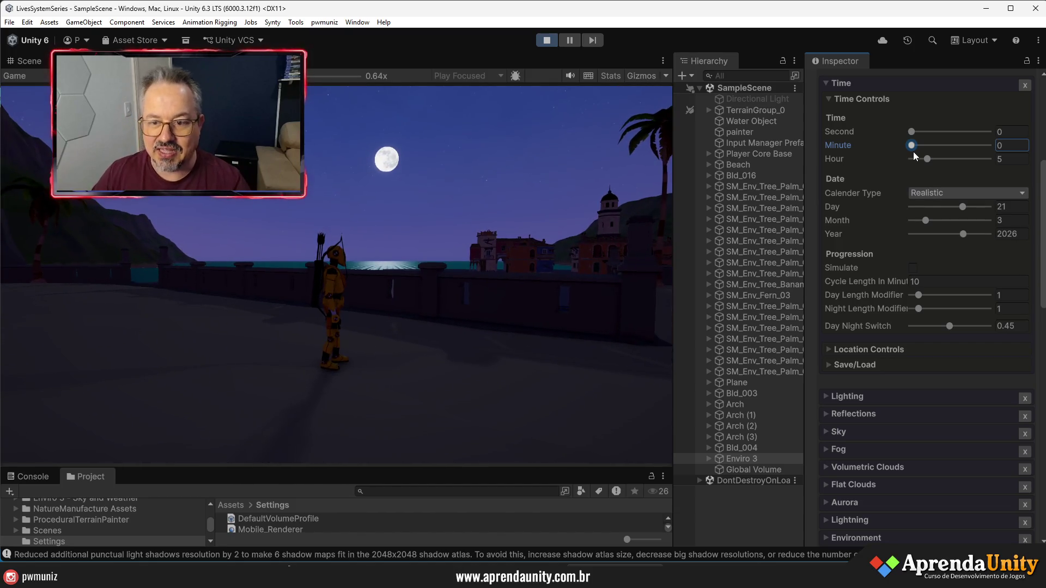
click(865, 431)
Set Moon Phase to -0.17 and Moon Scale to 13.78, then stop Play mode
scroll(898, 427, down, 2)
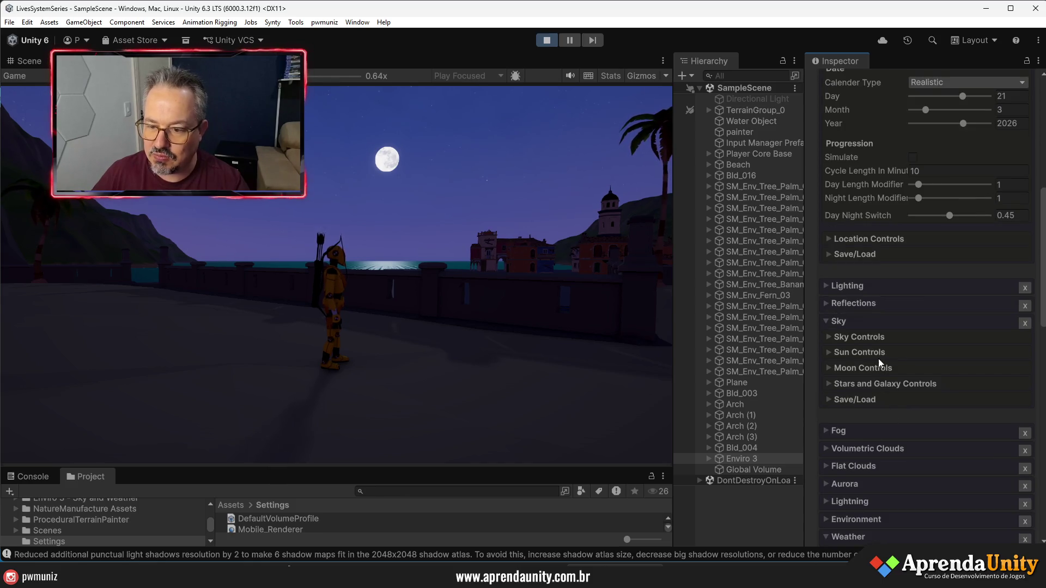
click(849, 368)
scroll(888, 371, down, 2)
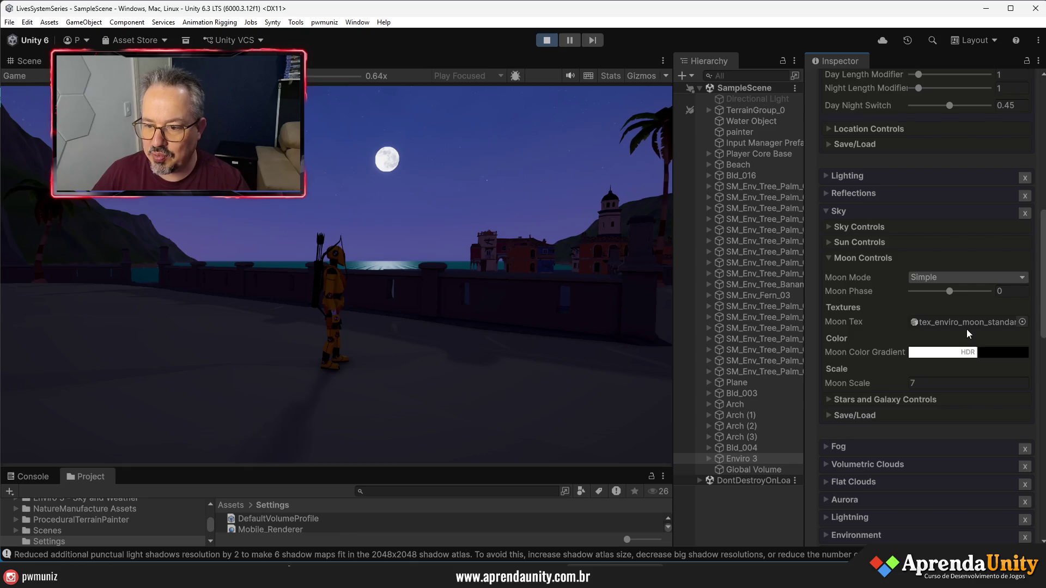
mouse_move(952, 293)
mouse_down()
mouse_move(933, 292)
mouse_move(961, 293)
mouse_move(938, 294)
mouse_move(949, 300)
mouse_up()
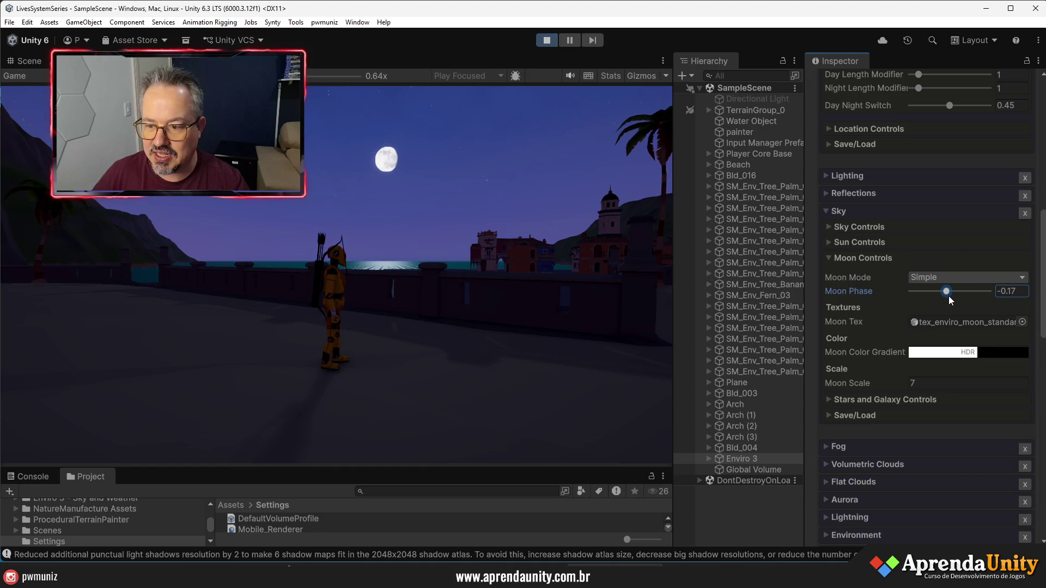
click(873, 384)
mouse_move(896, 384)
mouse_down()
mouse_move(986, 378)
mouse_move(927, 385)
mouse_up()
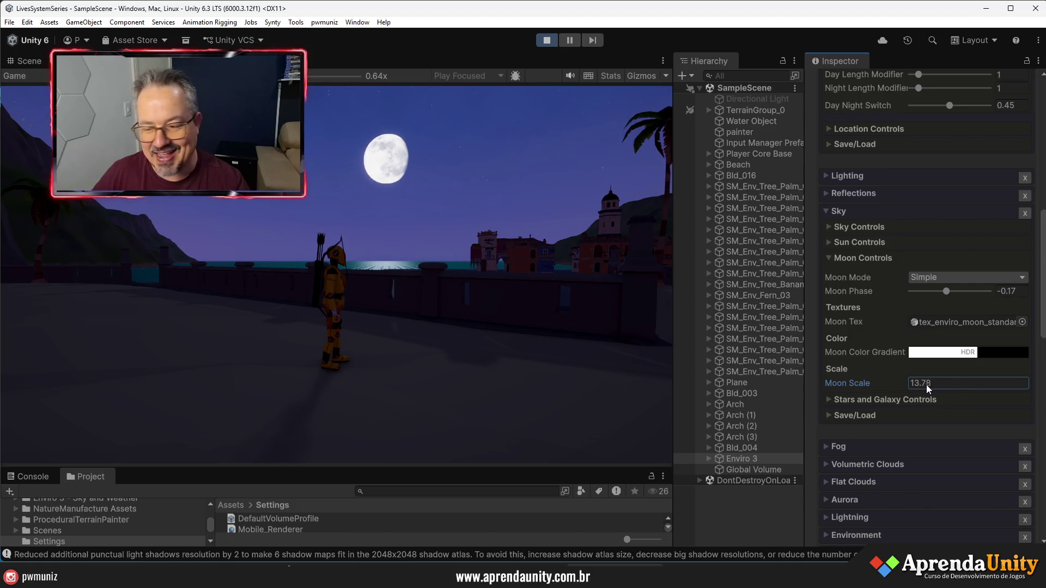
click(549, 41)
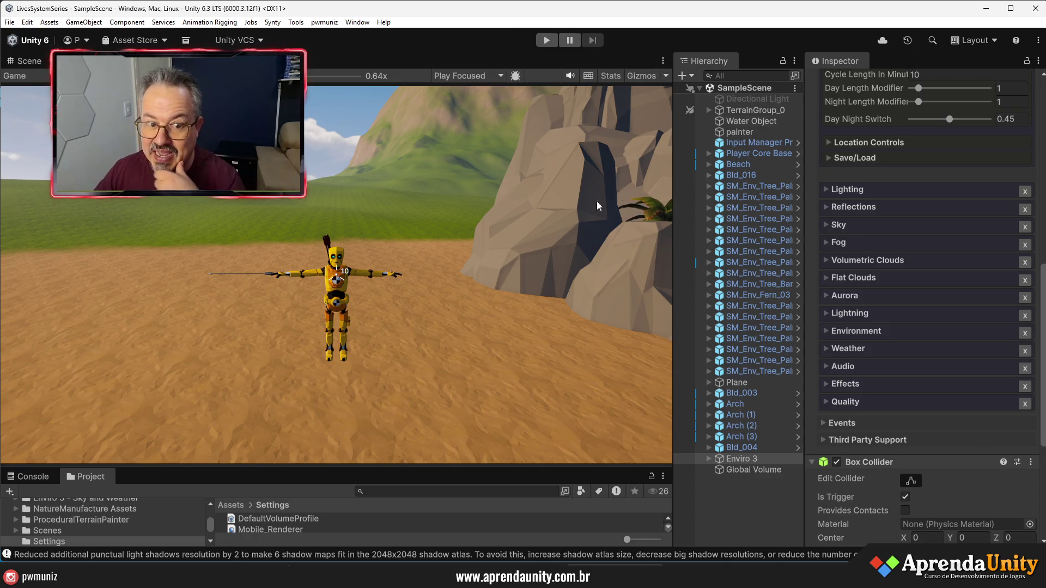
Widen the Hierarchy and set Enviro 3's Hour slider to 20
drag(808, 246, 835, 246)
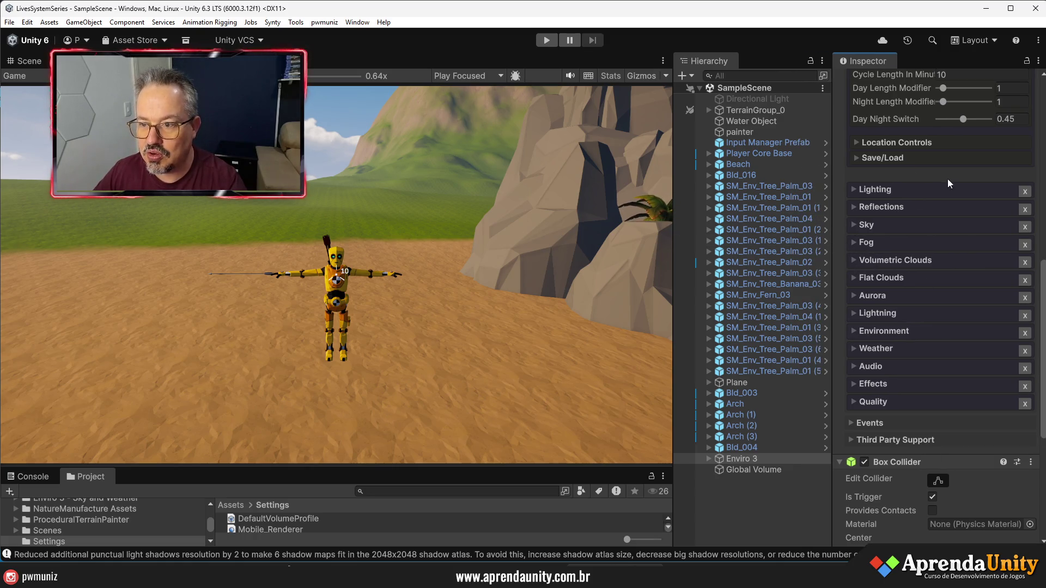
scroll(951, 186, up, 5)
drag(954, 210, 981, 212)
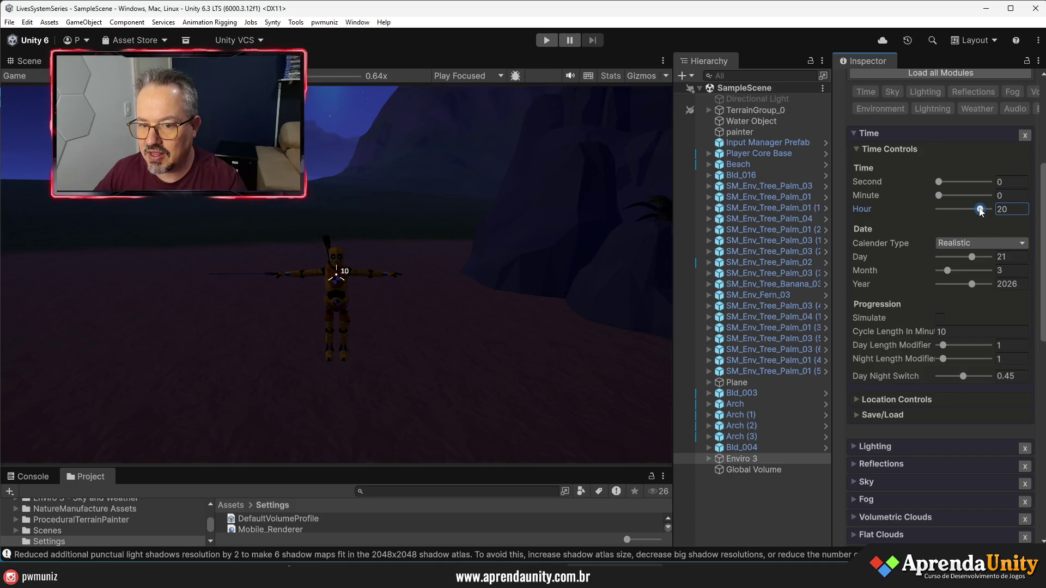
Enter Play mode and run the character into the night-time town toward the blue house
click(547, 40)
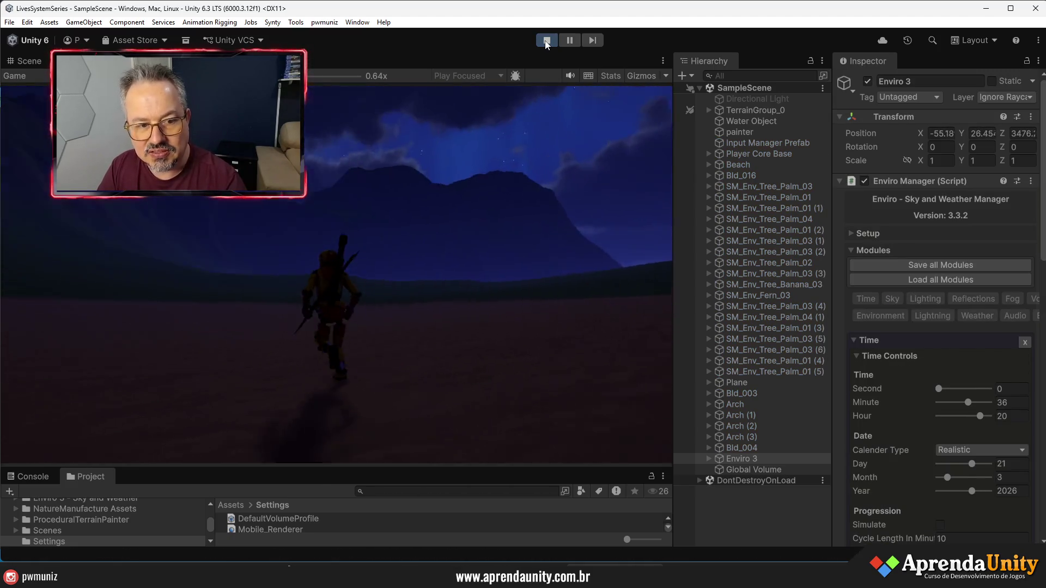
key(w)
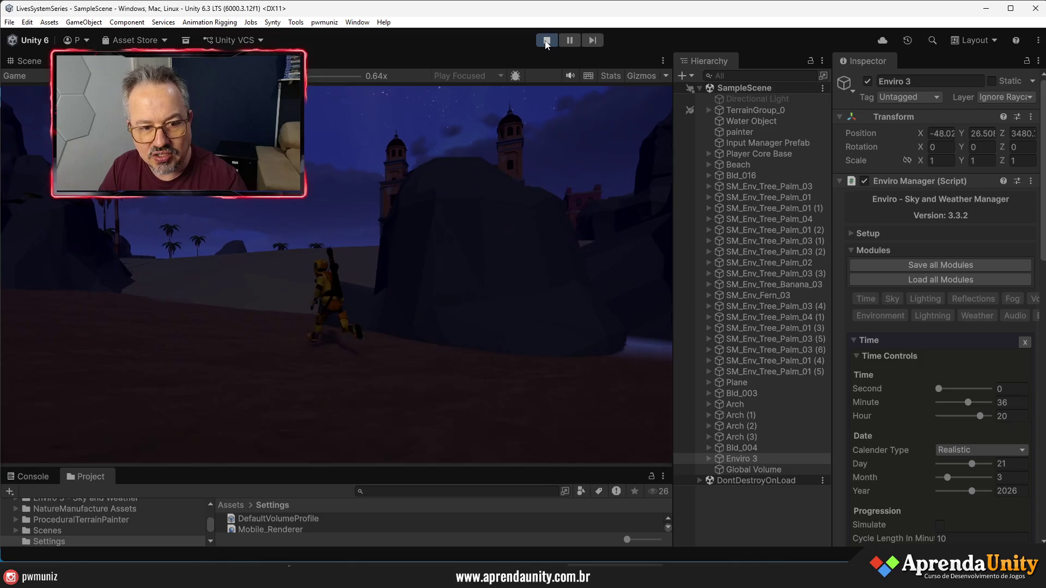
key(w)
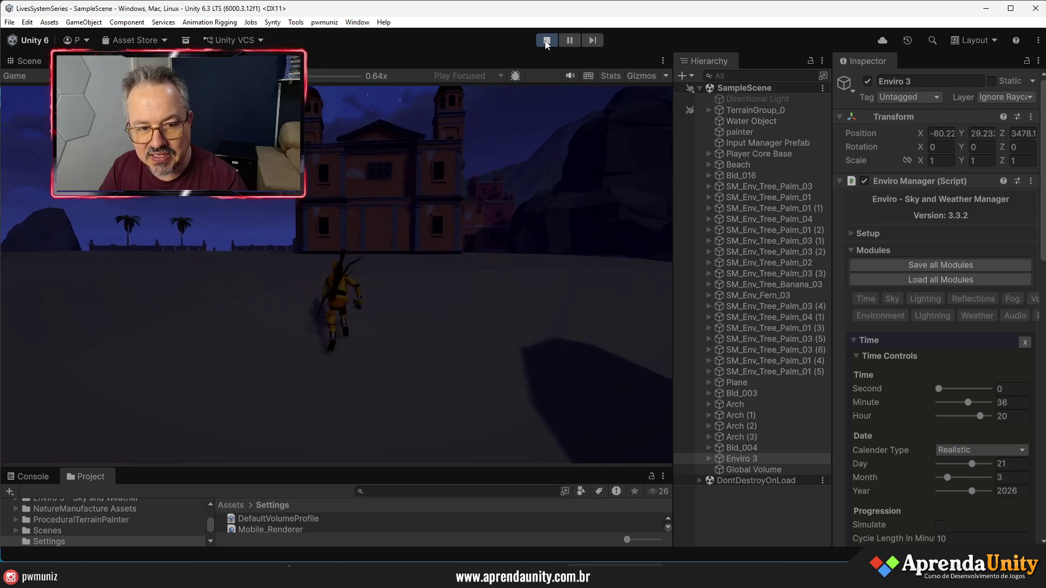
key(w)
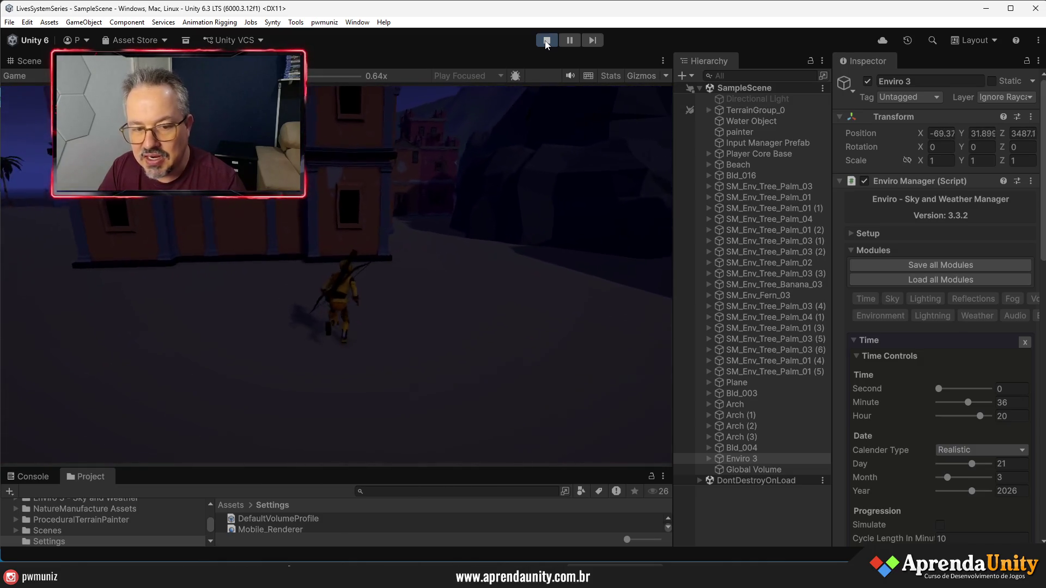
key(w)
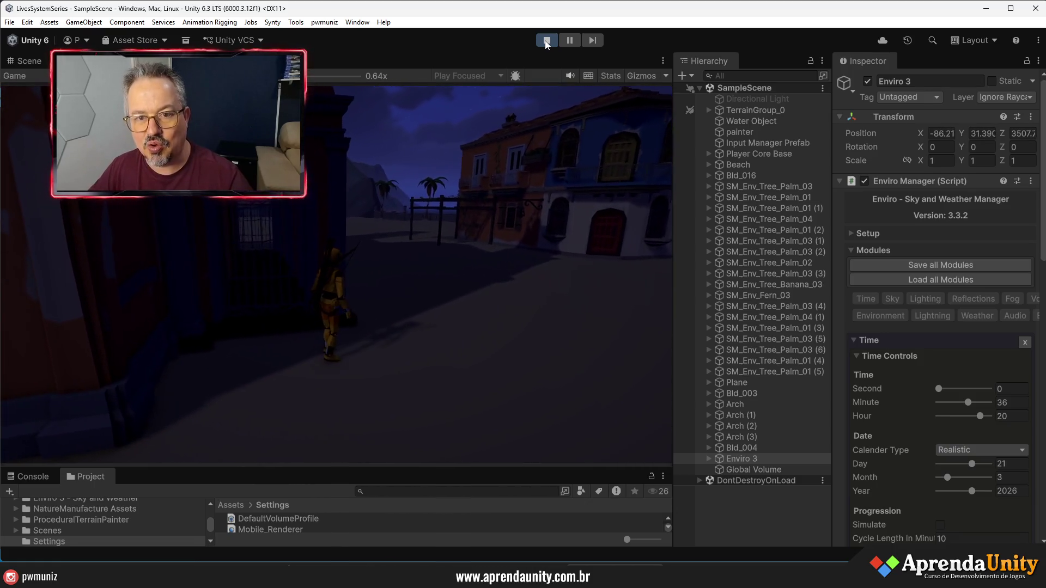
Stop Play mode and add a child Point Light under the building's lantern attachment
click(547, 41)
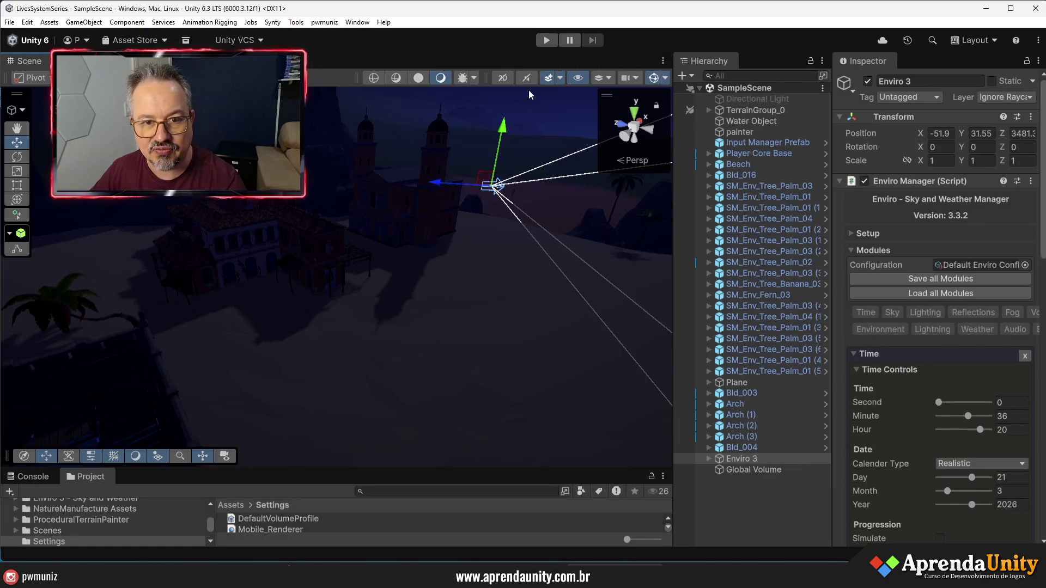
click(418, 78)
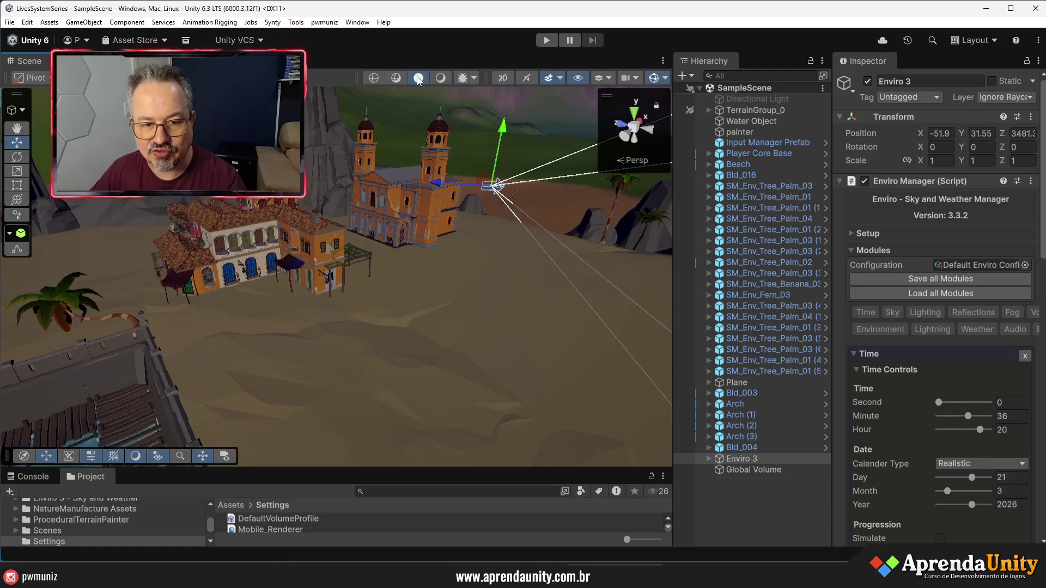
mouse_move(381, 245)
mouse_down()
mouse_move(399, 265)
mouse_move(327, 267)
mouse_move(376, 221)
mouse_move(410, 244)
mouse_up()
click(398, 250)
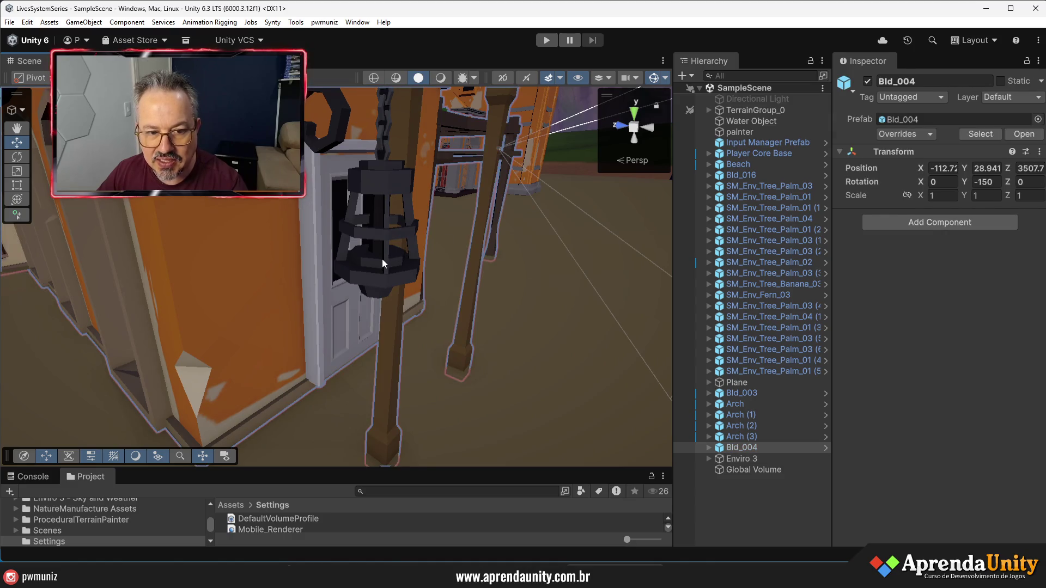
click(382, 259)
scroll(776, 296, down, 5)
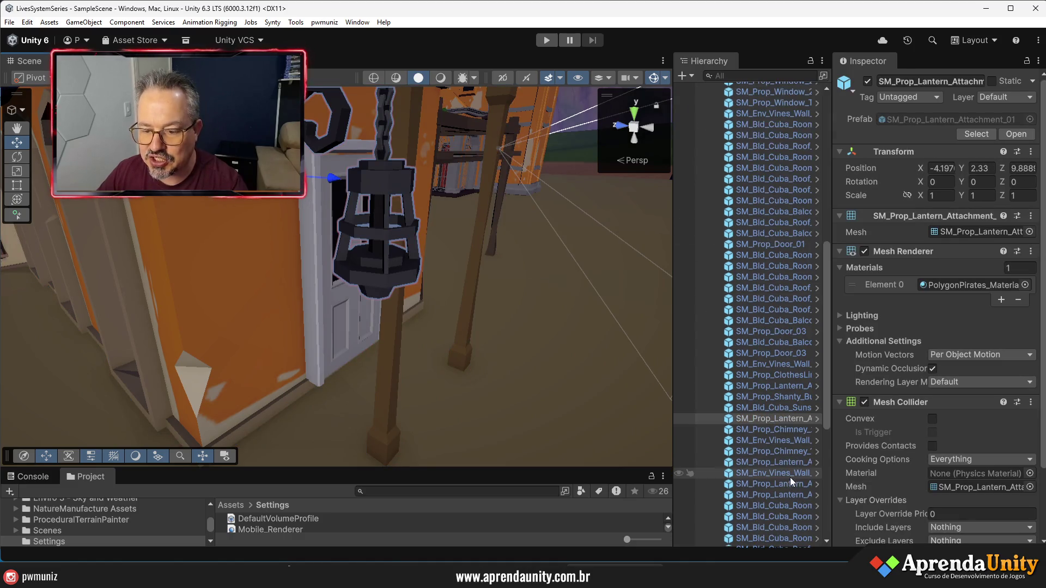
right_click(770, 418)
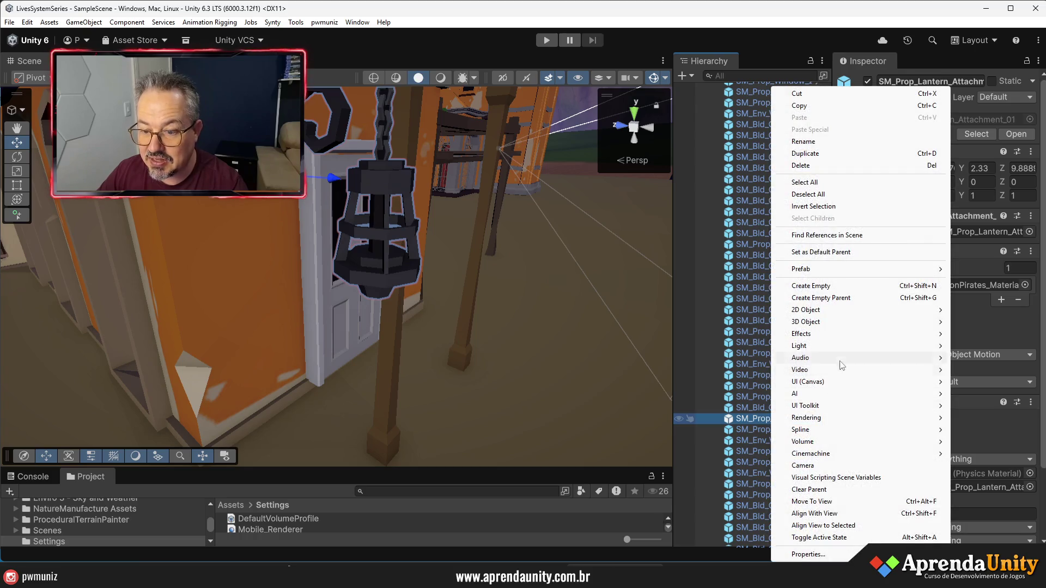
mouse_move(826, 351)
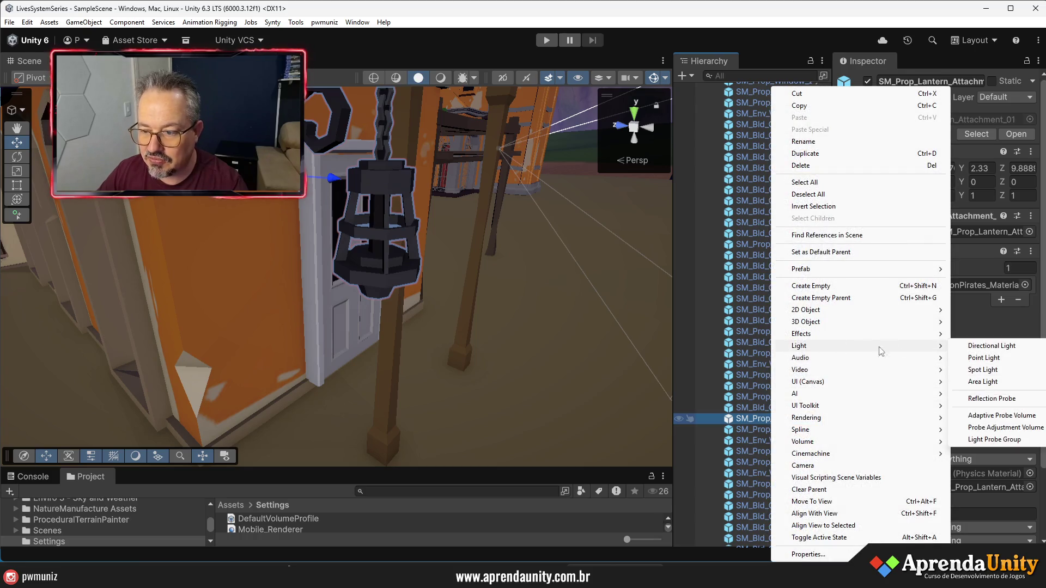
click(991, 361)
Move the Point Light down into the lantern, settling it at Z 0.588
key(f)
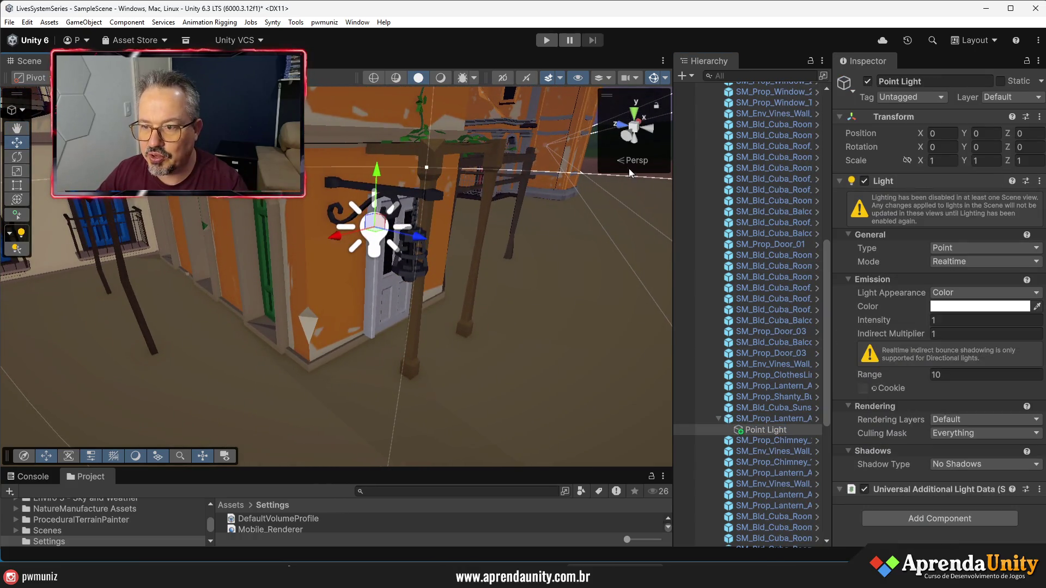
mouse_move(428, 236)
mouse_down()
mouse_move(462, 256)
mouse_move(470, 236)
mouse_up()
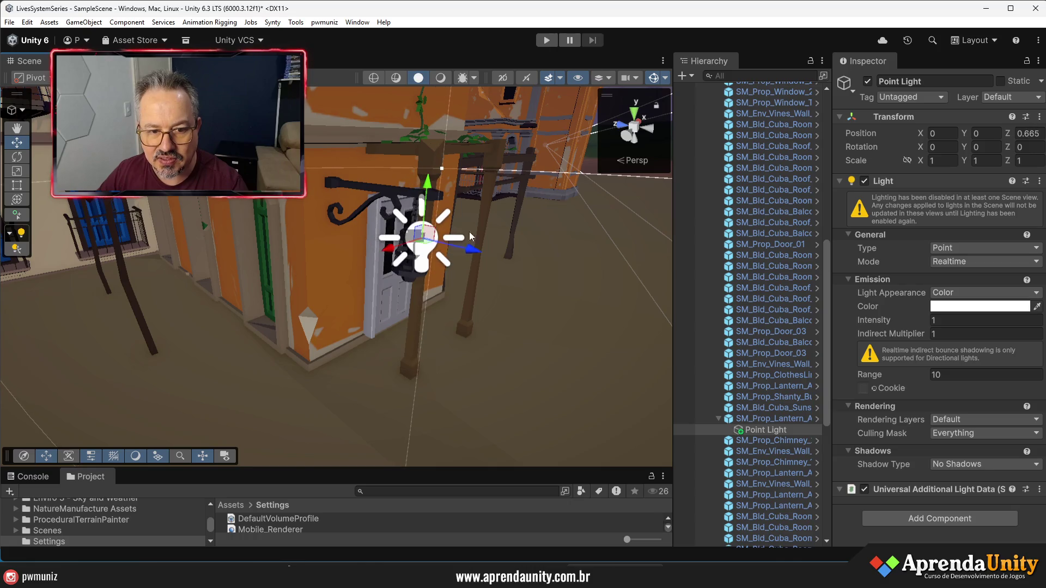
click(440, 78)
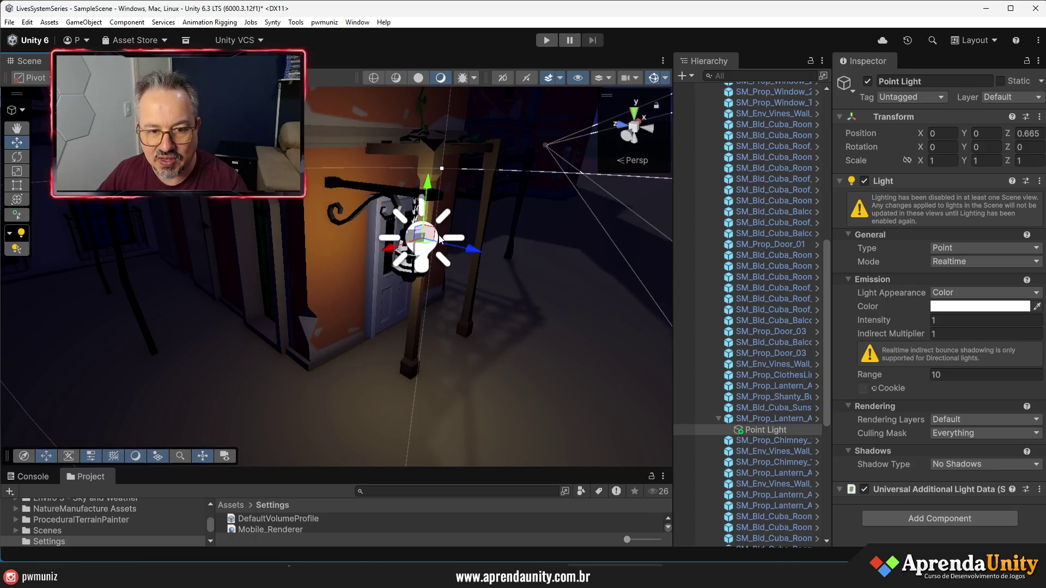
drag(435, 187, 434, 212)
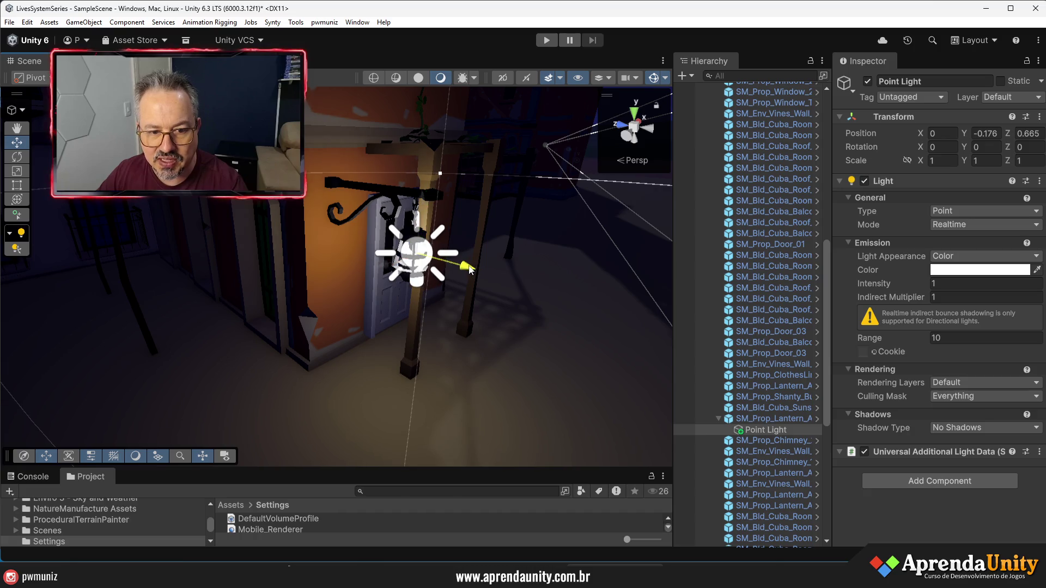
drag(467, 269, 466, 269)
scroll(466, 269, down, 5)
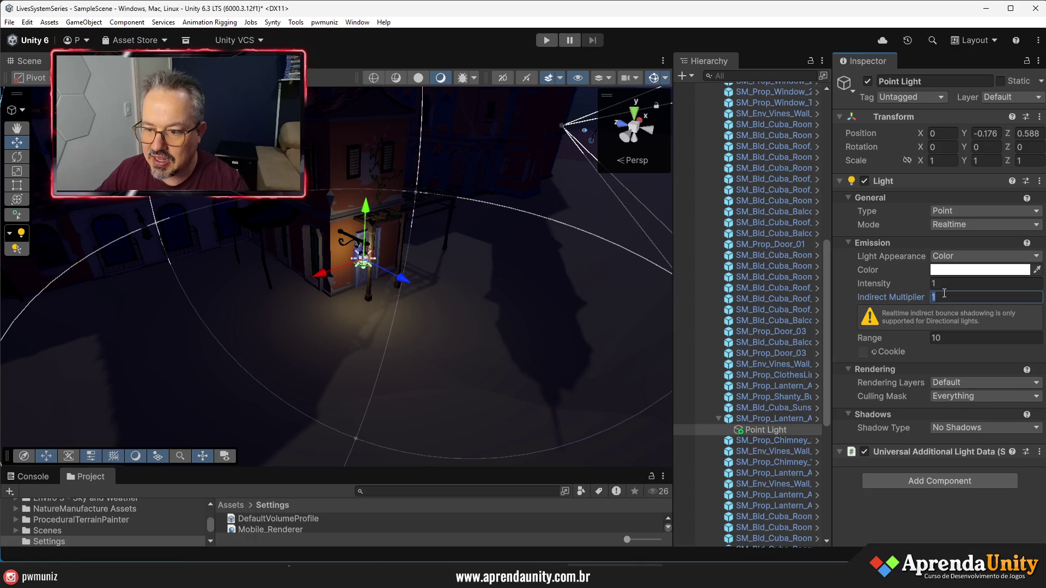
Set the light's Indirect Multiplier to 0 and keep its Shadow Type at No Shadows
text(0)
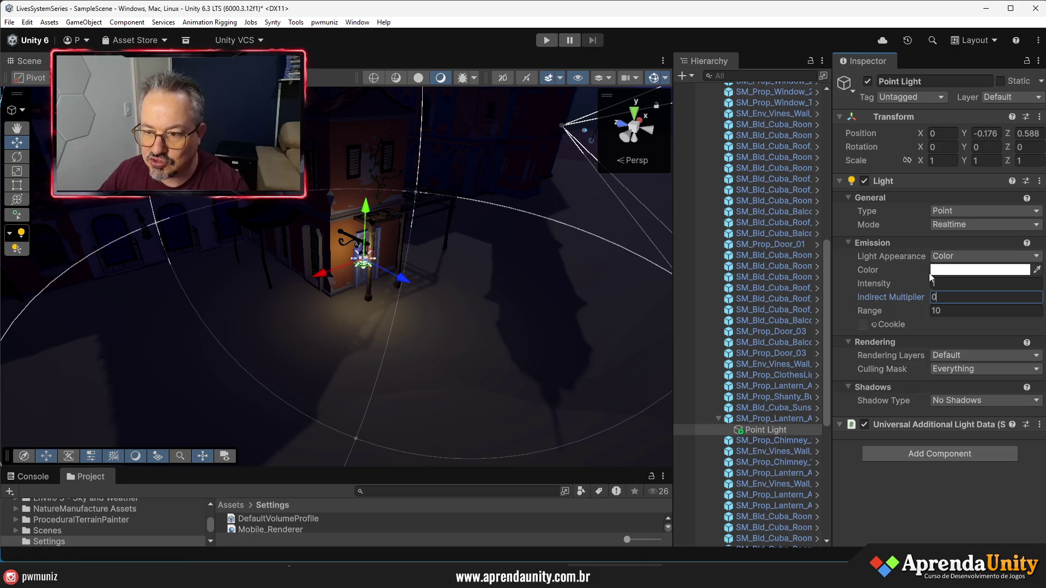
click(941, 399)
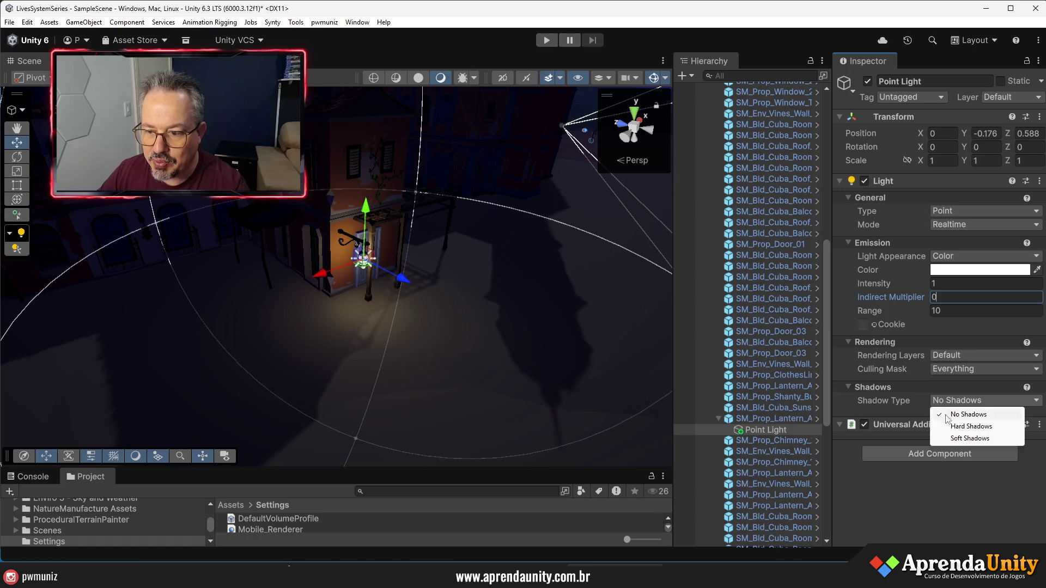
click(949, 440)
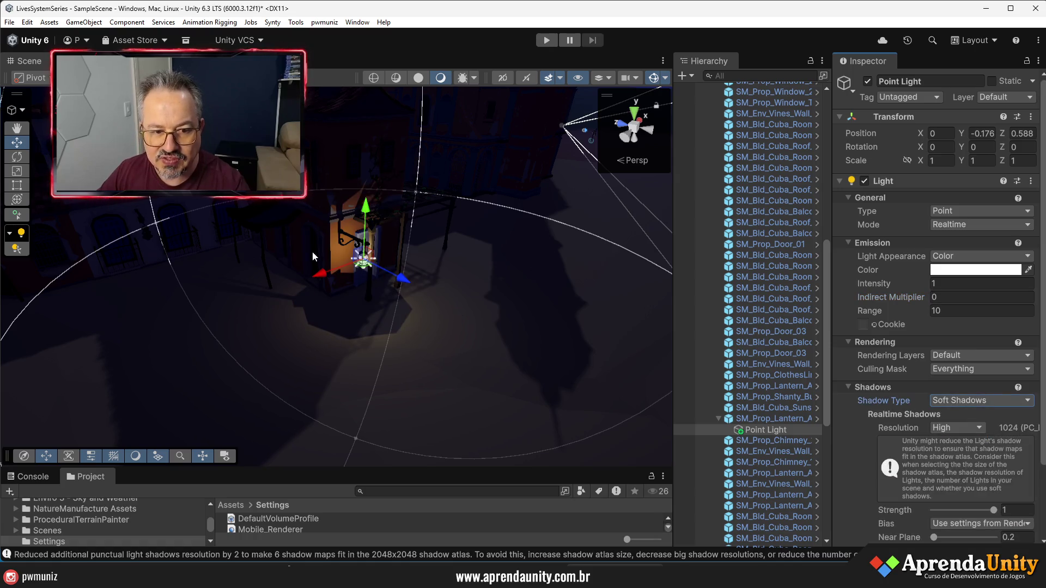
click(983, 402)
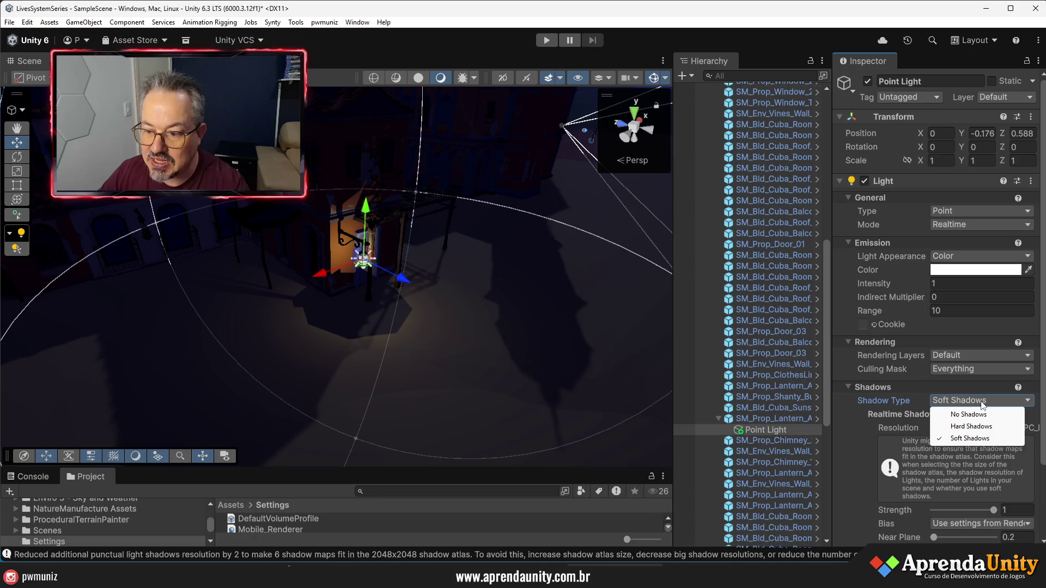
click(961, 415)
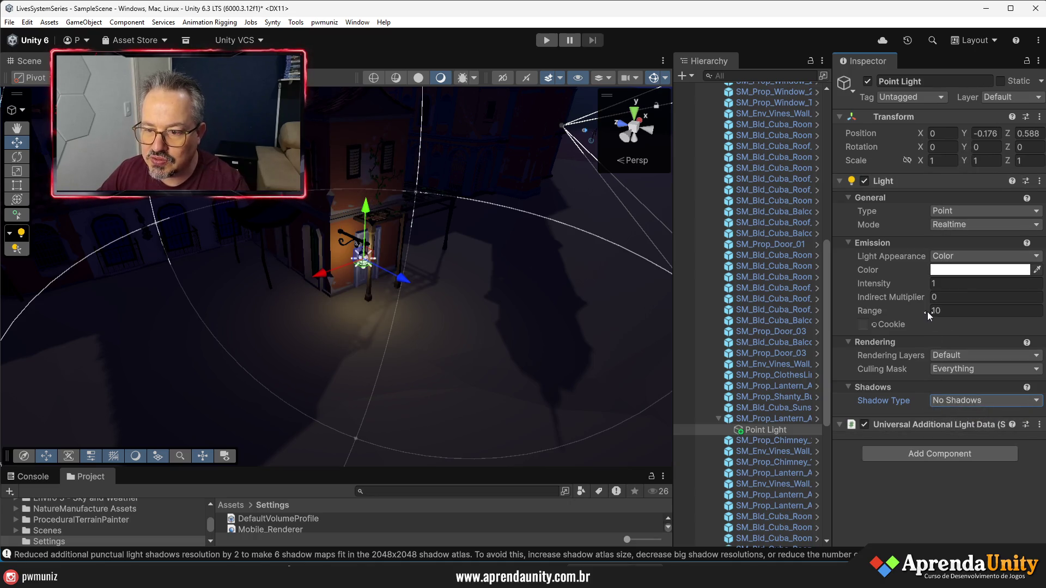
Set the Point Light's Intensity to 1.26 and Range to 8.4, then reselect the lantern
mouse_move(927, 283)
mouse_down()
mouse_move(946, 285)
mouse_move(941, 308)
mouse_move(983, 310)
mouse_move(790, 308)
mouse_move(888, 316)
mouse_up()
mouse_move(561, 320)
mouse_down()
mouse_move(525, 312)
mouse_move(501, 273)
mouse_up()
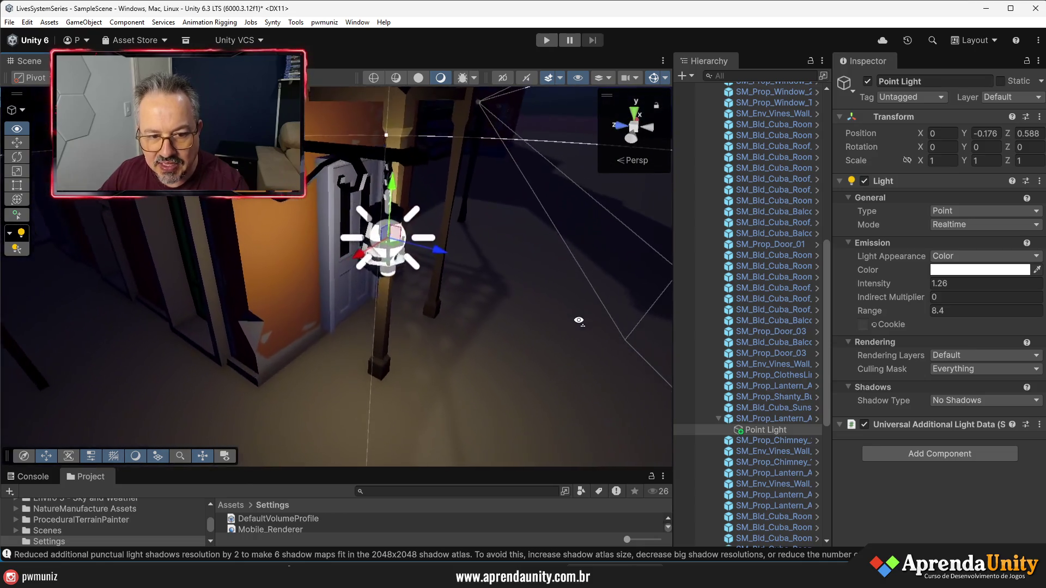
scroll(478, 237, up, 3)
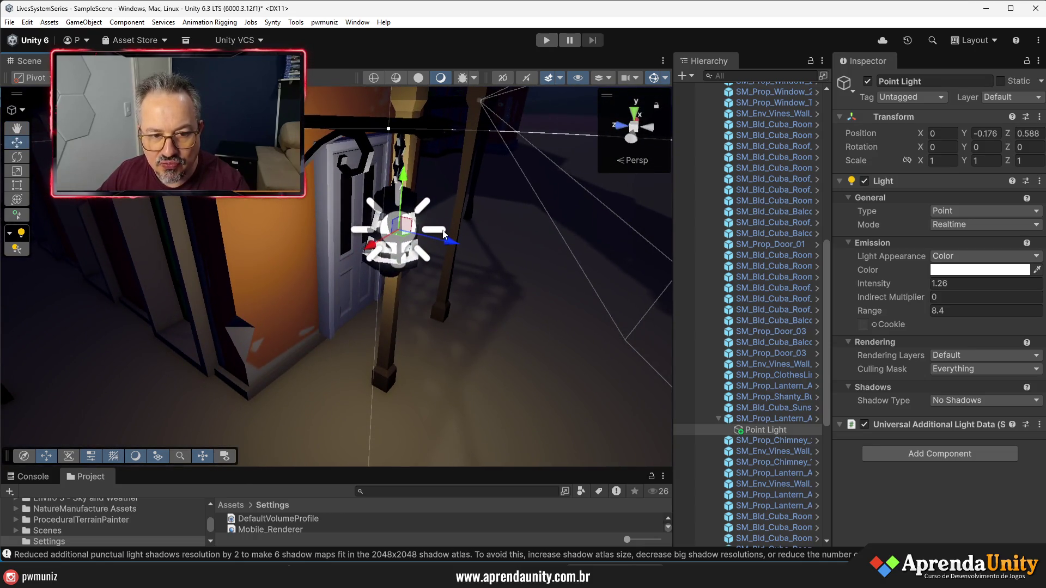
mouse_move(451, 247)
mouse_down()
mouse_move(436, 248)
mouse_move(457, 245)
mouse_up()
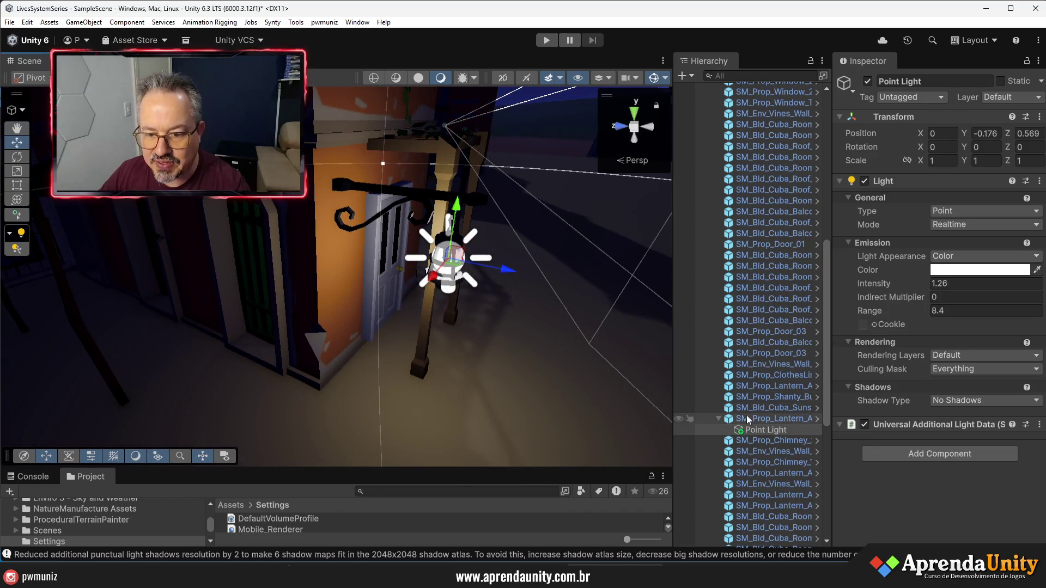
click(747, 418)
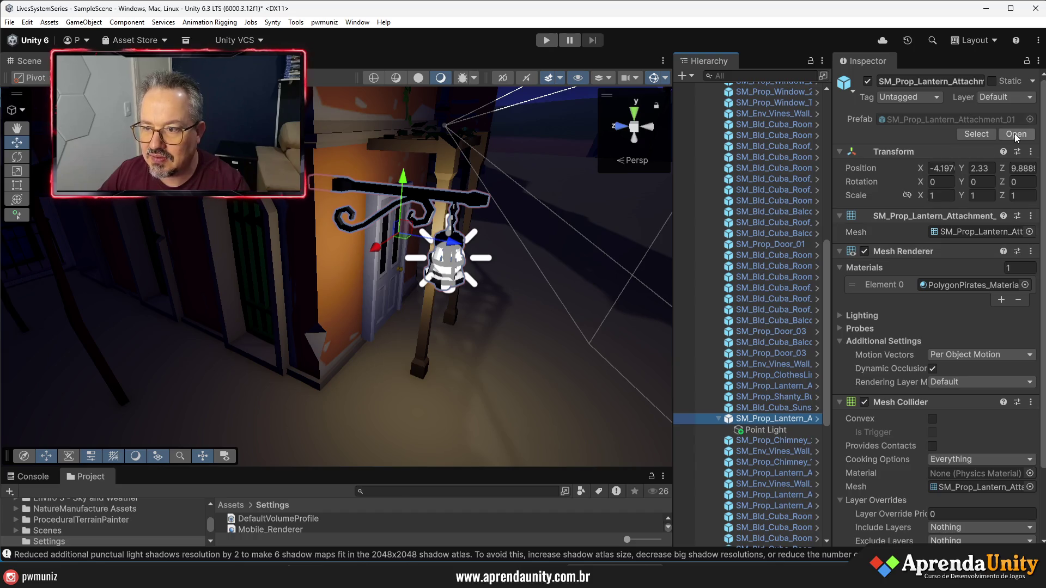
In the SM_Prop_Lantern_Attachment_01 prefab, add a Point Light at Z 0.673
click(1015, 133)
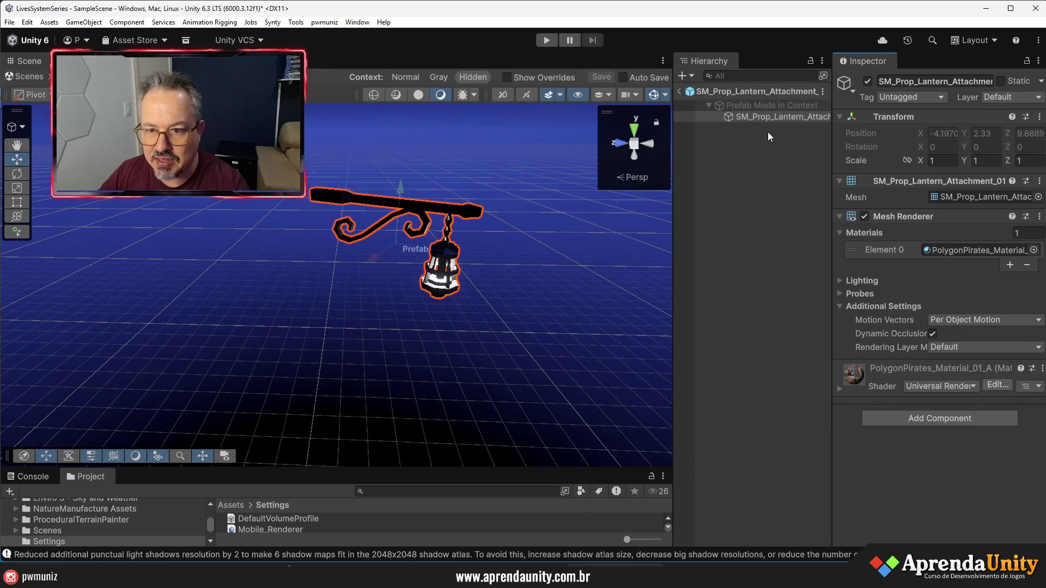
right_click(763, 120)
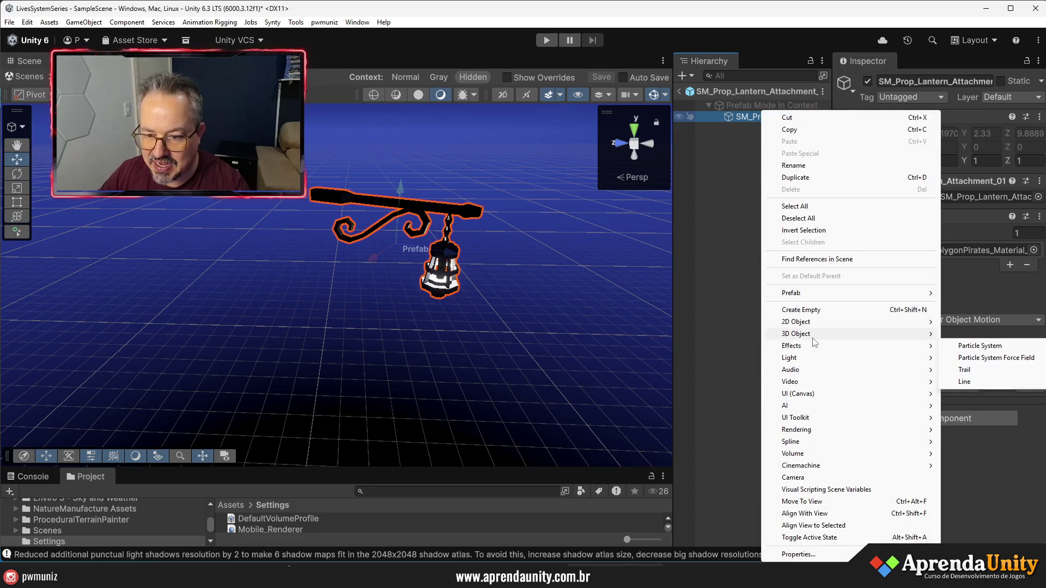
mouse_move(814, 341)
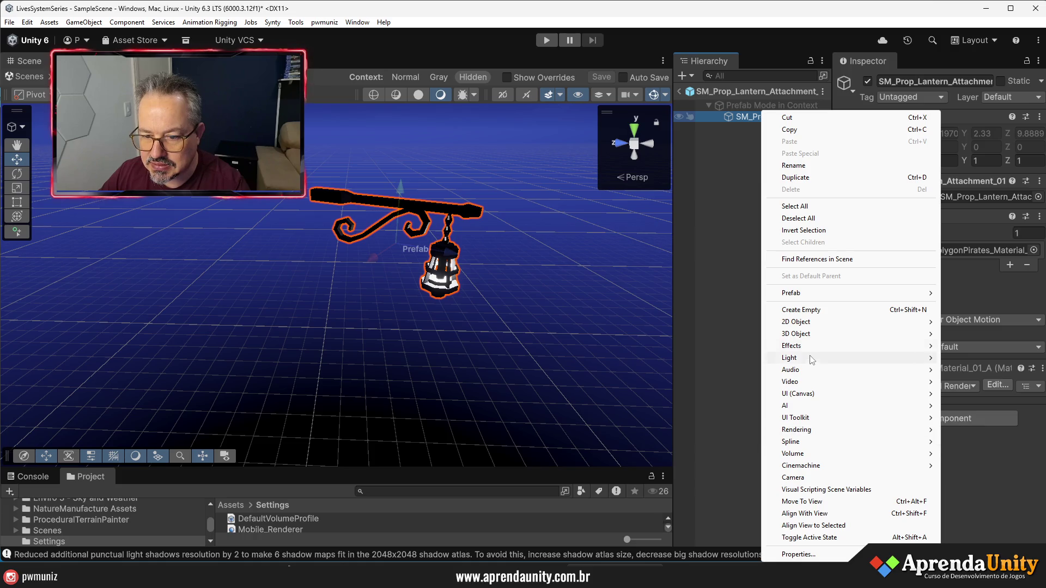
mouse_move(812, 363)
click(975, 371)
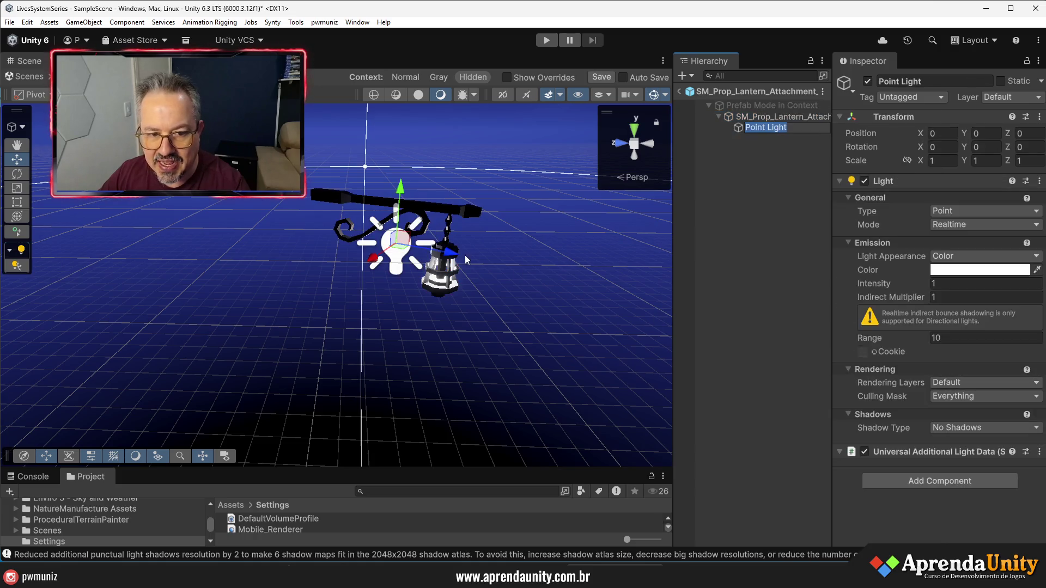
mouse_move(450, 255)
mouse_down()
mouse_move(509, 283)
mouse_move(477, 260)
mouse_move(490, 258)
mouse_up()
Check the light's placement in Top and Back views, then save the prefab and exit Prefab Mode
scroll(490, 258, up, 3)
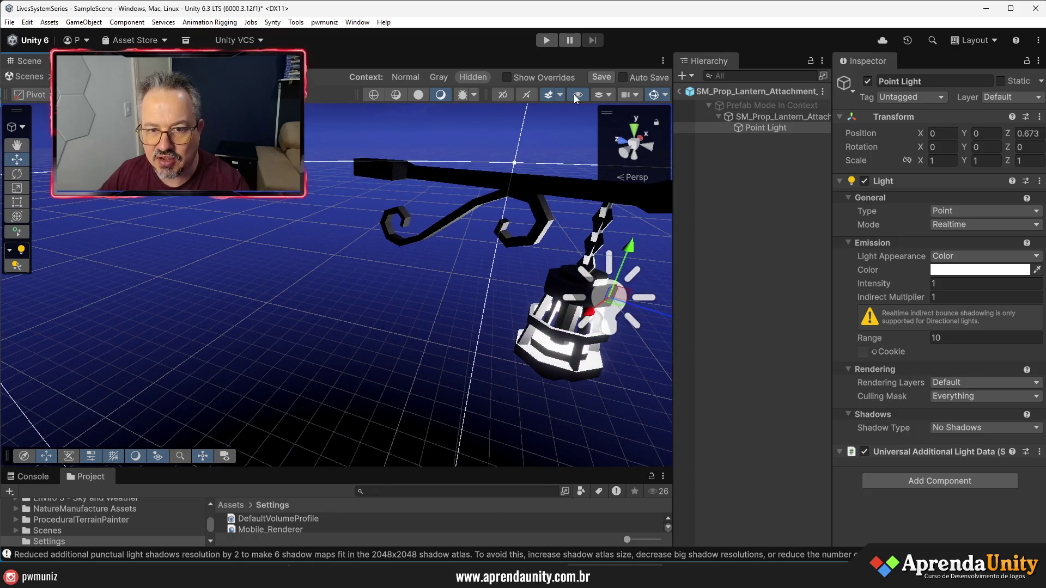
click(630, 129)
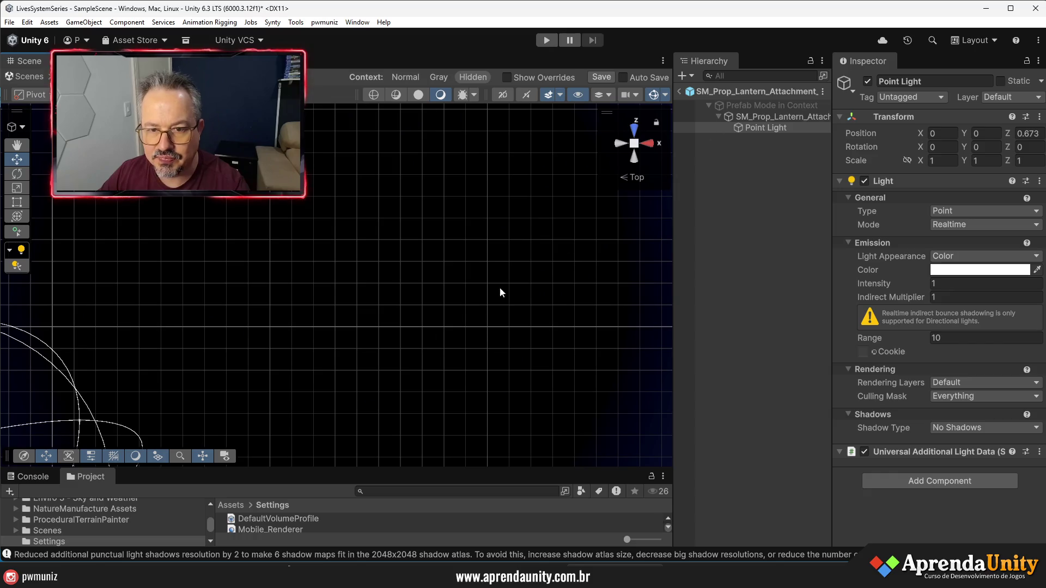
key(f)
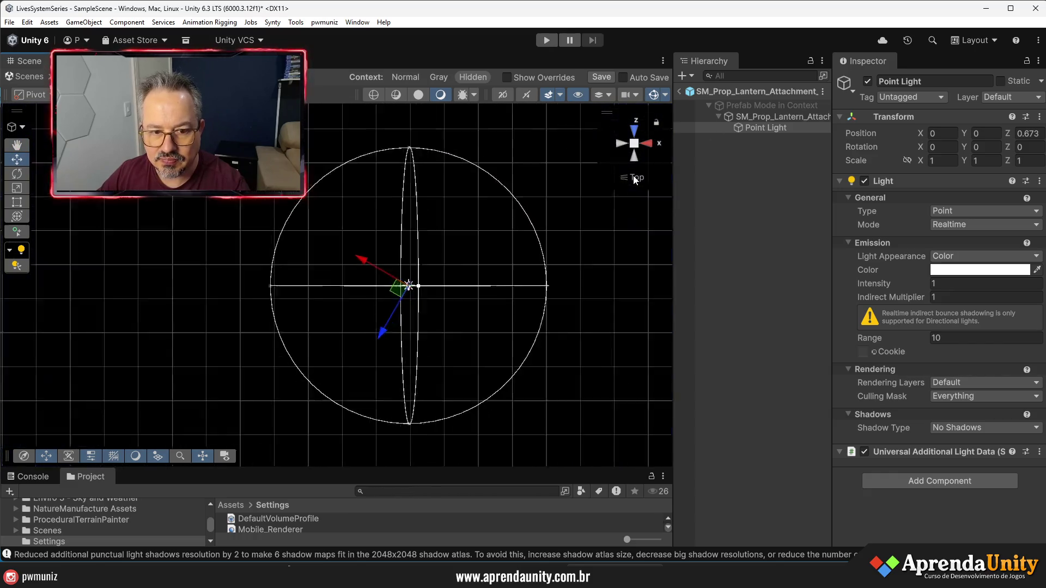
click(635, 179)
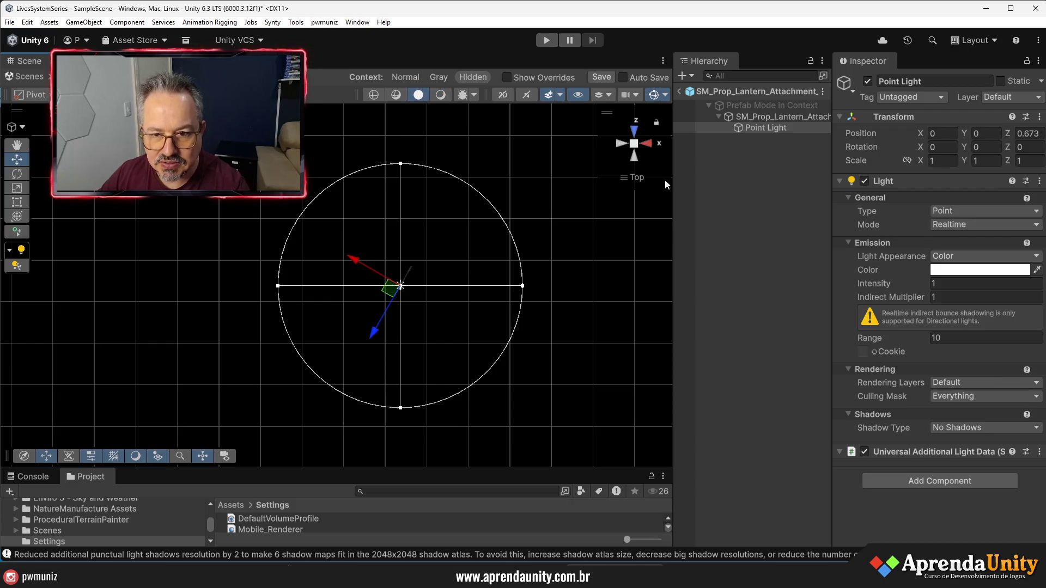
double_click(747, 118)
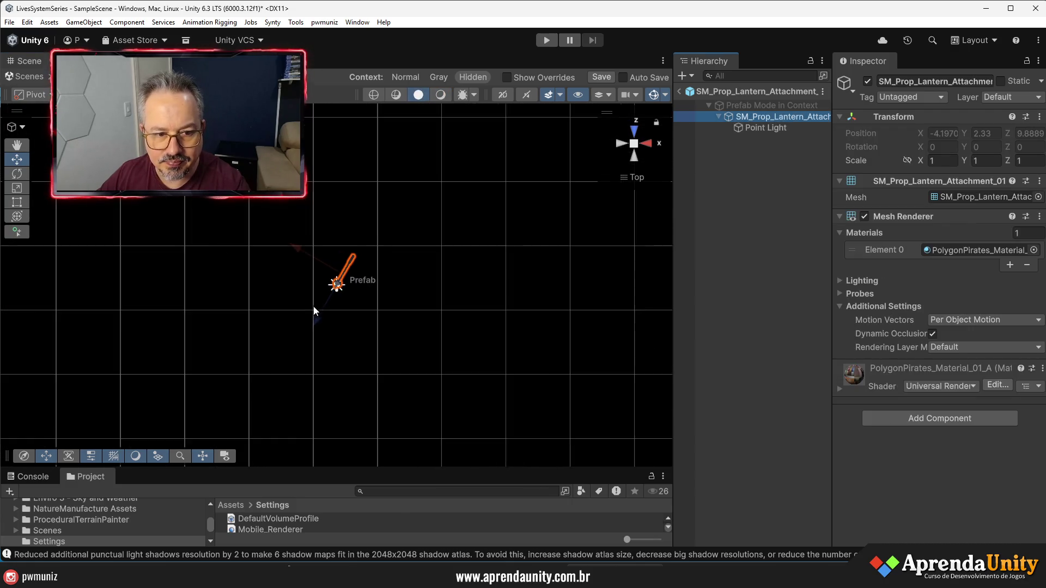
scroll(310, 320, up, 5)
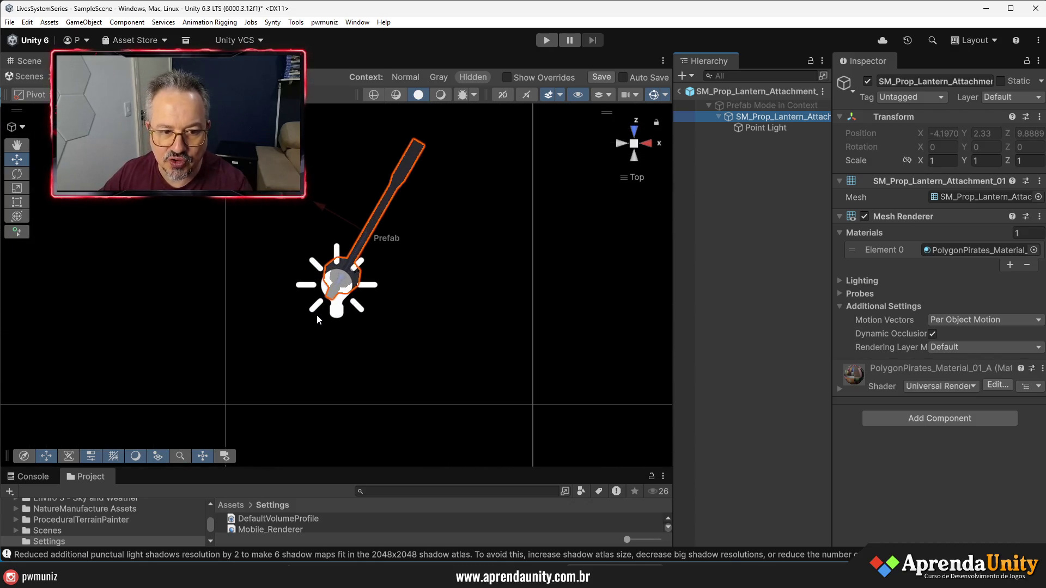
click(756, 130)
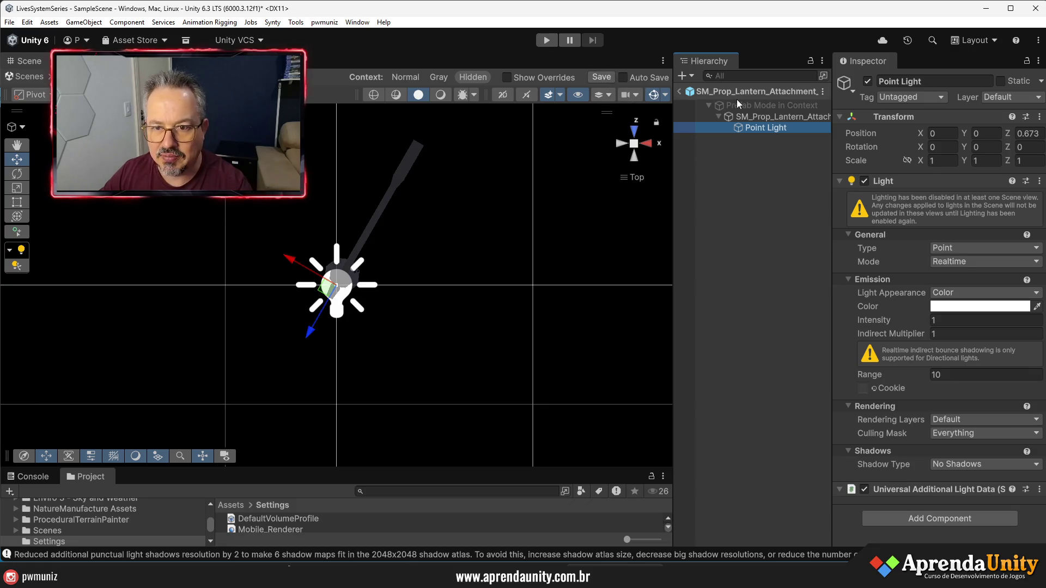
click(624, 160)
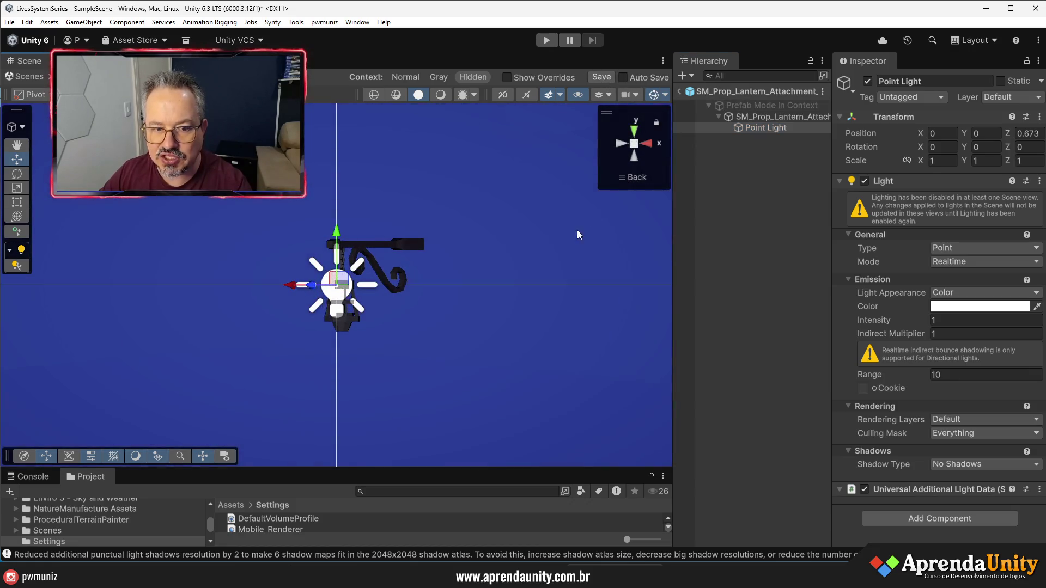
click(625, 179)
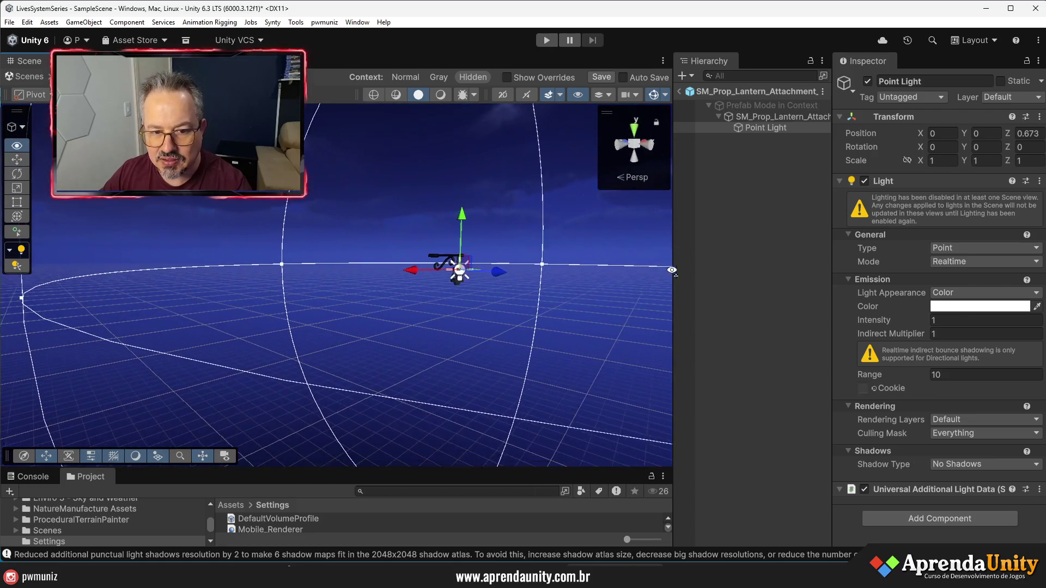
click(605, 76)
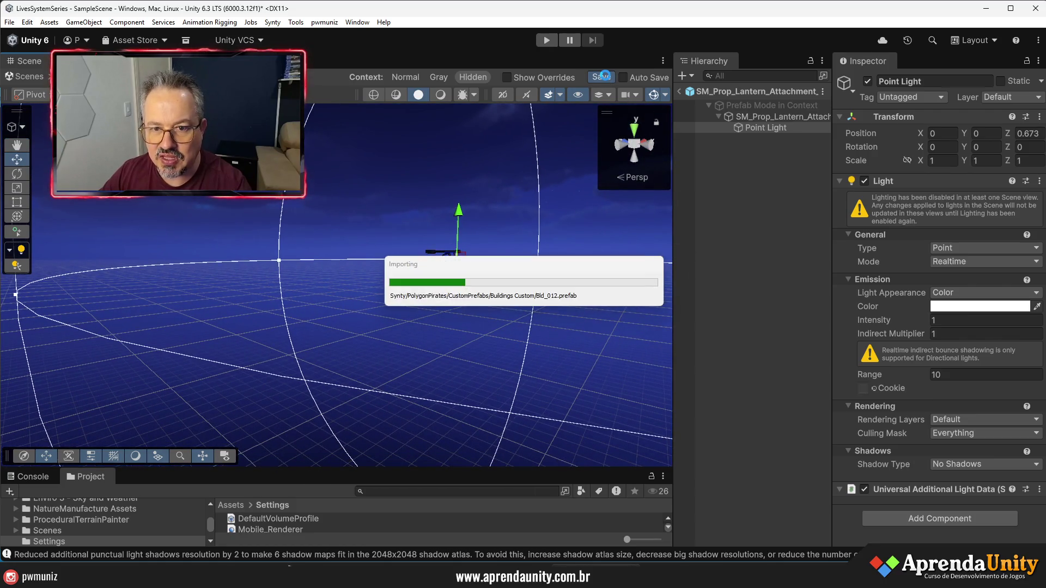
click(679, 92)
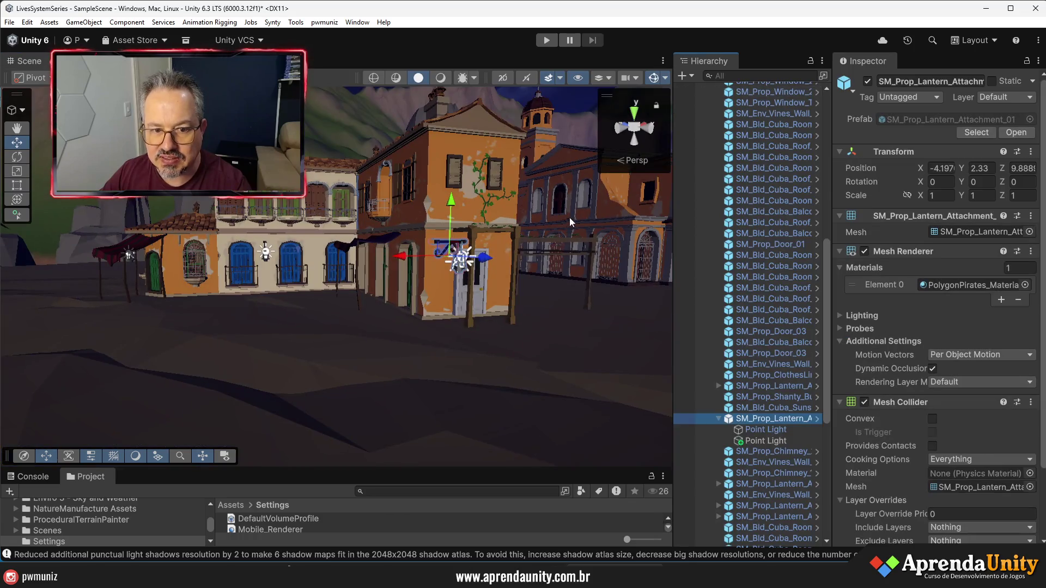
Delete the duplicate Point Light from the scene's lantern and run the town in Play mode
click(755, 441)
key(Delete)
mouse_move(451, 377)
mouse_down()
mouse_move(434, 378)
mouse_move(444, 376)
mouse_move(437, 397)
mouse_up()
key(w)
click(548, 39)
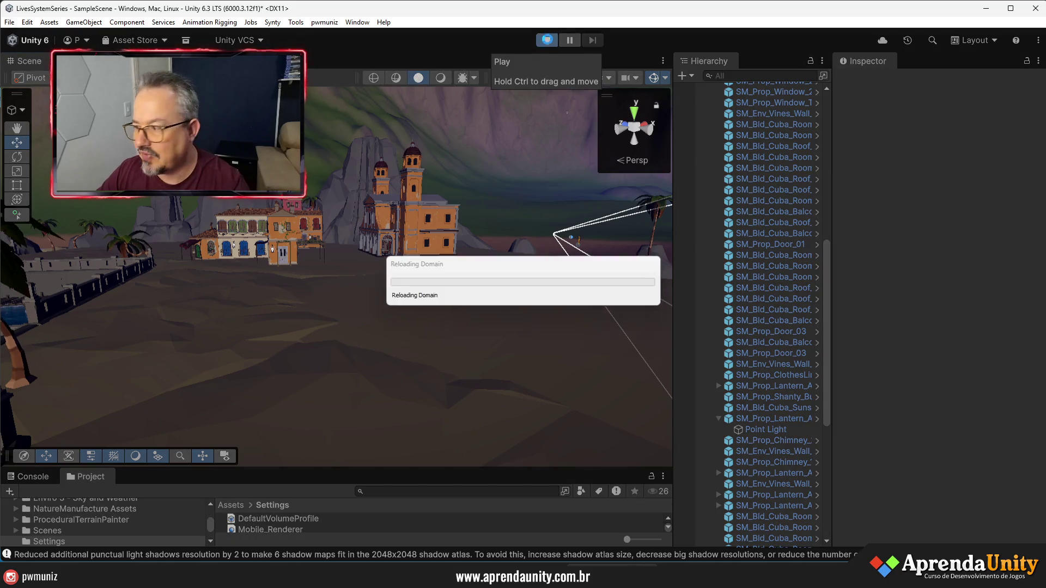
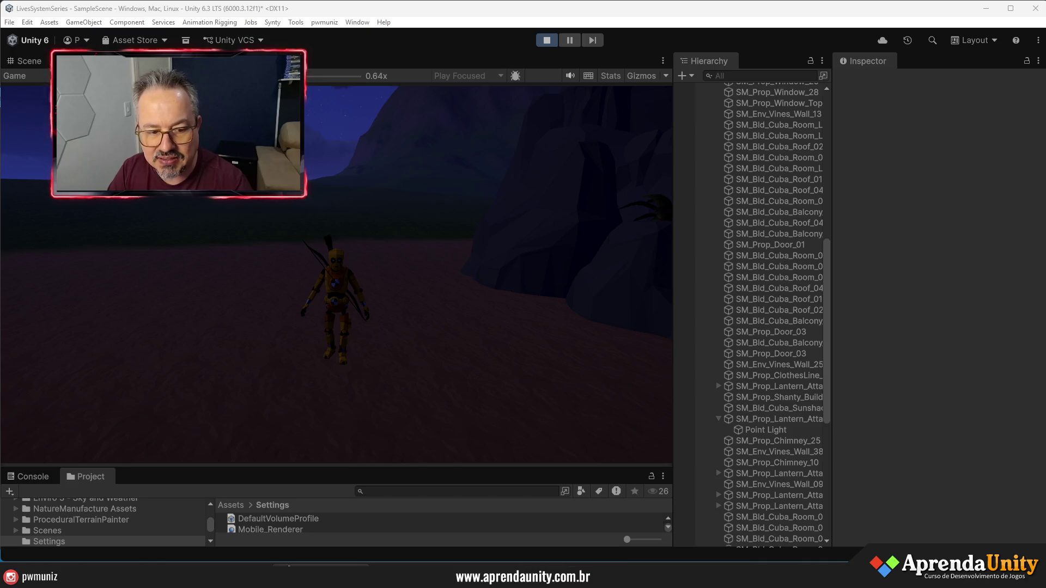
Run the character through the town's alleys, plaza and arcade, past the lit house and church
key(w)
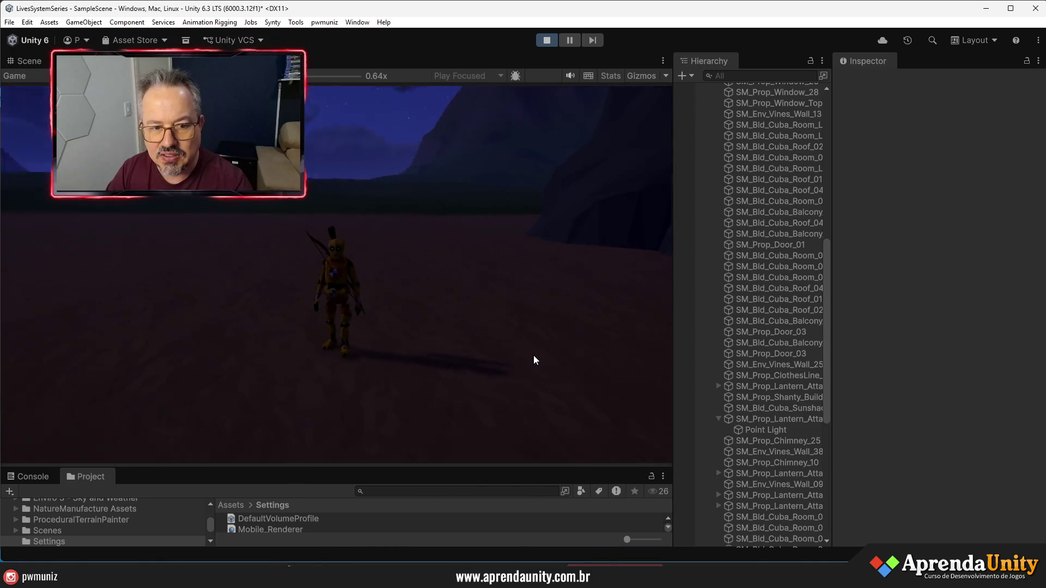
key(a)
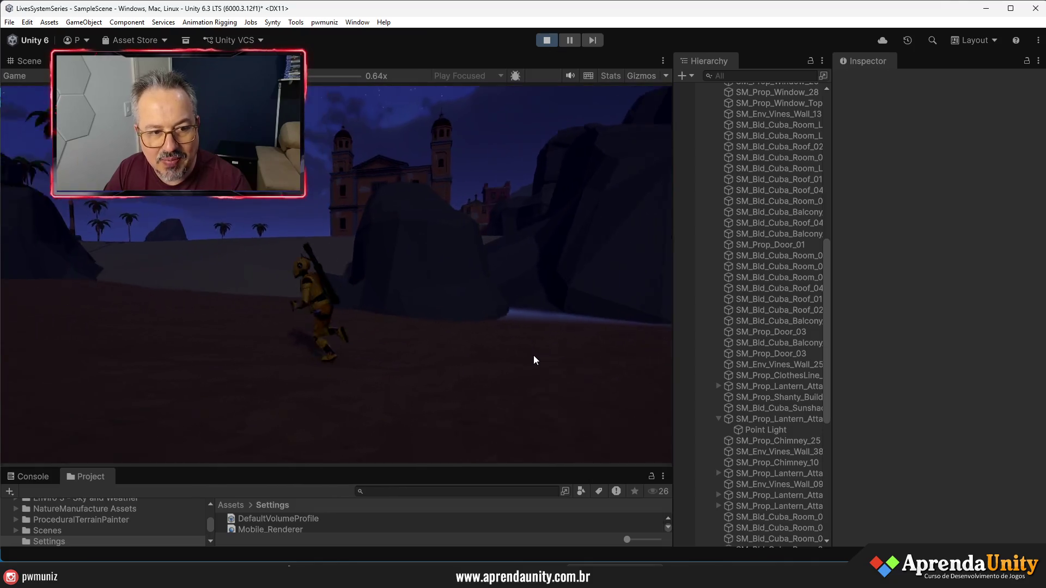
key(d)
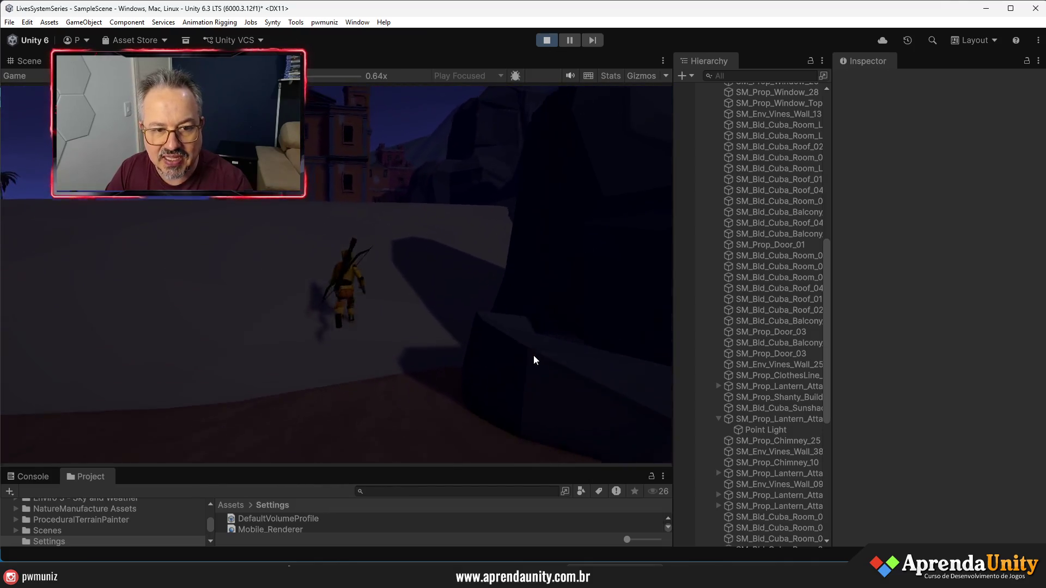
key(a)
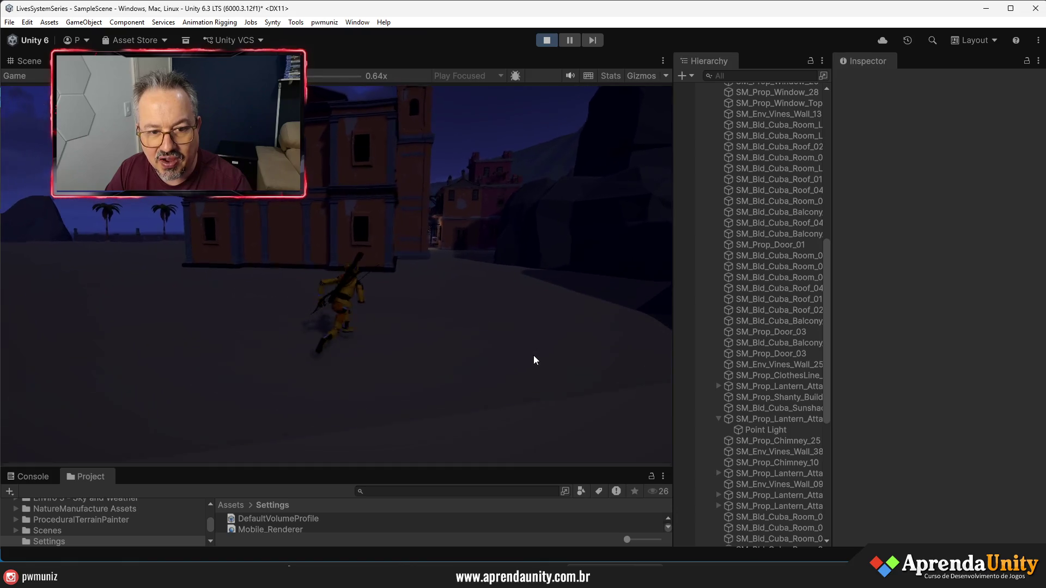
key(a)
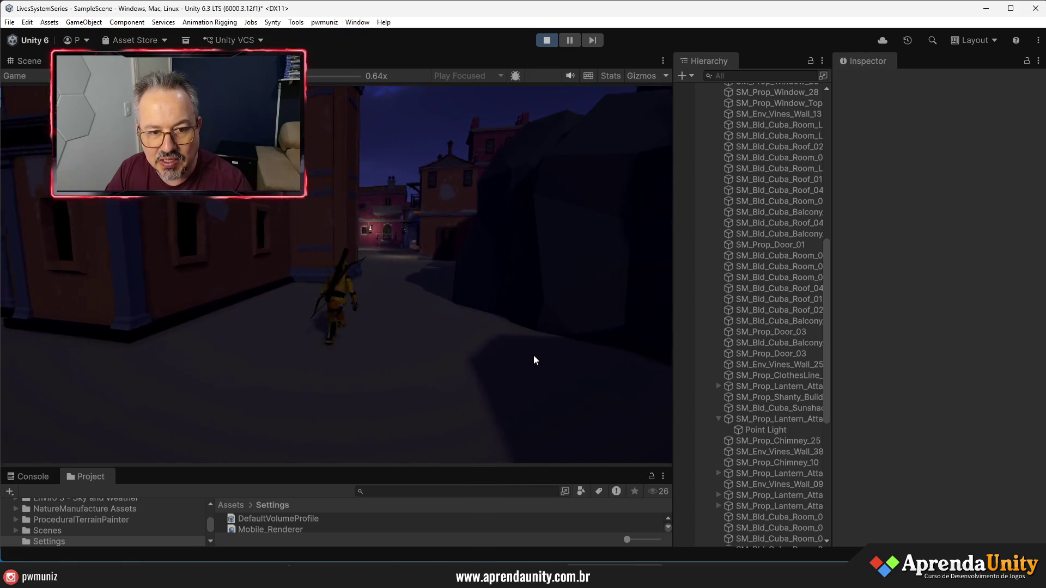
key(w)
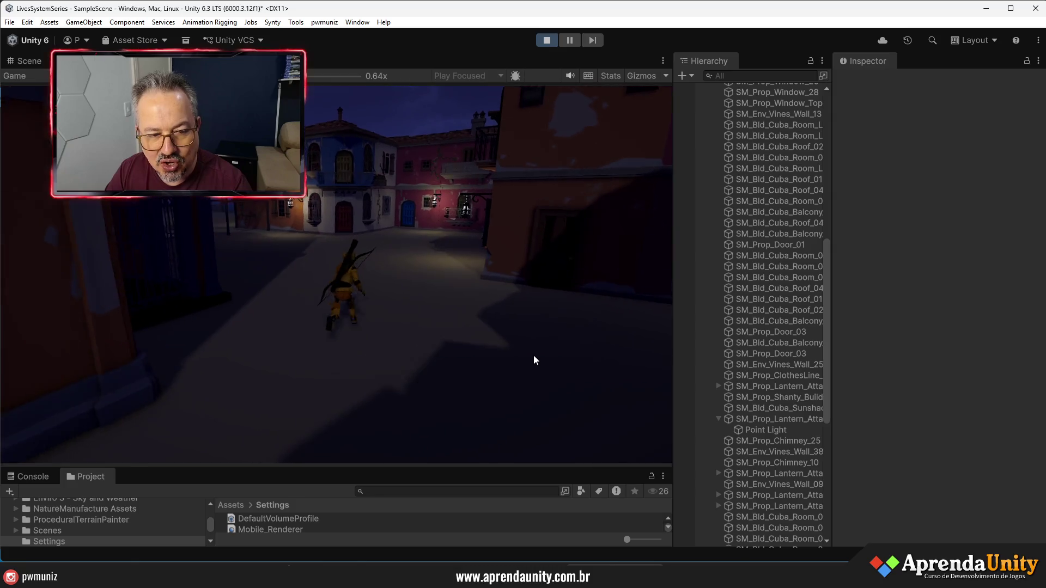
key(d)
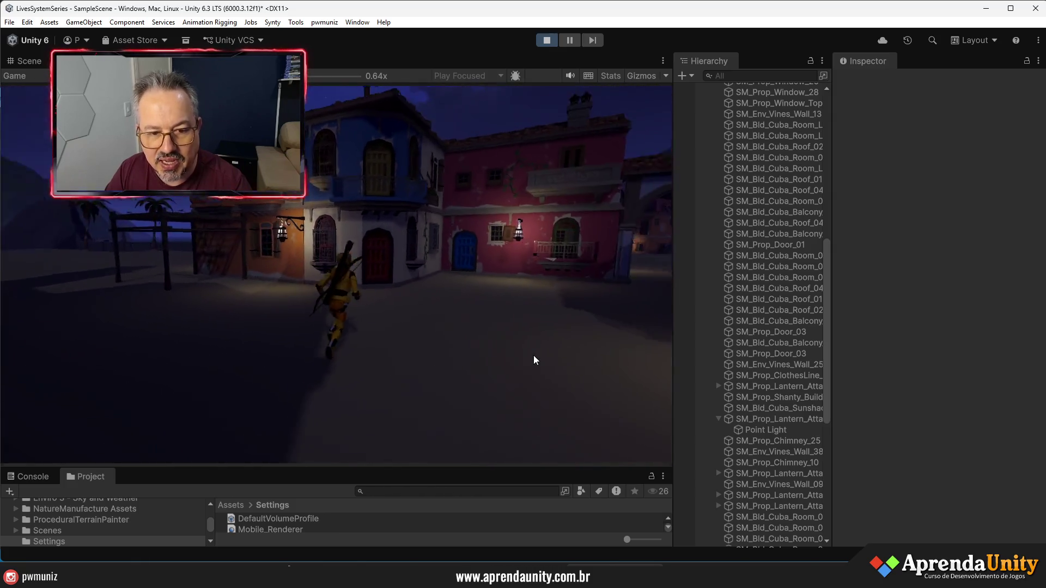
key(w)
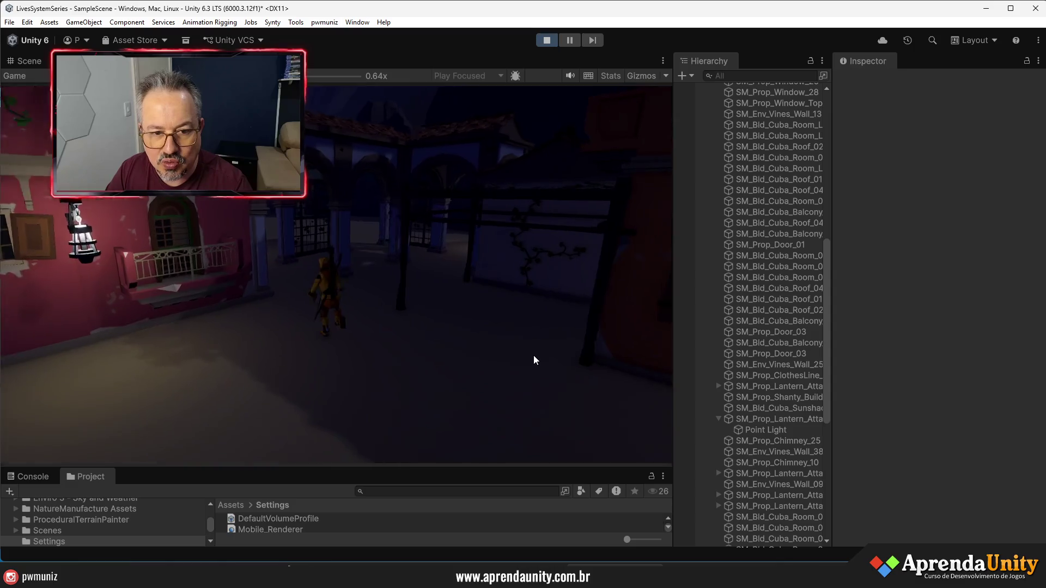
key(w)
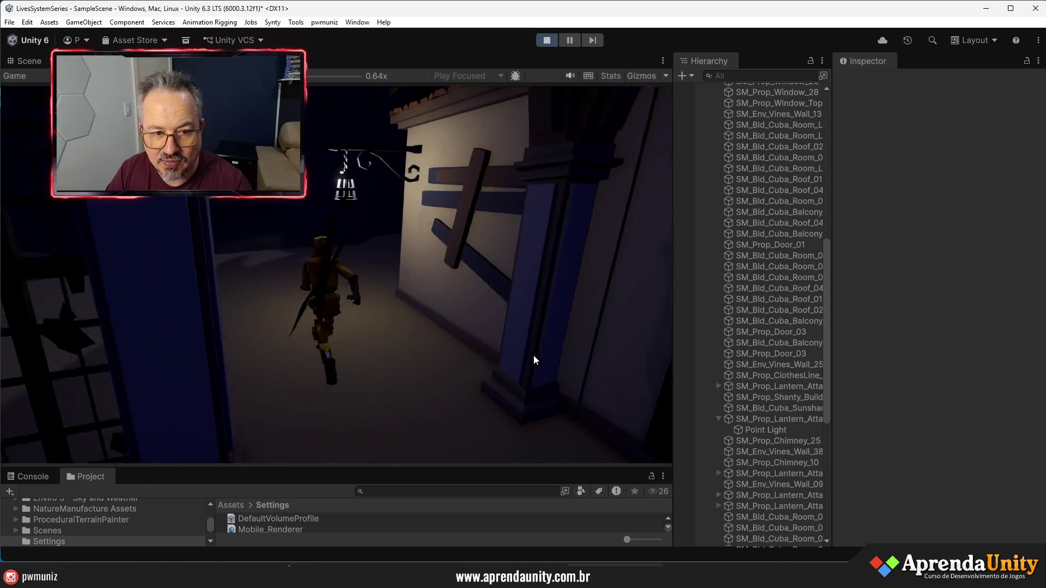
key(d)
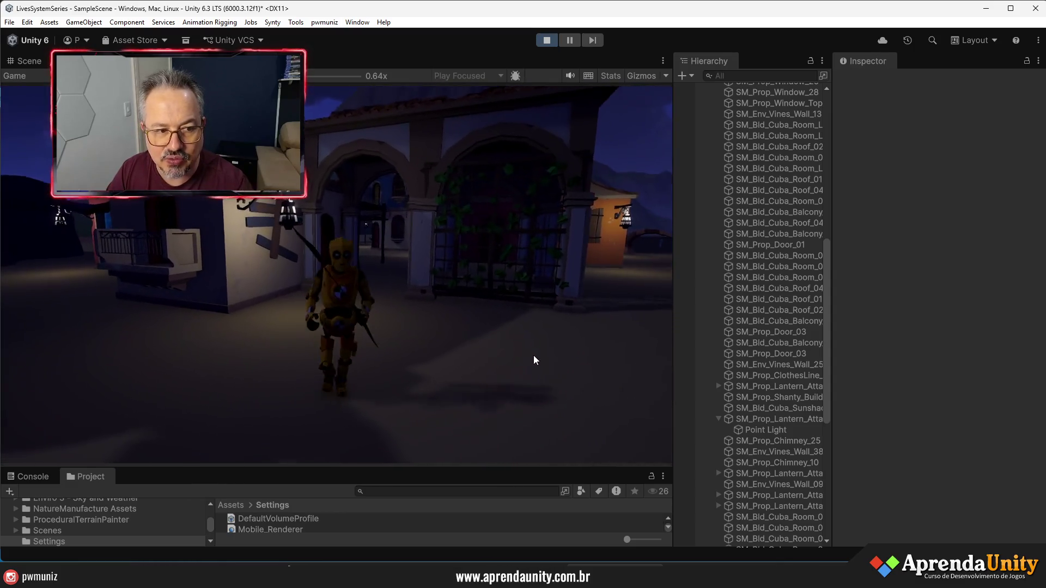
key(a)
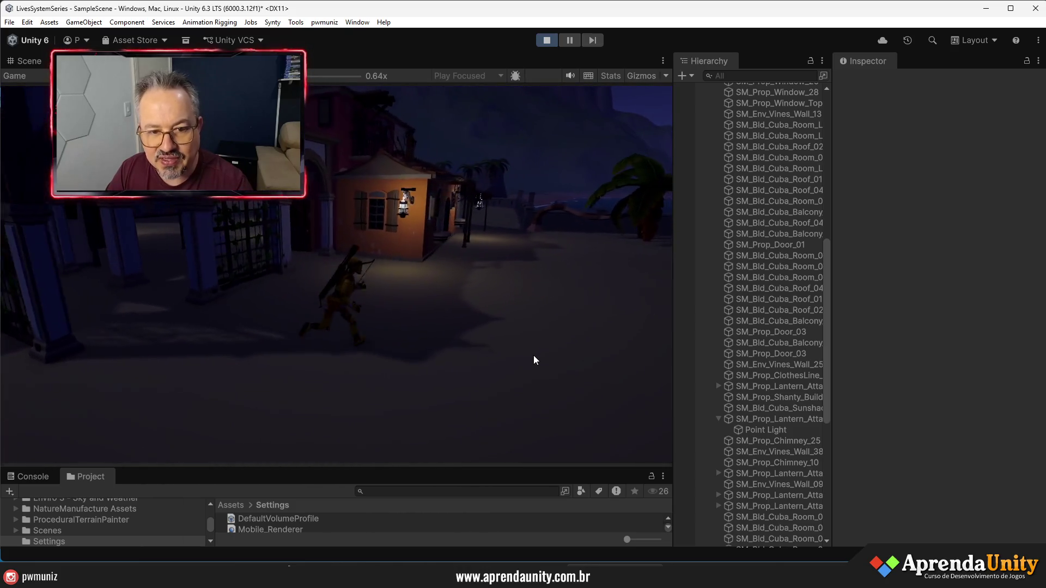
key(w)
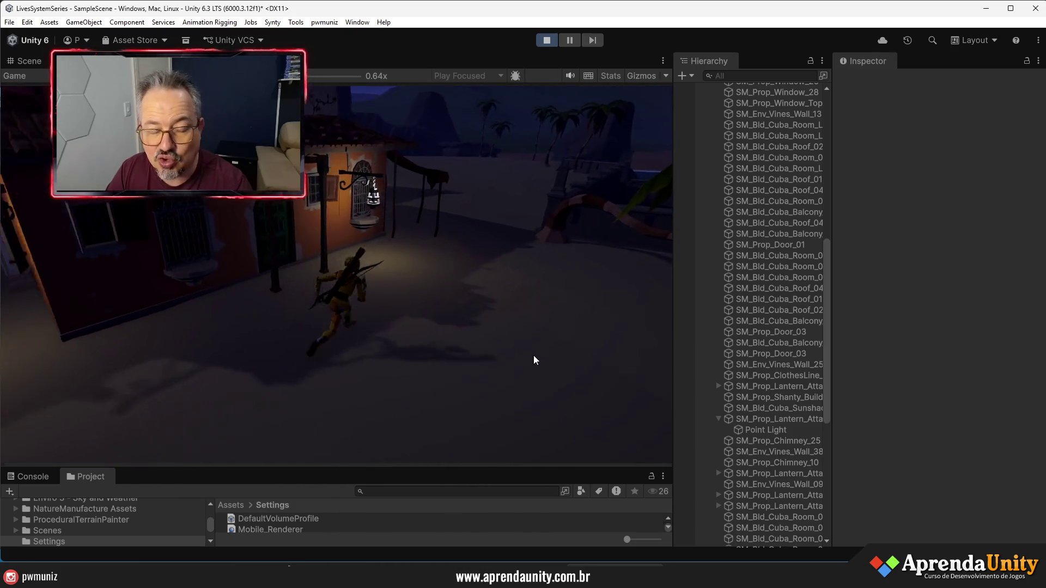
key(d)
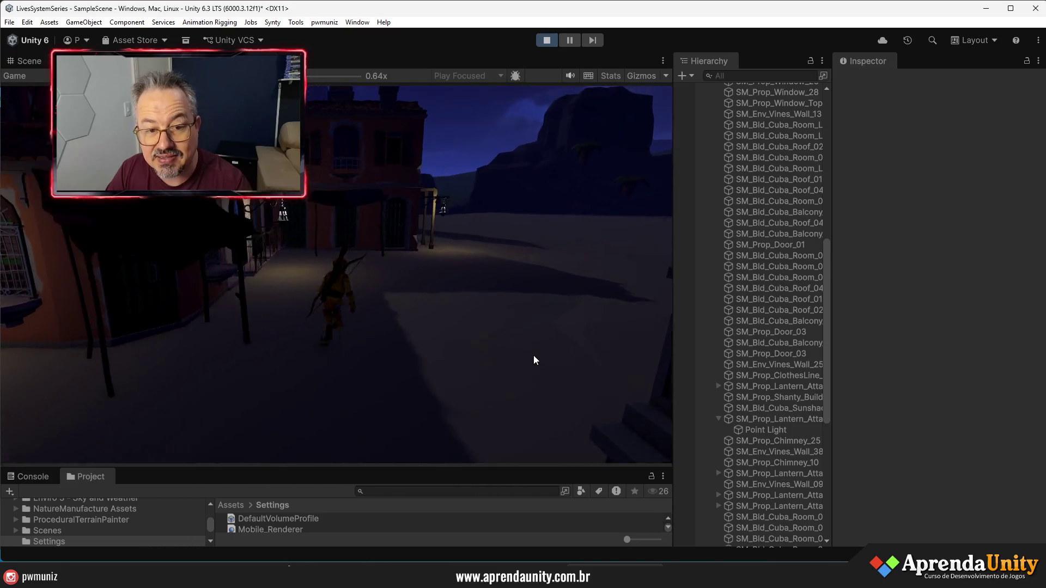
key(a)
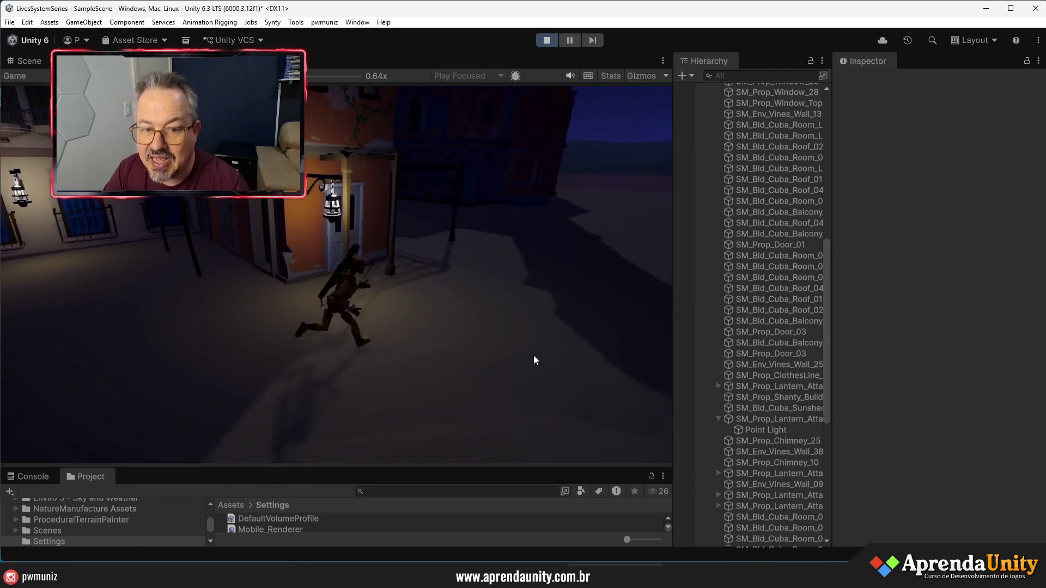
key(d)
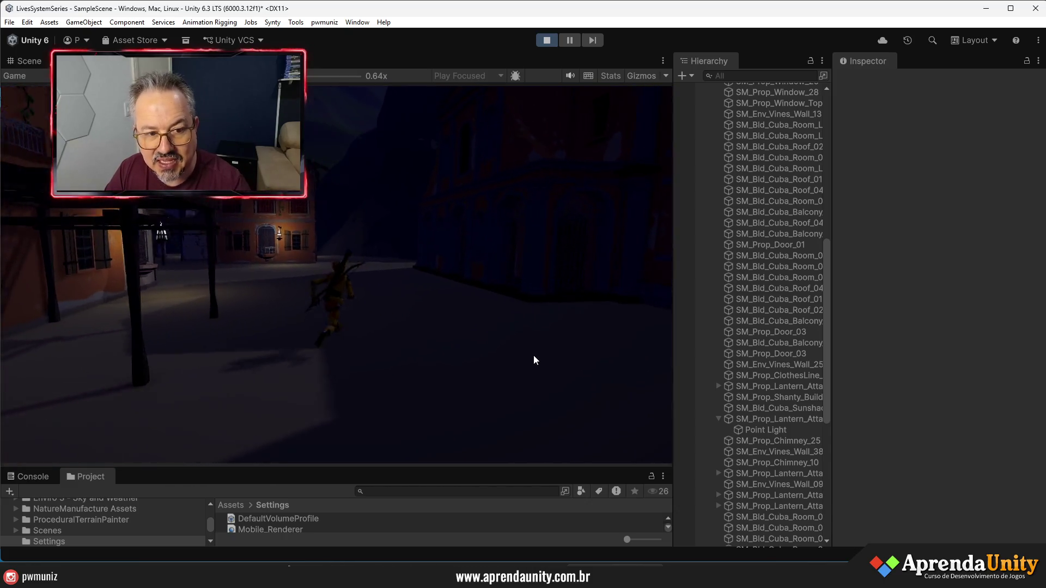
key(a)
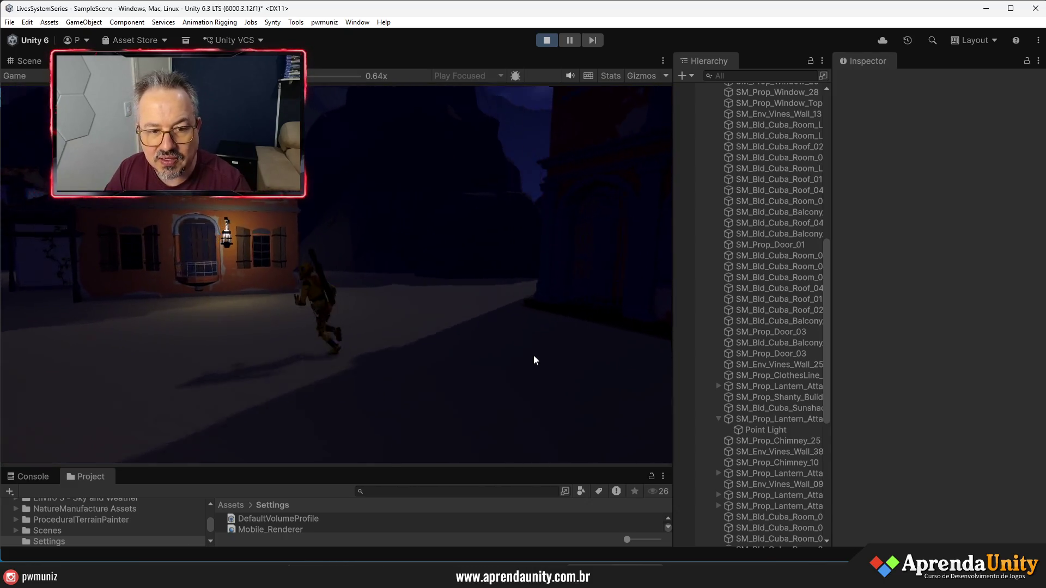
key(w)
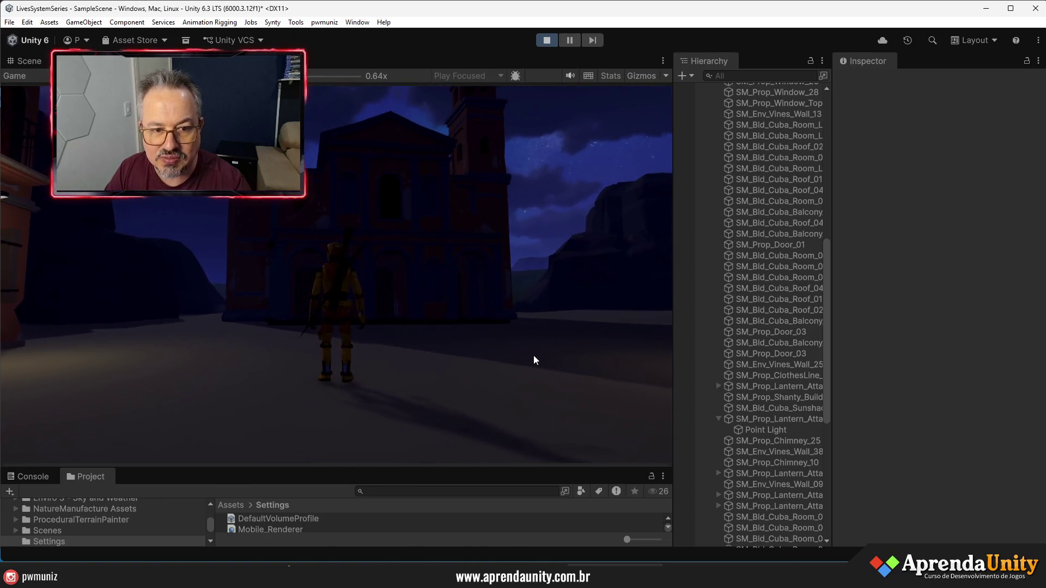
key(d)
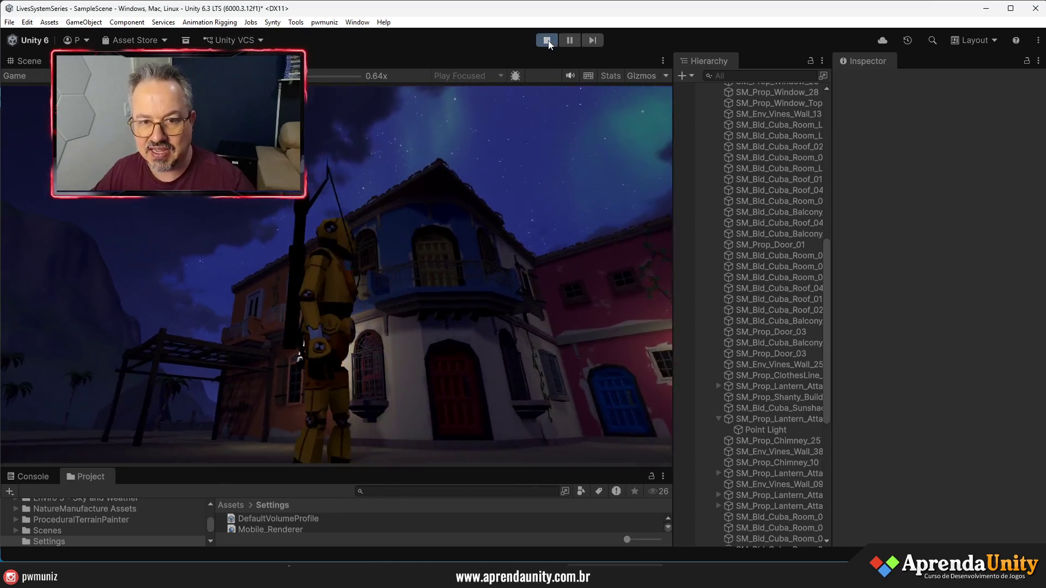
Stop Play mode and select the Enviro 3 sky manager in a widened Hierarchy and Inspector
click(547, 40)
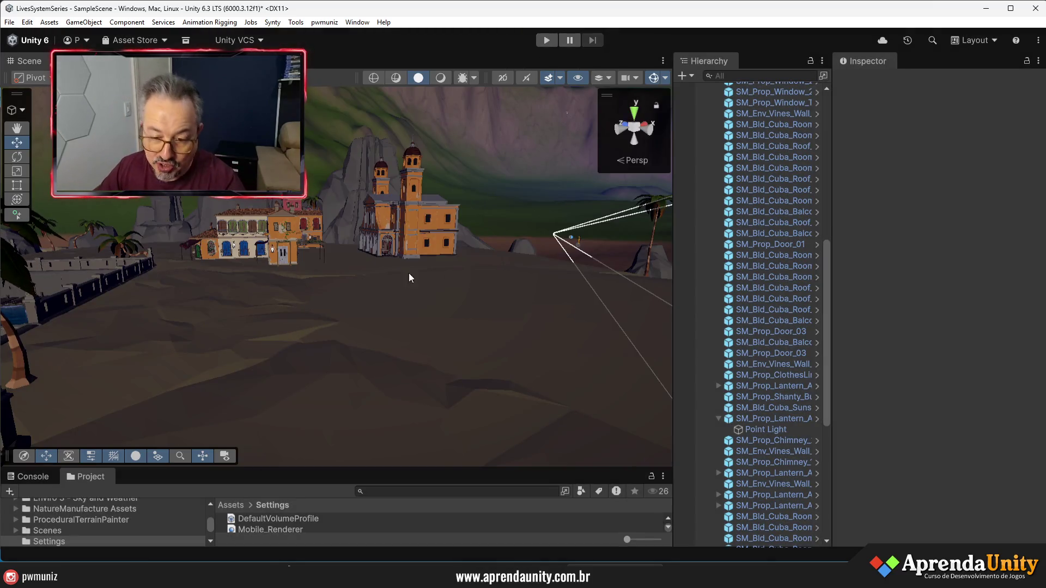
mouse_move(411, 278)
mouse_down()
mouse_move(345, 310)
mouse_move(545, 245)
mouse_move(654, 230)
mouse_up()
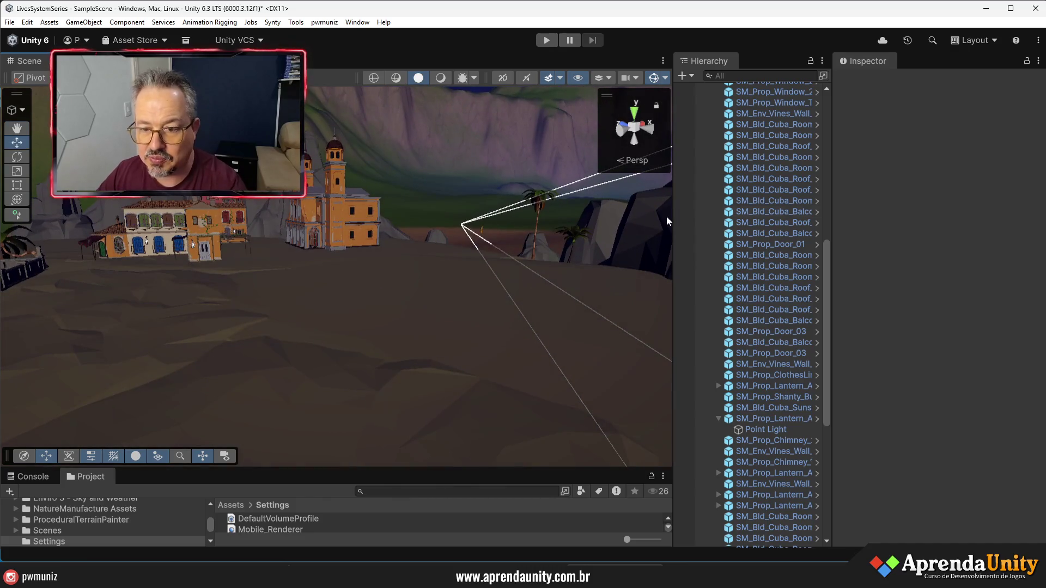
mouse_move(834, 283)
mouse_down()
mouse_move(919, 290)
mouse_move(914, 147)
mouse_up()
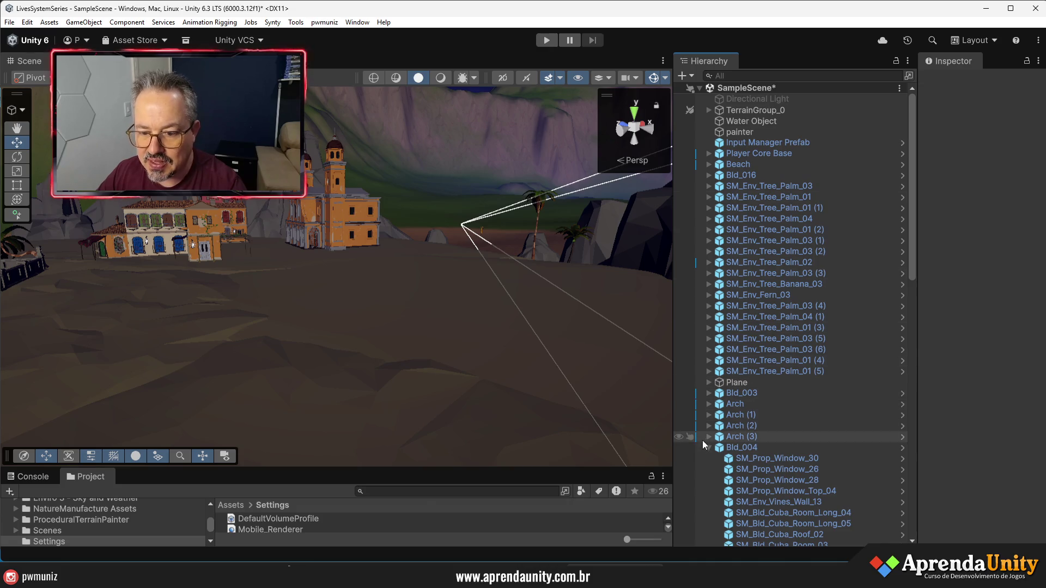
click(709, 437)
click(708, 448)
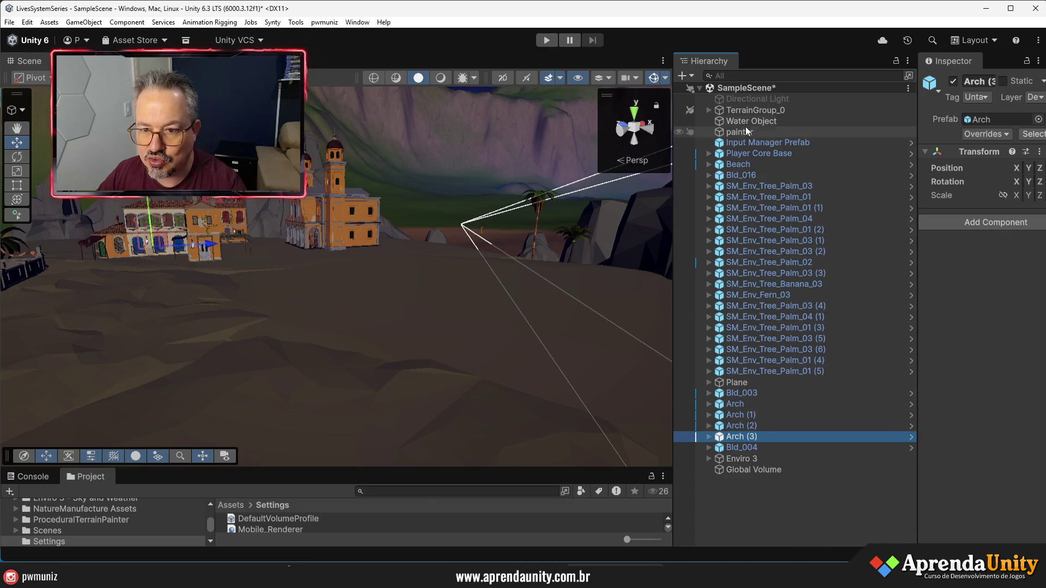
click(740, 459)
drag(915, 326, 681, 325)
Set the Enviro Time Controls clock to 14:52 with sky lighting shown in the Scene view
mouse_move(945, 427)
mouse_down()
mouse_move(897, 433)
mouse_move(905, 434)
mouse_up()
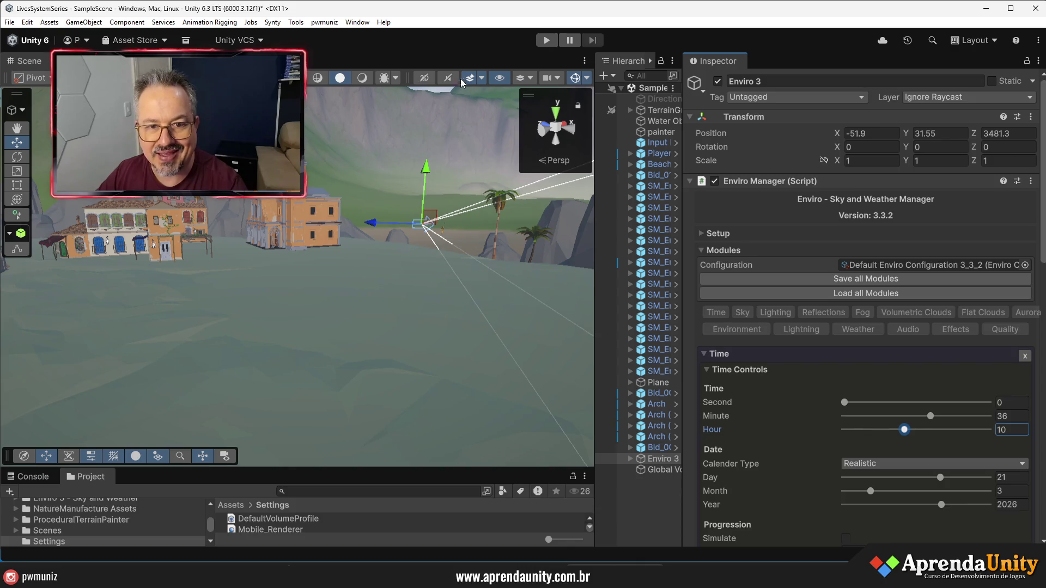
click(363, 79)
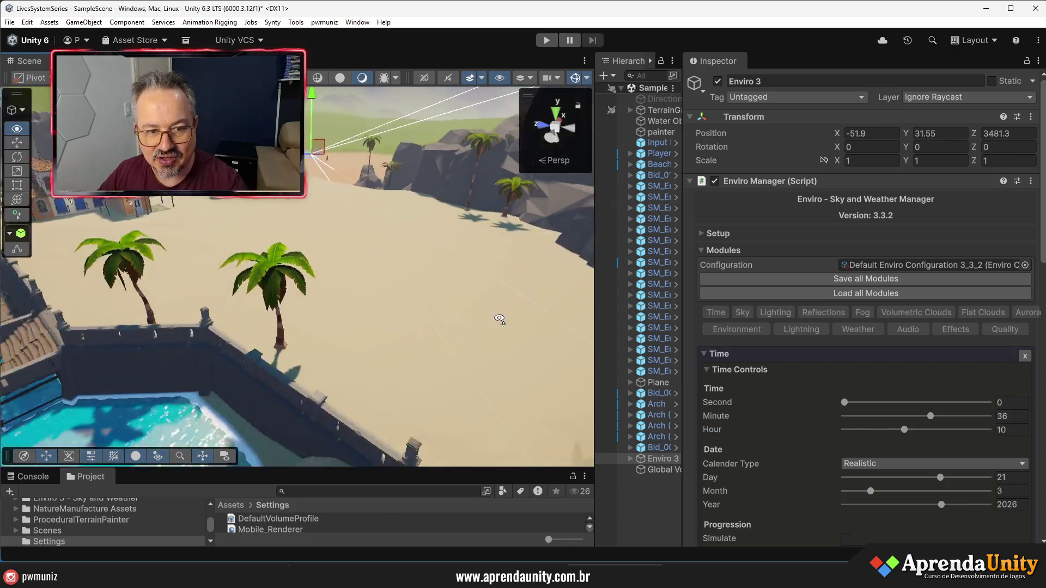
drag(512, 327, 411, 338)
mouse_move(913, 430)
mouse_down()
mouse_move(934, 432)
mouse_move(906, 417)
mouse_up()
drag(990, 417, 983, 418)
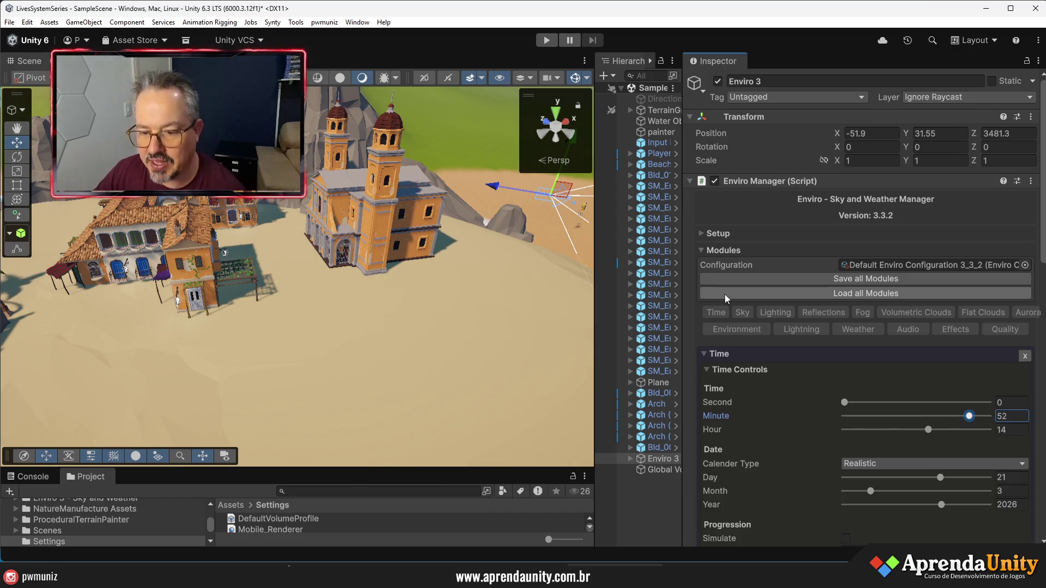
scroll(812, 266, down, 5)
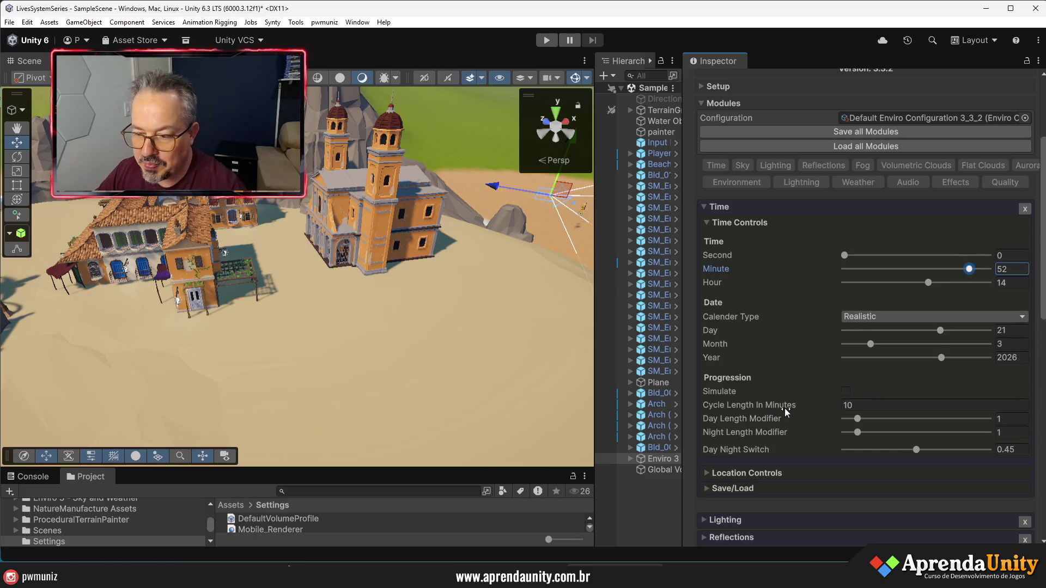
mouse_move(784, 408)
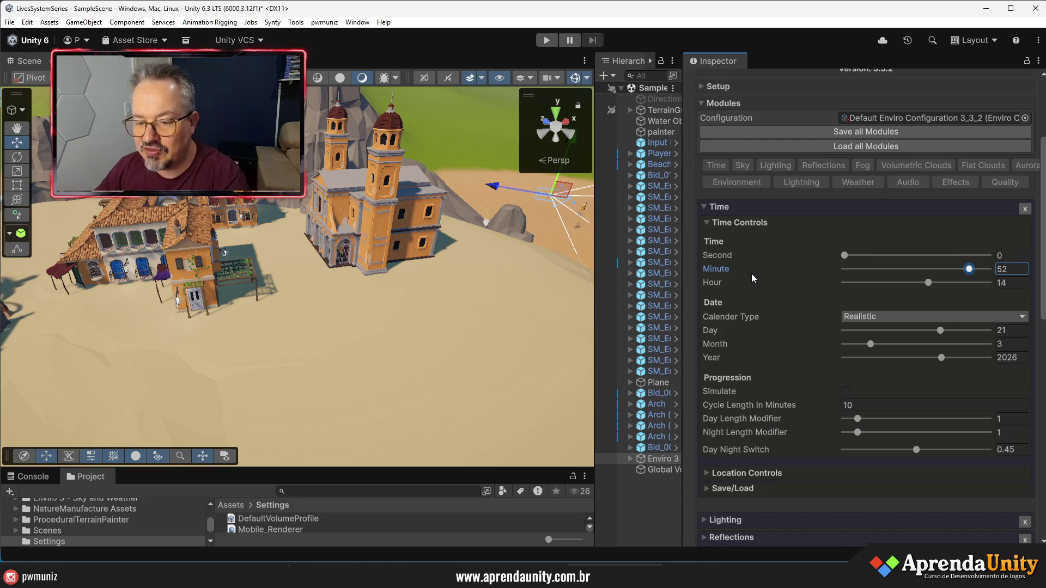
click(751, 222)
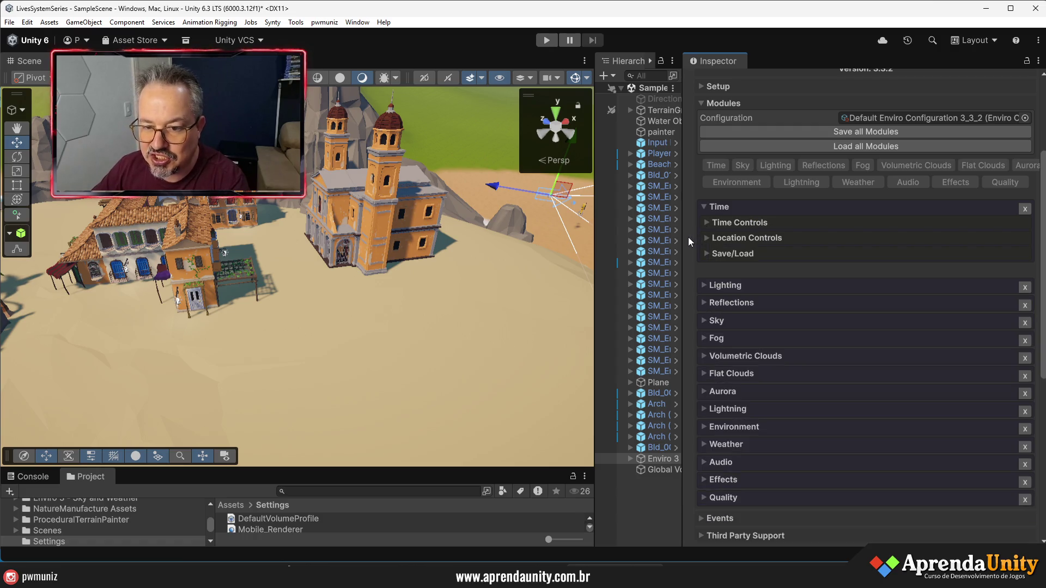
Select the wall lantern attached to the Bld_004 house
mouse_move(682, 240)
mouse_down()
mouse_move(806, 256)
mouse_move(812, 267)
mouse_up()
drag(348, 272, 305, 276)
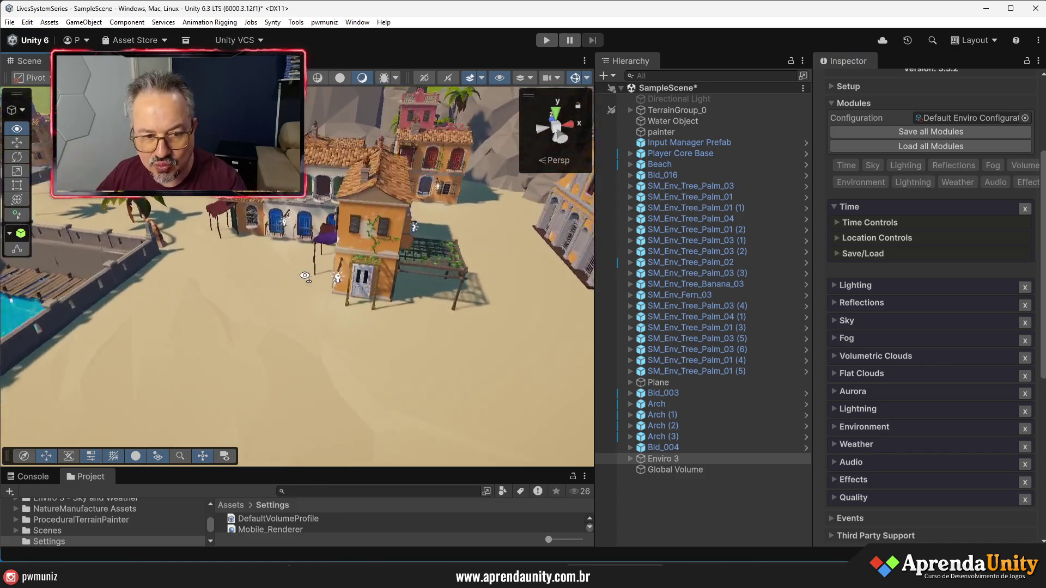
scroll(305, 276, up, 10)
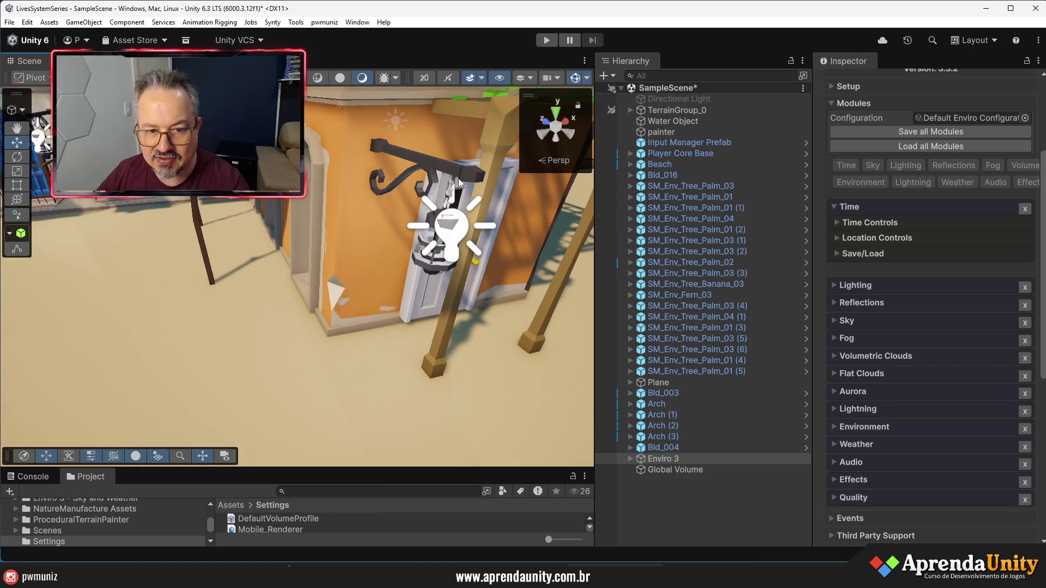
click(462, 180)
click(466, 178)
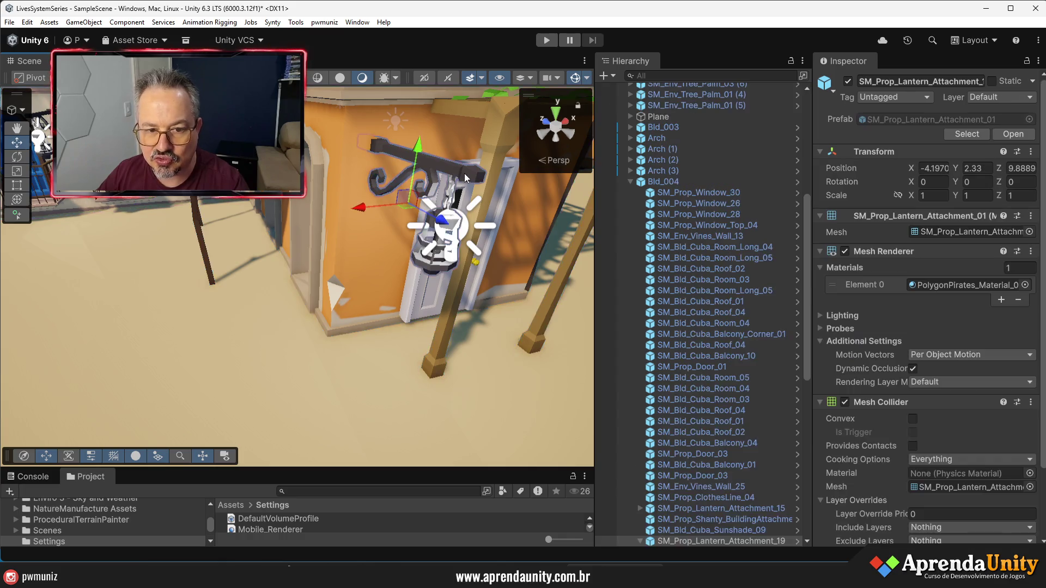
click(442, 255)
click(441, 256)
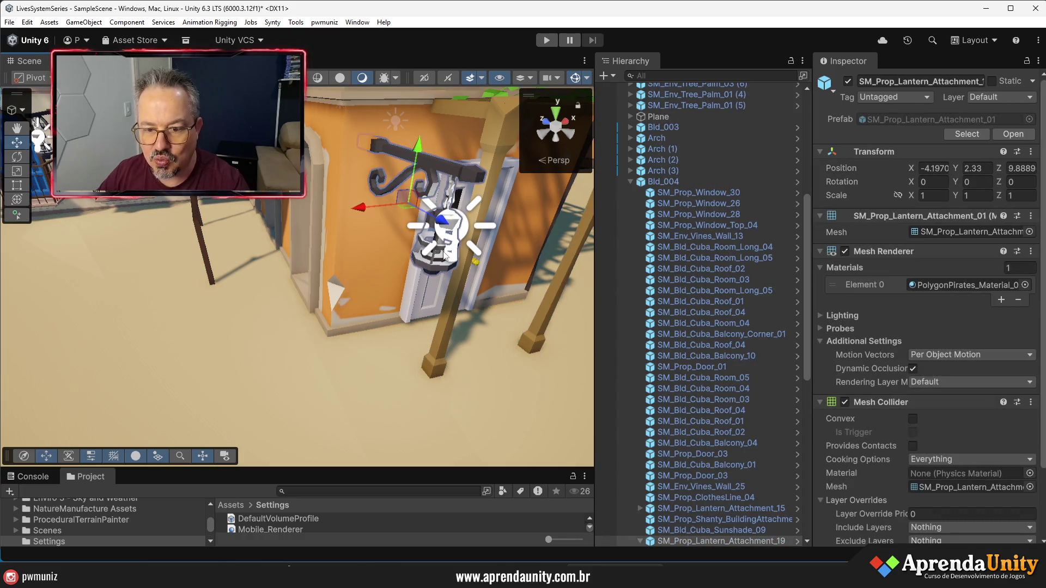
Turn off the Point Light inside the lantern prefab and return to the scene
click(1014, 134)
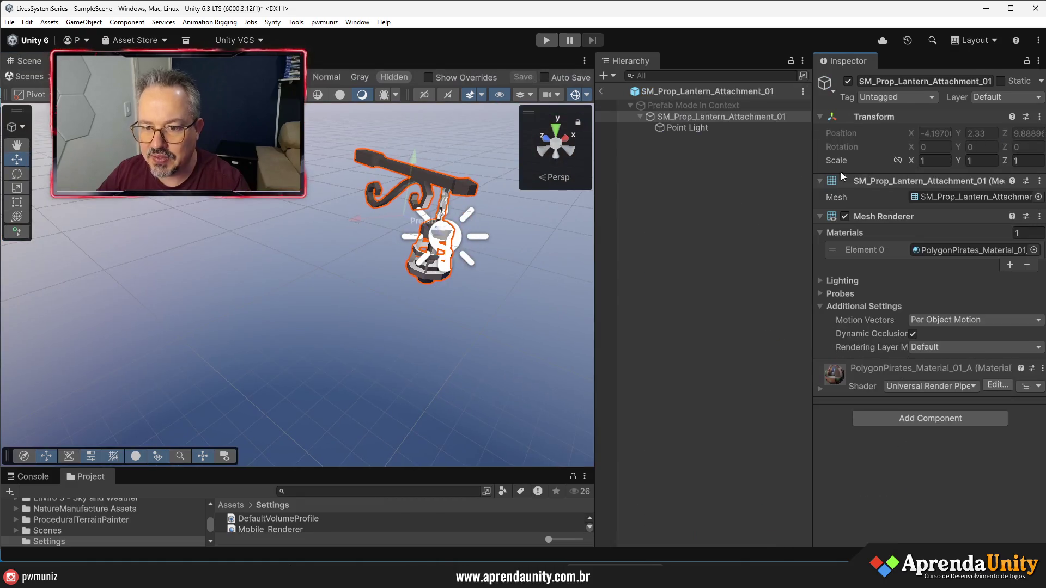
click(697, 127)
click(848, 81)
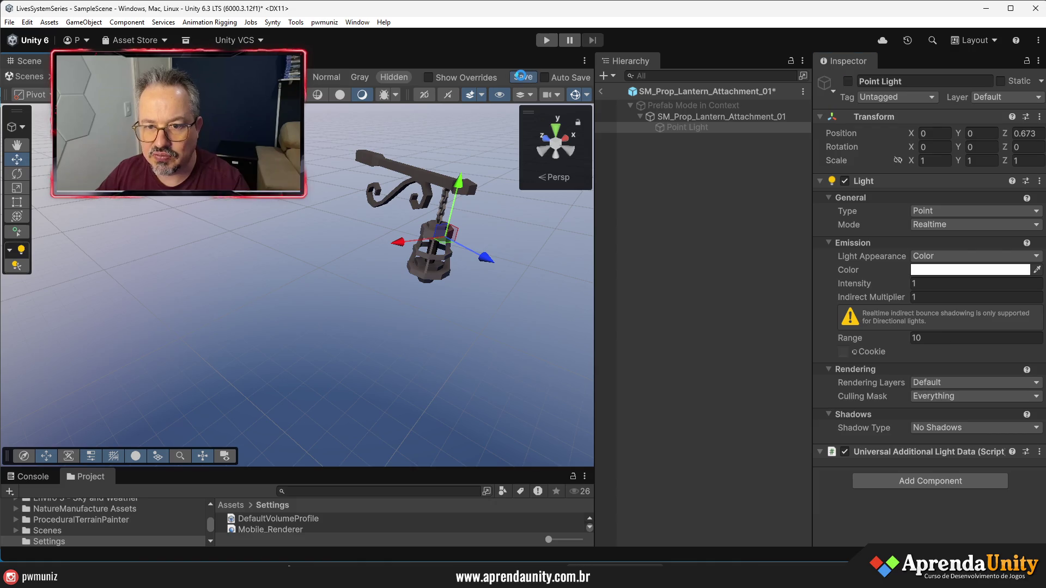
click(602, 90)
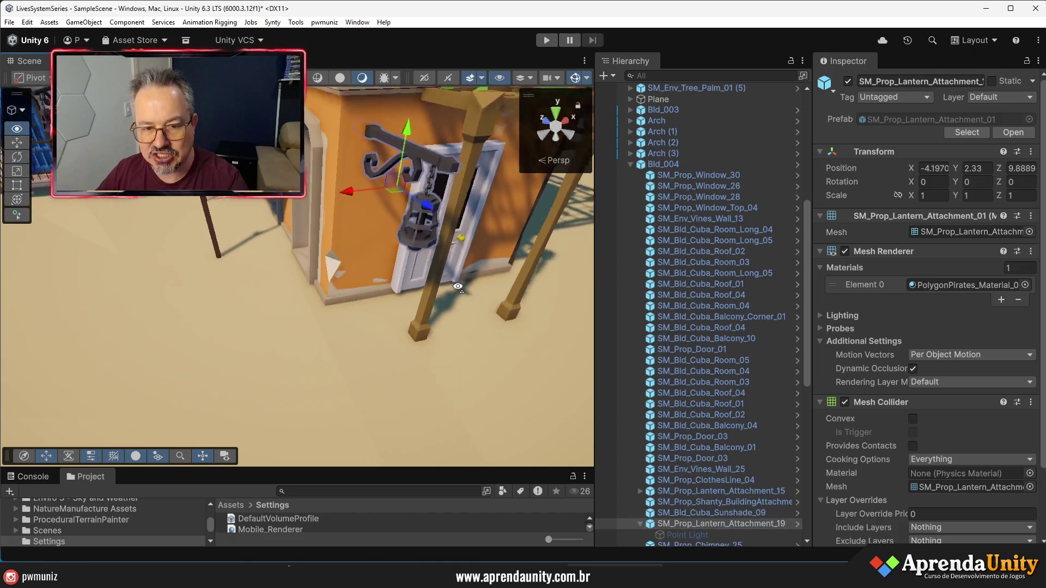
Nudge the Bld_016 church along Z to X -85.47, Z about 3493.7
key(s)
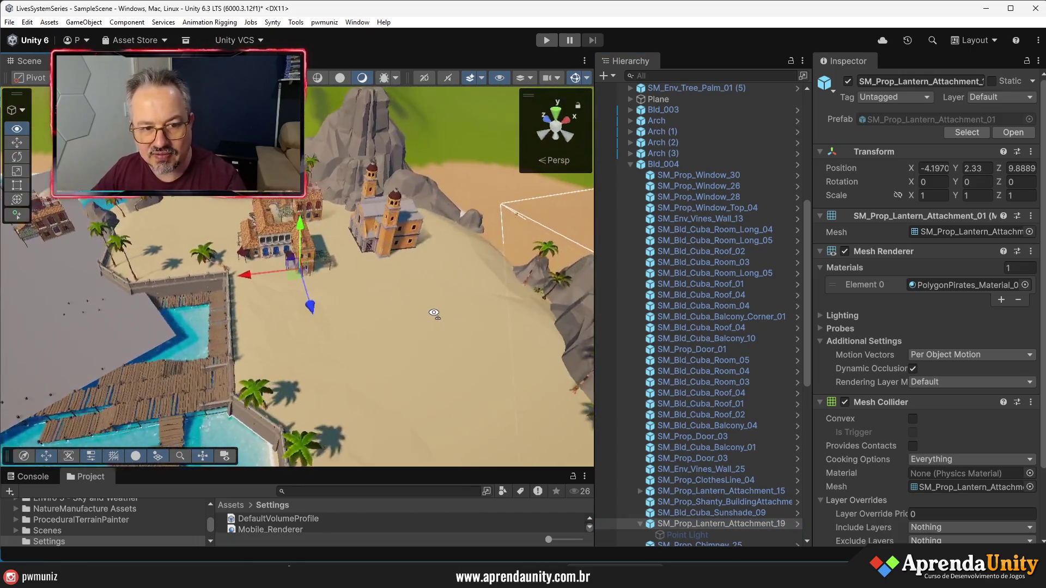
key(w)
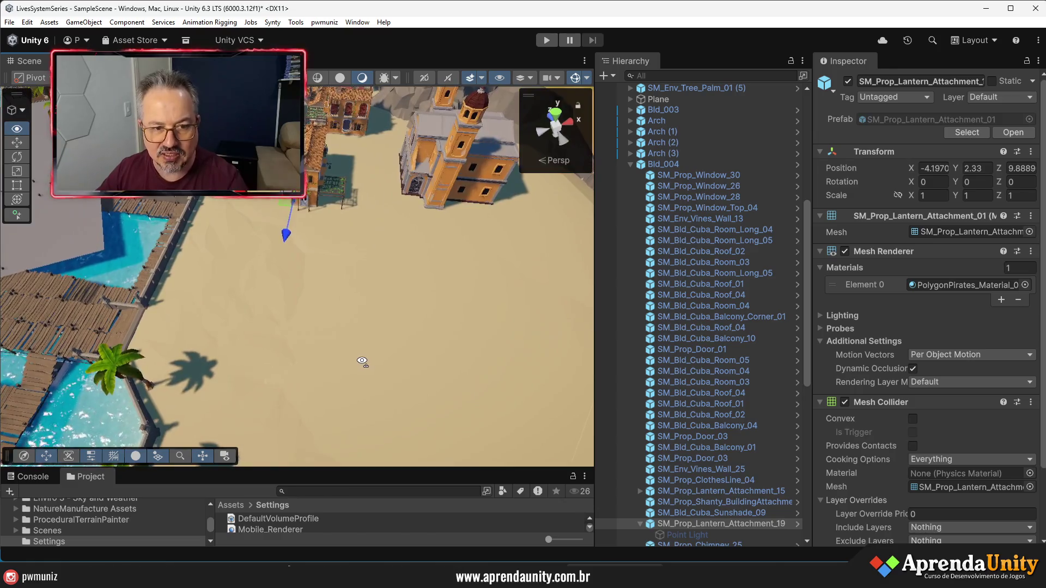
key(w)
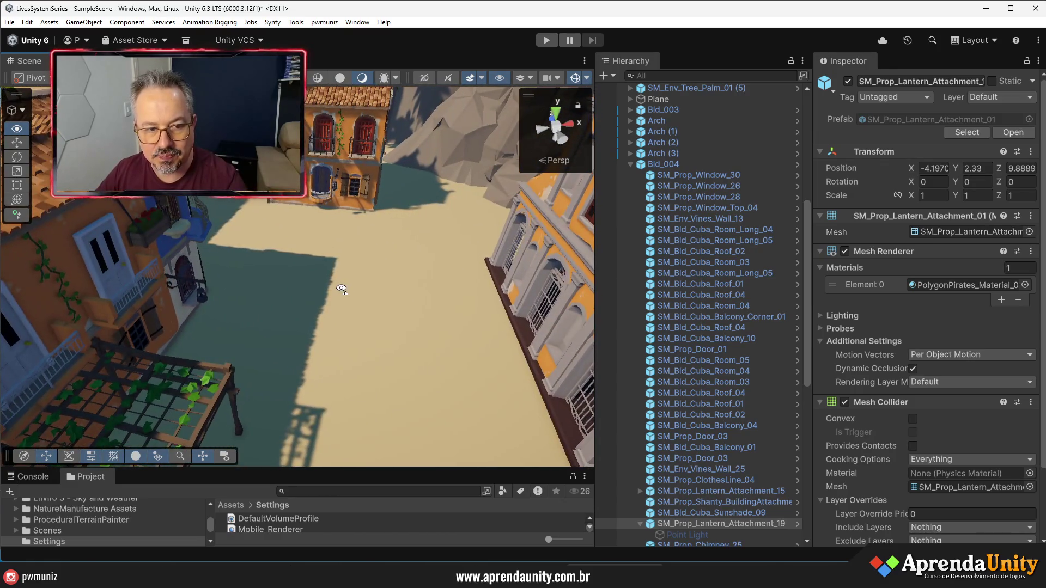
key(s)
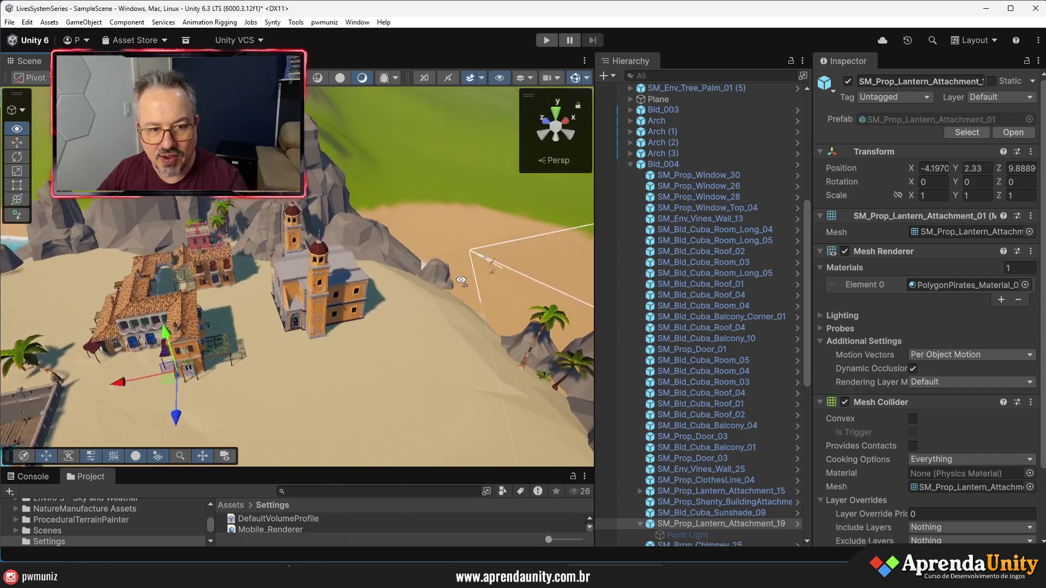
key(w)
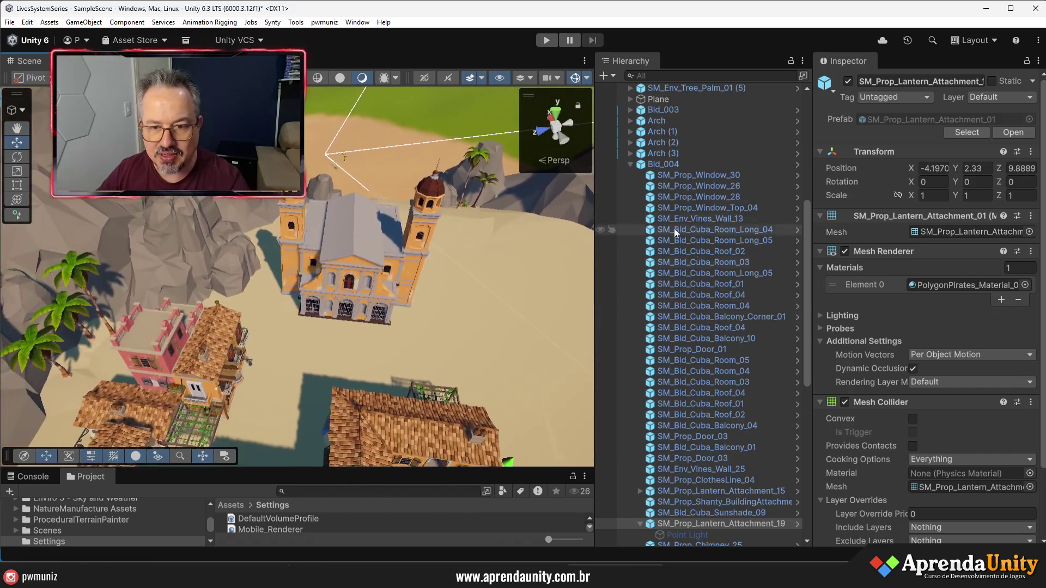
click(630, 164)
click(653, 177)
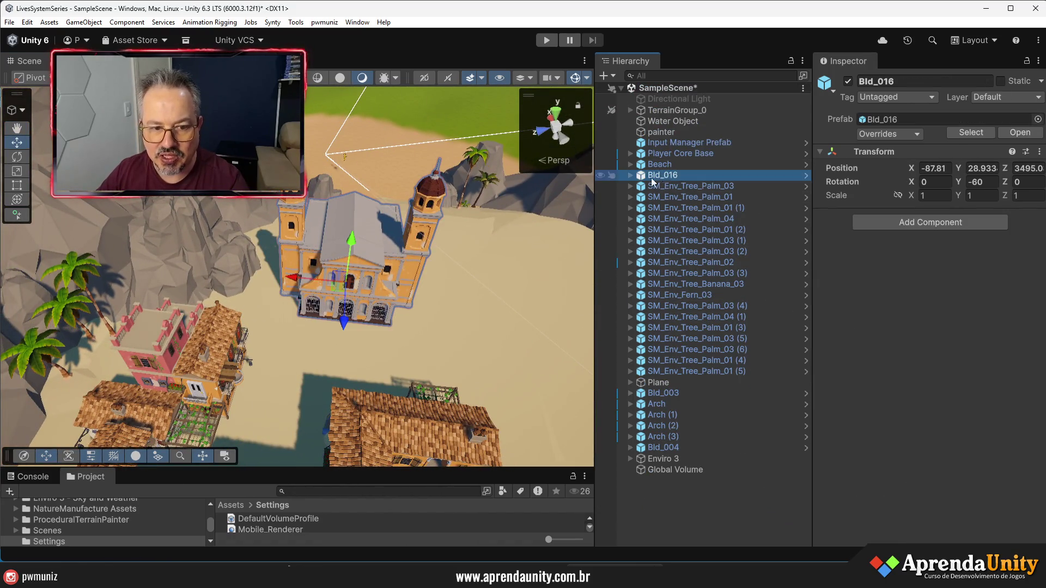
drag(343, 314, 338, 293)
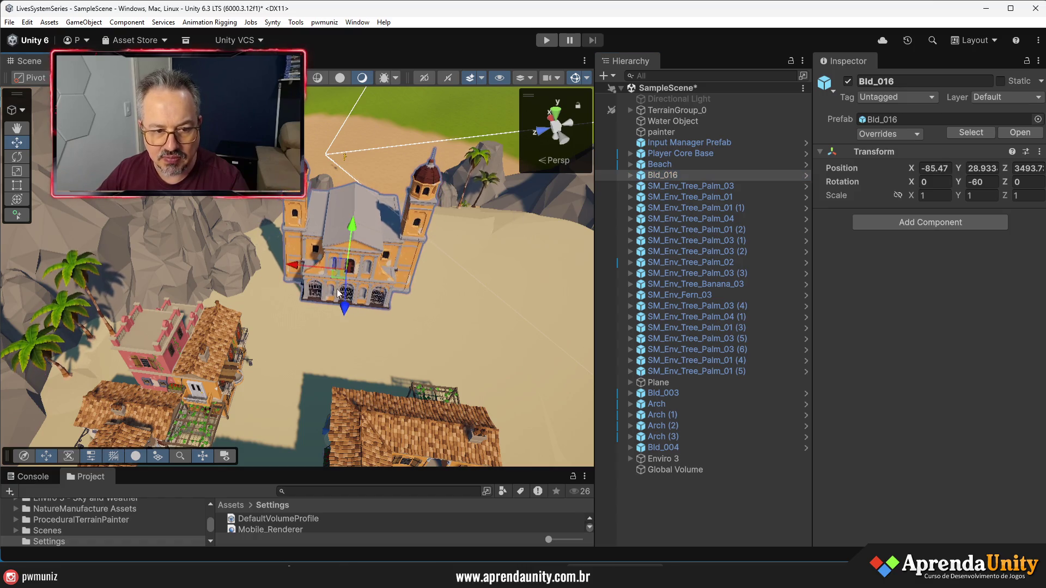
Slide the Bld_016 church along X to X -83.3, Y 28.933, Z 3490.8
mouse_move(296, 264)
mouse_down()
mouse_move(314, 266)
mouse_move(329, 338)
mouse_move(254, 340)
mouse_move(252, 297)
mouse_up()
scroll(367, 288, up, 2)
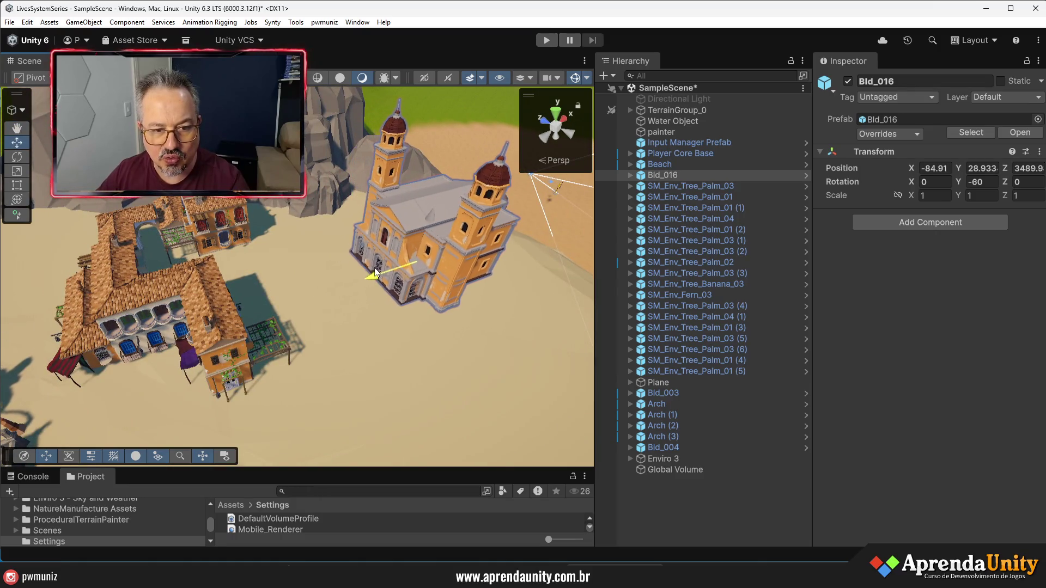
scroll(344, 299, up, 5)
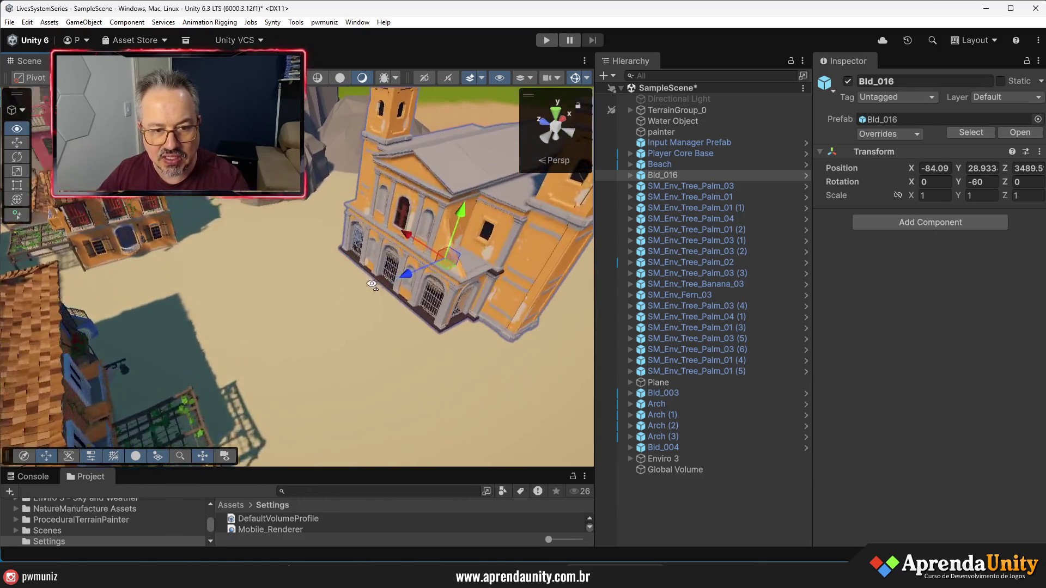
Orbit around the church and houses to check placement, then select the Bld_012 house
mouse_move(390, 236)
mouse_down()
mouse_move(299, 315)
mouse_move(220, 298)
mouse_move(183, 324)
mouse_move(301, 318)
mouse_up()
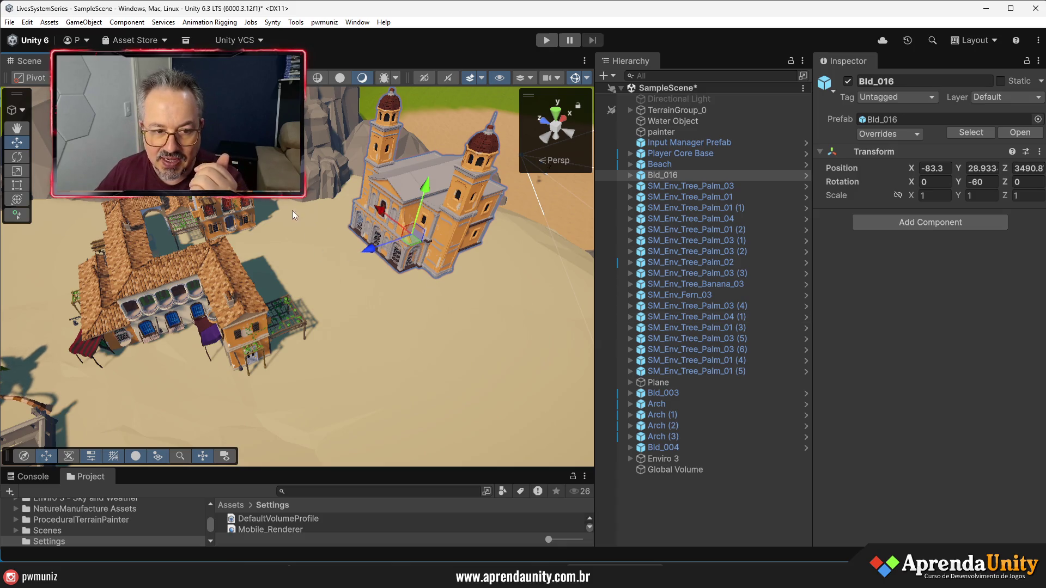
mouse_move(436, 322)
mouse_down()
mouse_move(475, 335)
mouse_move(488, 306)
mouse_move(451, 275)
mouse_move(358, 272)
mouse_move(457, 225)
mouse_move(251, 242)
mouse_move(300, 297)
mouse_move(289, 293)
mouse_up()
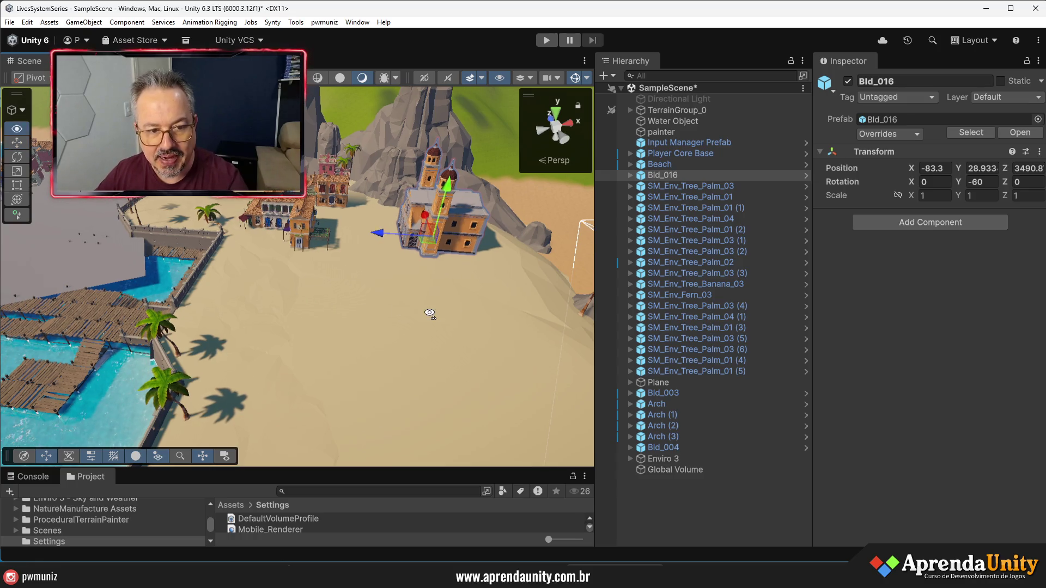
scroll(430, 314, up, 5)
mouse_move(503, 335)
mouse_down()
mouse_move(84, 307)
mouse_move(453, 230)
mouse_move(332, 280)
mouse_up()
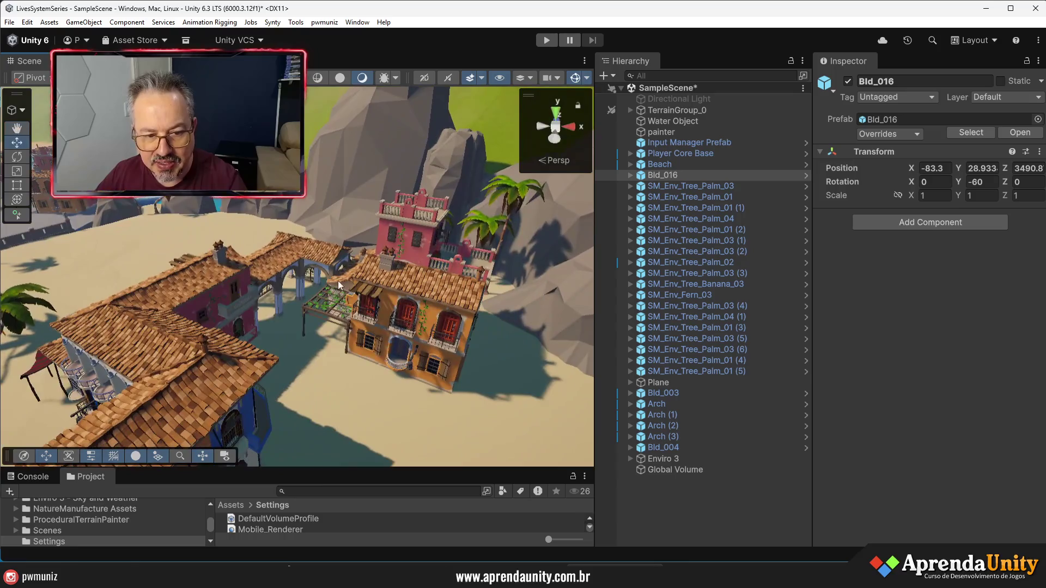
mouse_move(295, 321)
mouse_down()
mouse_move(379, 354)
mouse_move(199, 254)
mouse_move(192, 295)
mouse_move(253, 302)
mouse_move(515, 274)
mouse_move(487, 304)
mouse_move(513, 303)
mouse_move(248, 303)
mouse_move(519, 335)
mouse_move(694, 318)
mouse_move(191, 263)
mouse_up()
click(191, 263)
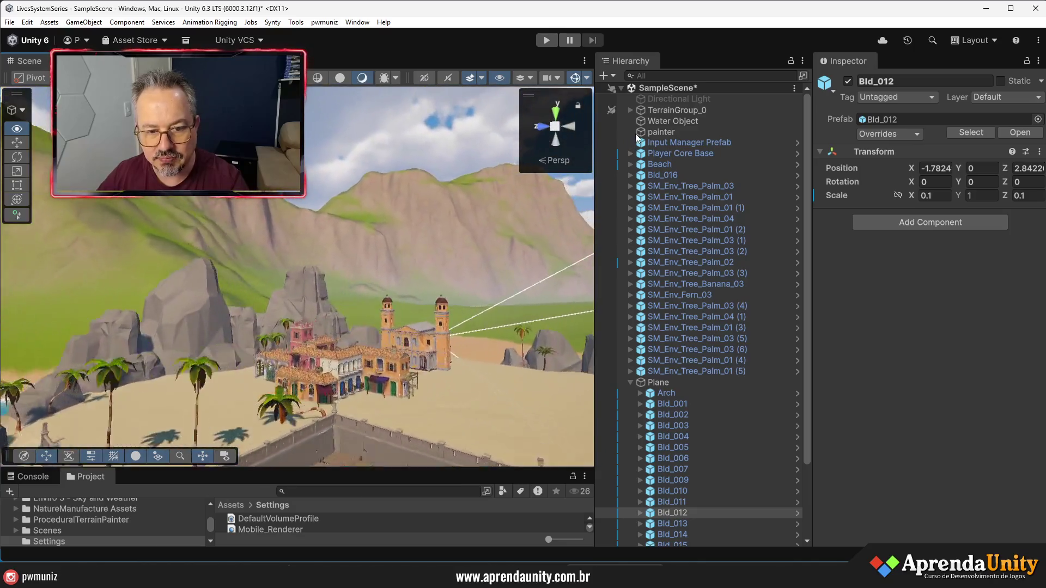
Place a new Bld_012 house from its prefab beside the church and slide it along Z
key(f)
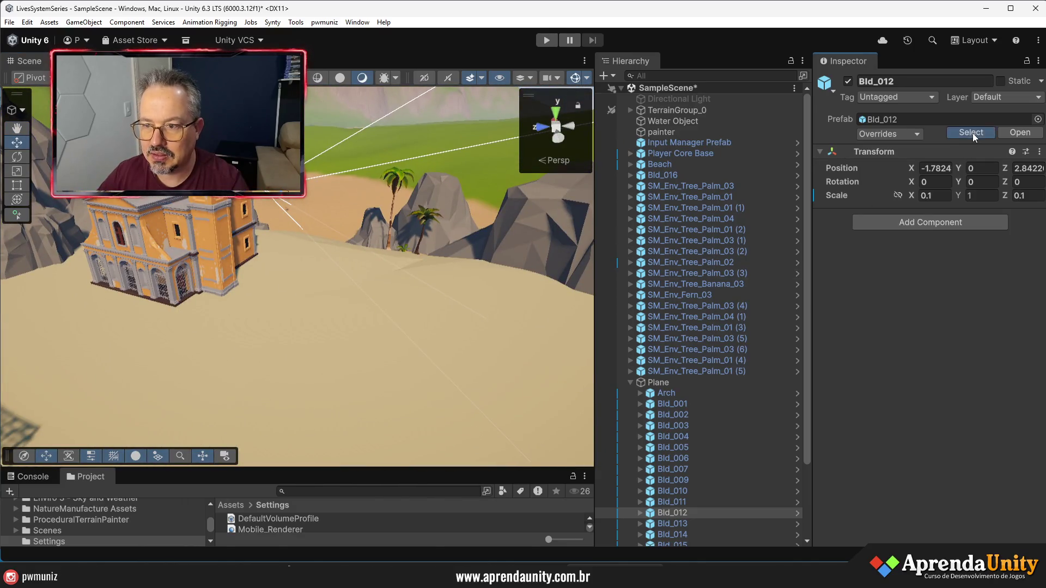
click(973, 133)
drag(380, 467, 380, 415)
click(320, 318)
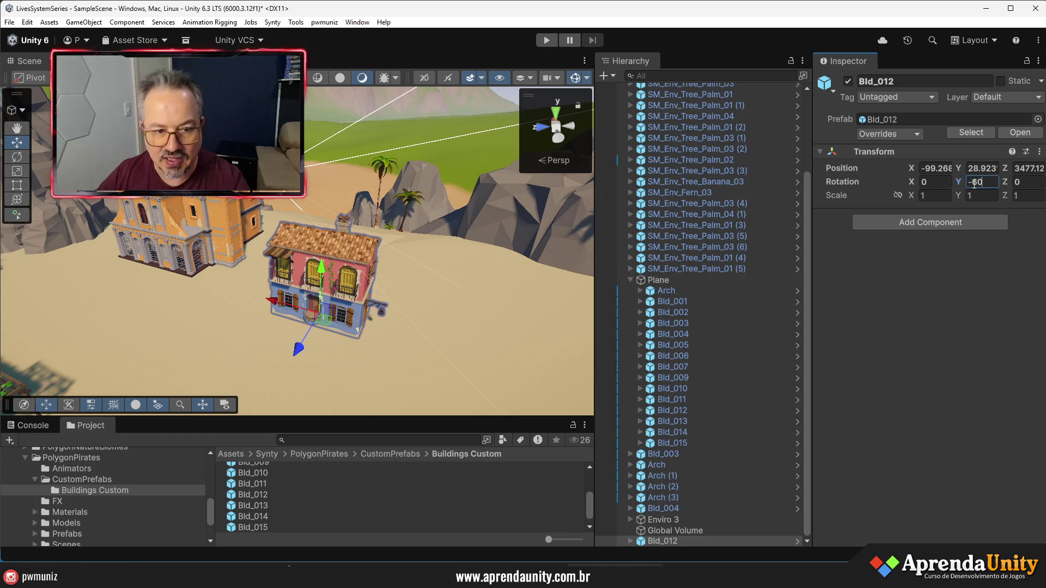
right_click(360, 298)
drag(305, 351, 313, 326)
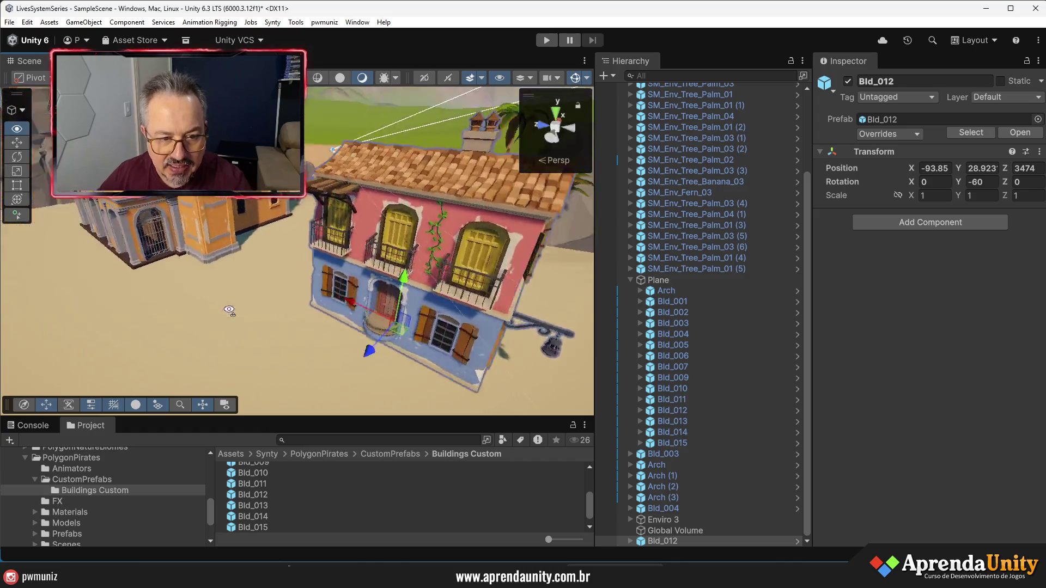
Inspect the new Bld_012 house up close and nudge it slightly along Z
mouse_move(305, 245)
mouse_down()
mouse_move(349, 235)
mouse_move(327, 250)
mouse_move(349, 320)
mouse_move(362, 316)
mouse_up()
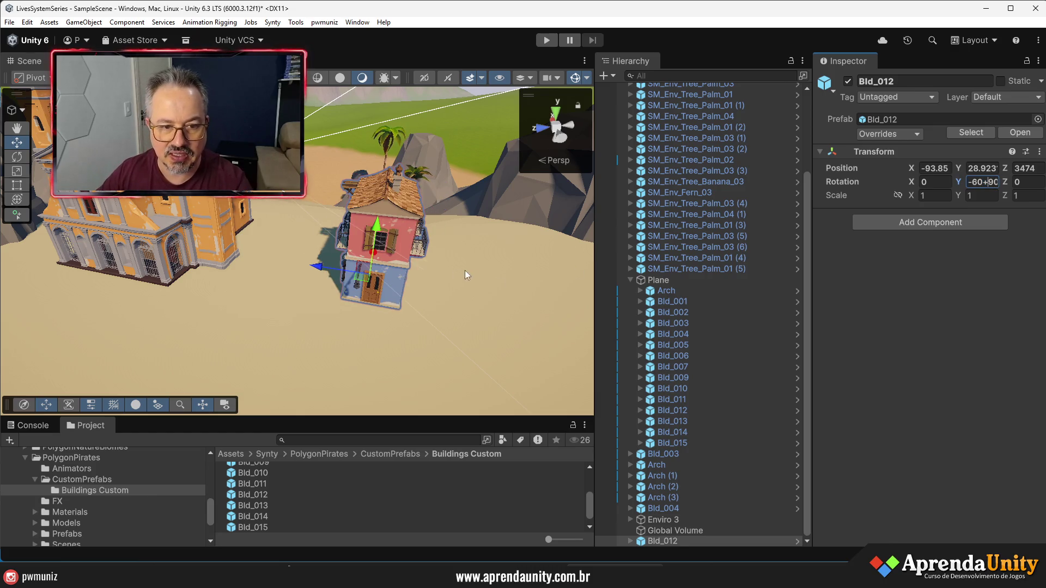
drag(429, 290, 462, 286)
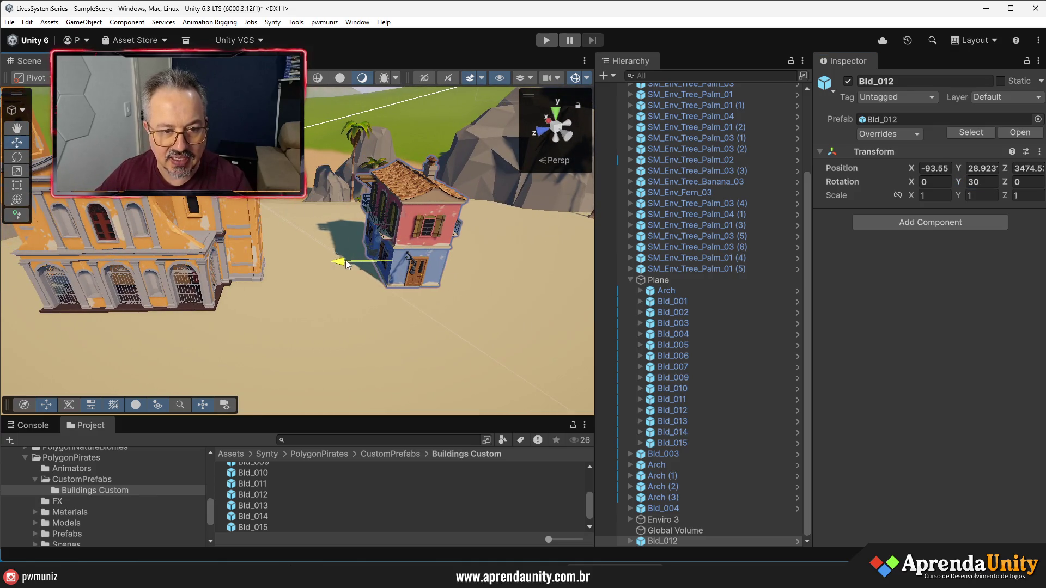
scroll(345, 263, up, 5)
mouse_move(346, 264)
mouse_down()
mouse_move(100, 297)
mouse_move(526, 292)
mouse_up()
scroll(218, 298, down, 4)
key(f)
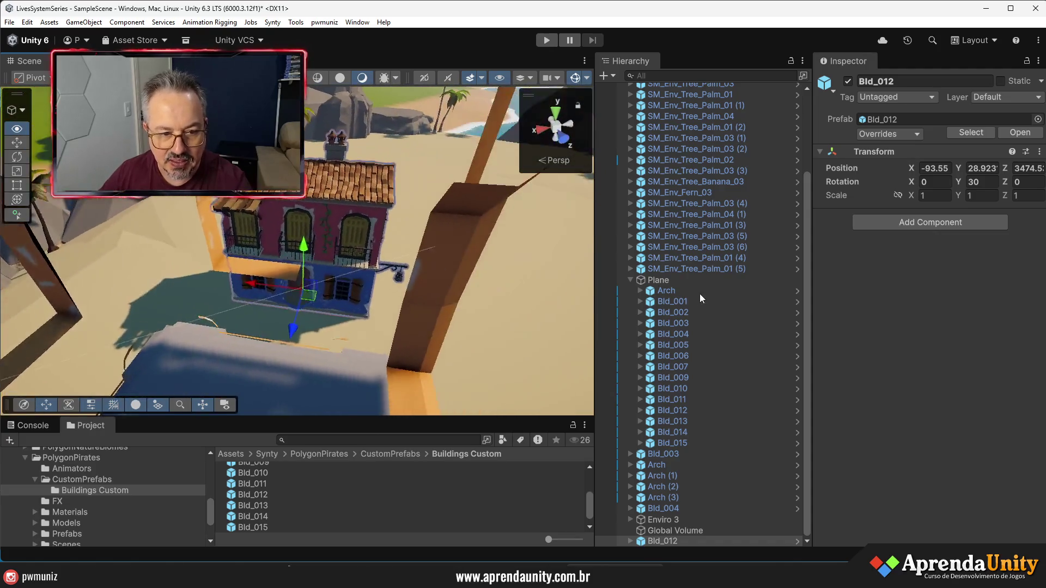
mouse_move(701, 303)
mouse_down()
mouse_move(723, 305)
mouse_move(283, 388)
mouse_up()
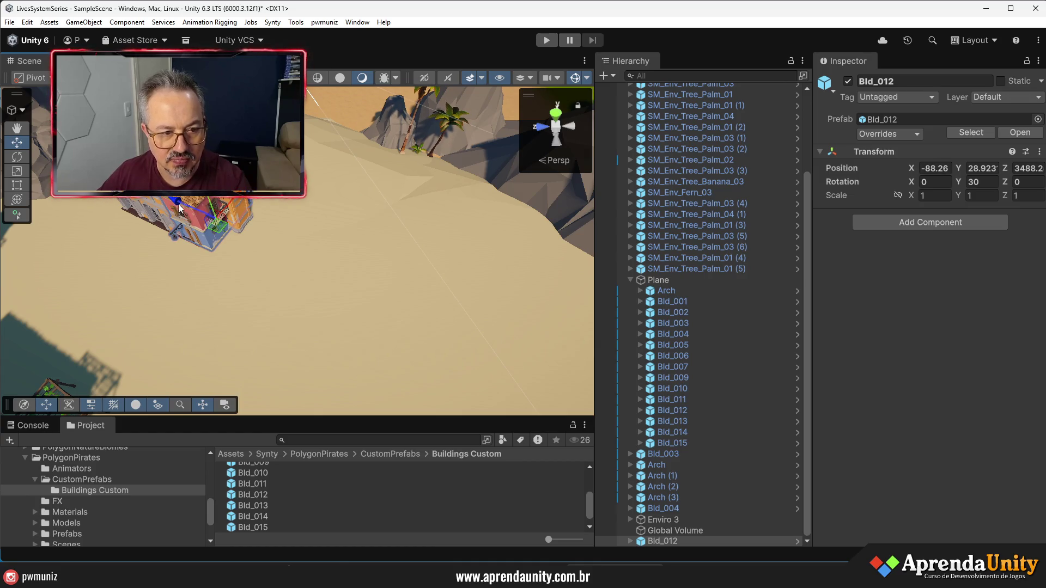
mouse_move(267, 267)
mouse_down()
mouse_move(257, 262)
mouse_move(296, 297)
mouse_up()
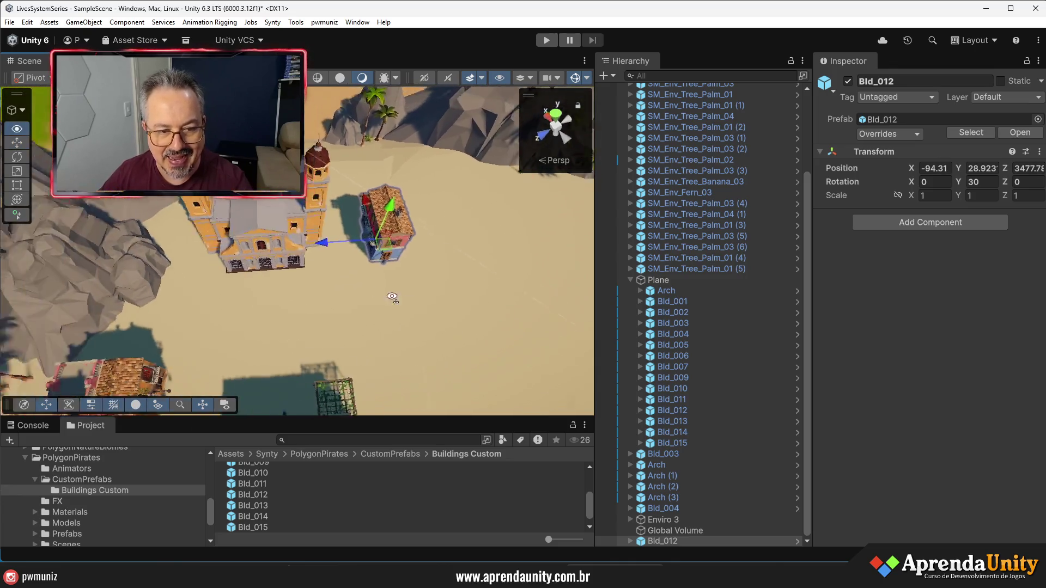
Swing the view past the white tower to a high view over the beach
mouse_move(392, 297)
mouse_down()
mouse_move(376, 306)
mouse_move(363, 293)
mouse_move(911, 185)
mouse_move(883, 188)
mouse_move(850, 194)
mouse_move(1000, 198)
mouse_move(915, 210)
mouse_move(915, 261)
mouse_up()
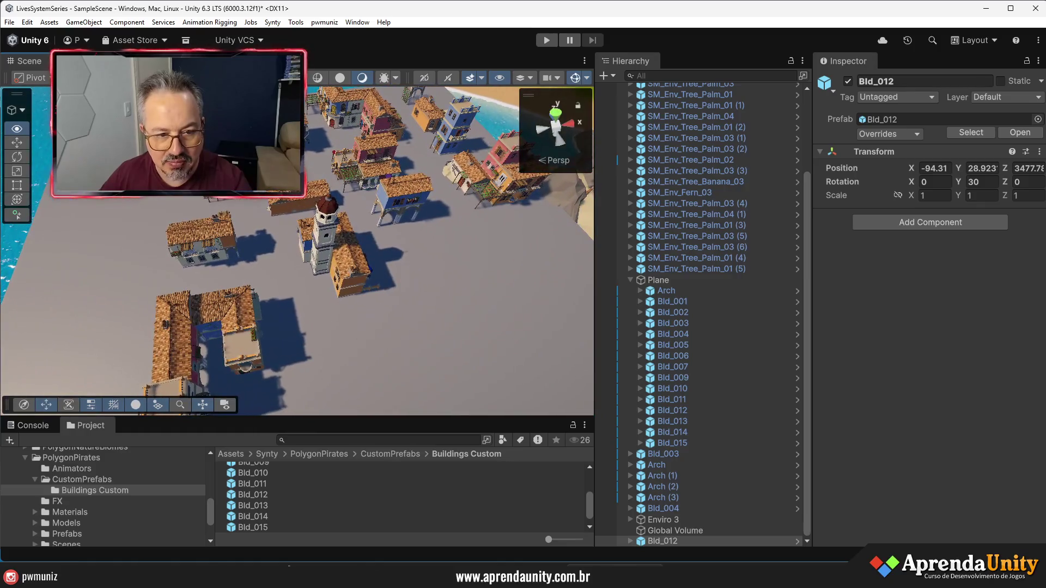
scroll(490, 305, up, 5)
mouse_move(474, 302)
mouse_down()
mouse_move(442, 289)
mouse_move(457, 234)
mouse_move(349, 232)
mouse_up()
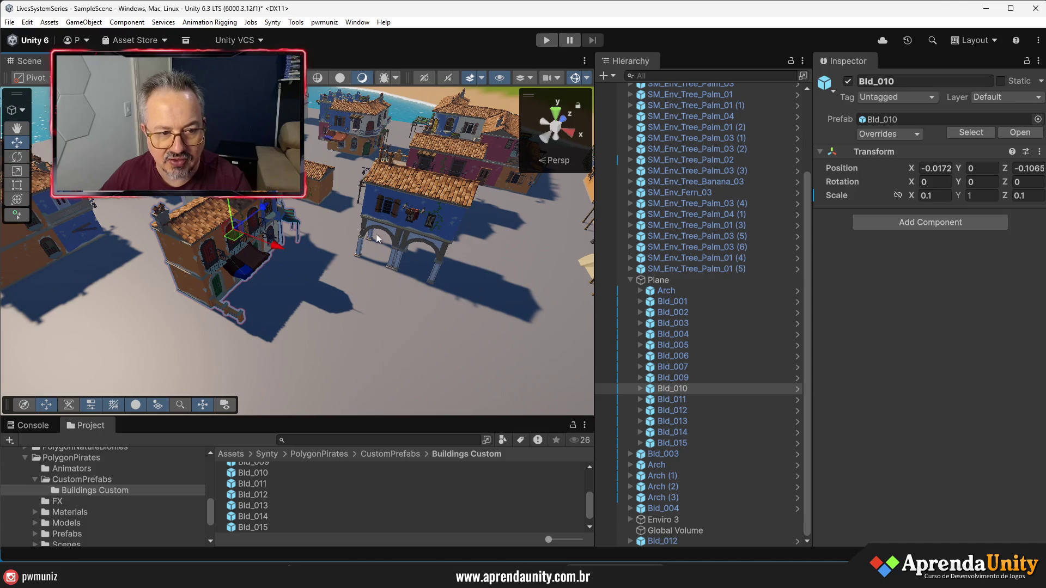
mouse_move(414, 338)
mouse_down()
mouse_move(823, 287)
mouse_move(568, 326)
mouse_up()
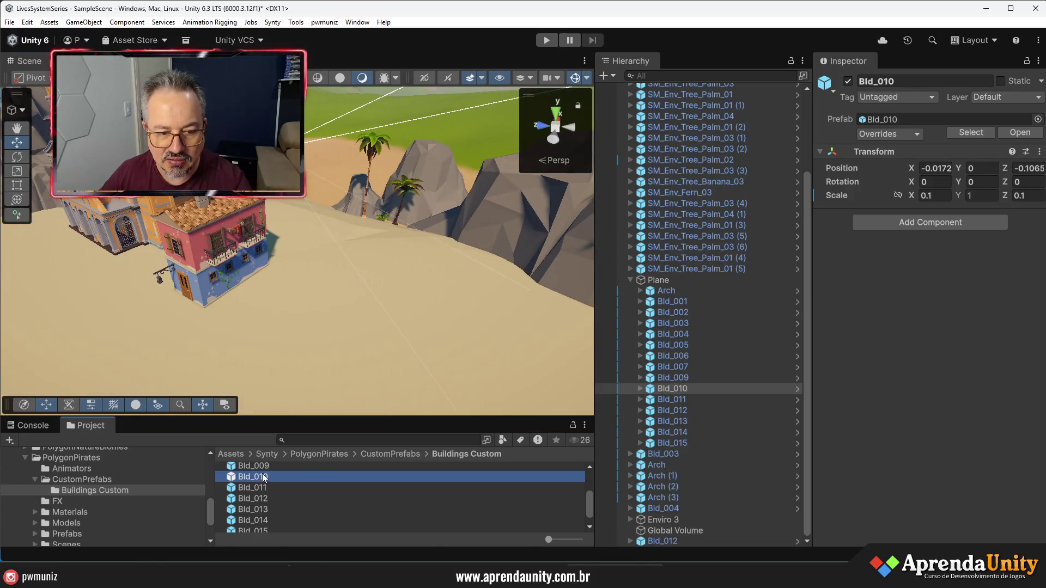
Drop a Bld_010 building into the scene and set its Y rotation to -330
click(265, 477)
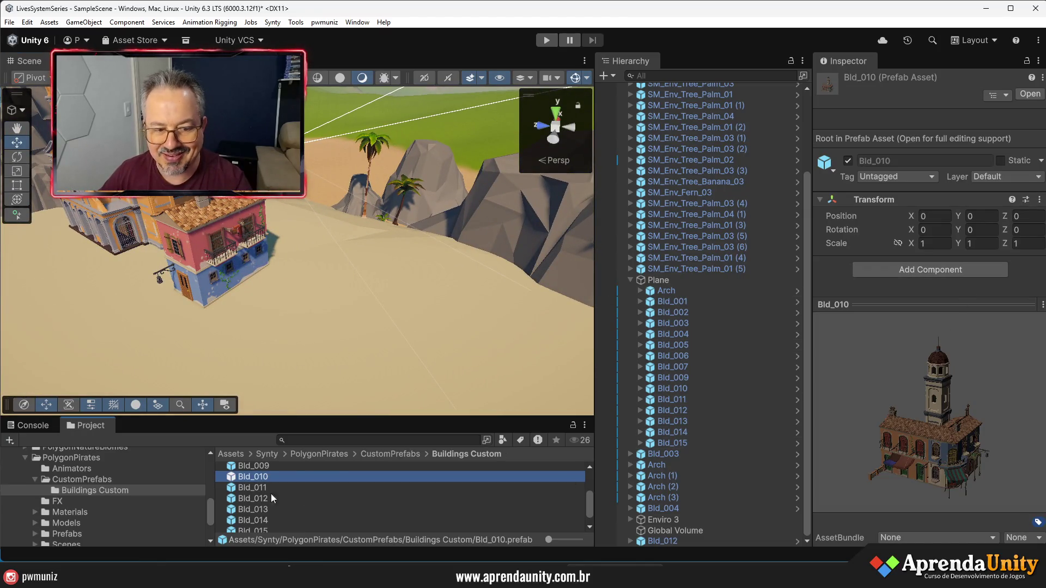
drag(240, 480, 333, 335)
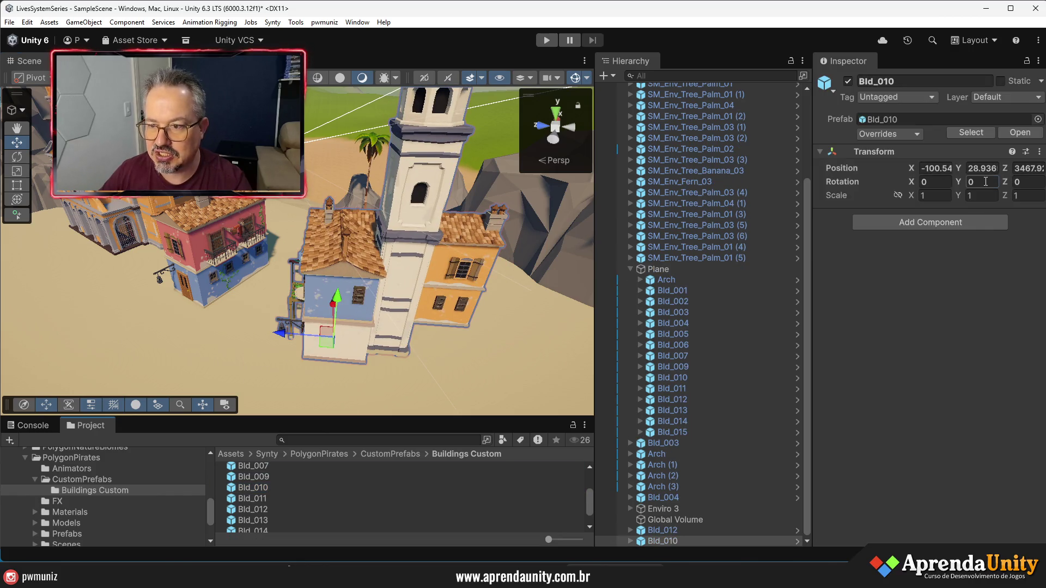
text(-60)
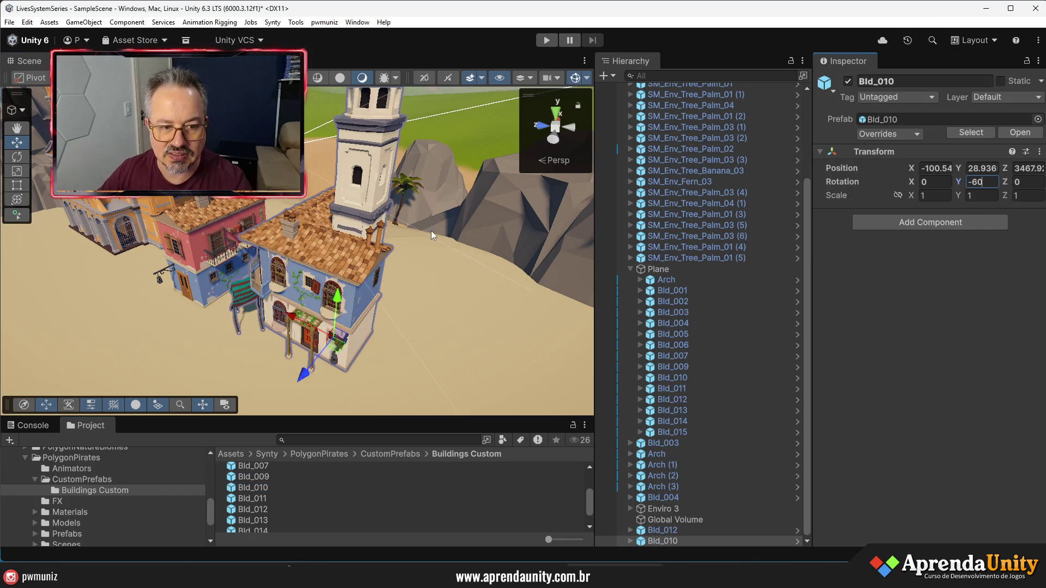
mouse_move(450, 282)
mouse_down()
mouse_move(135, 322)
mouse_move(178, 330)
mouse_up()
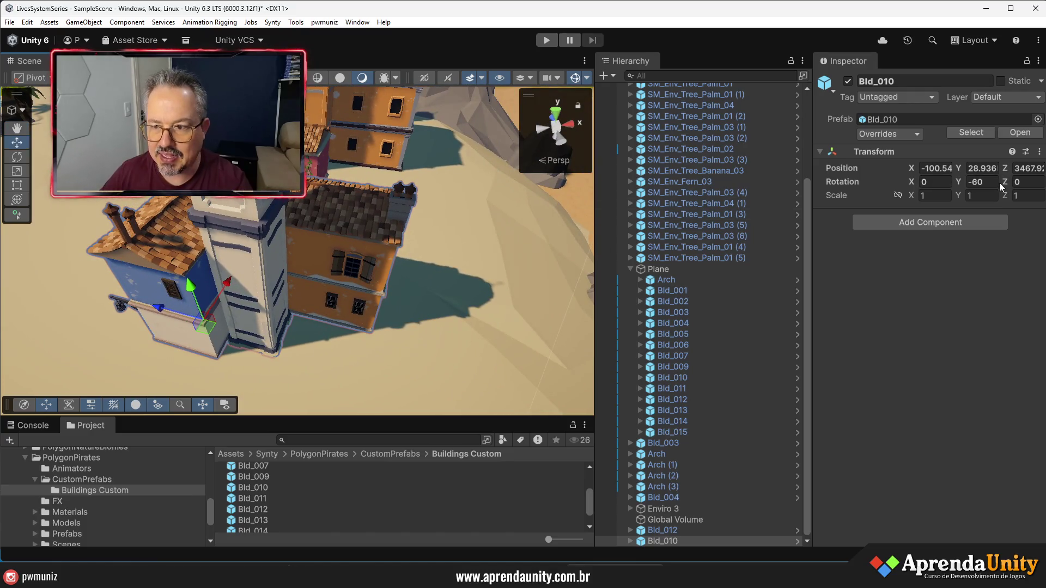
text(-90)
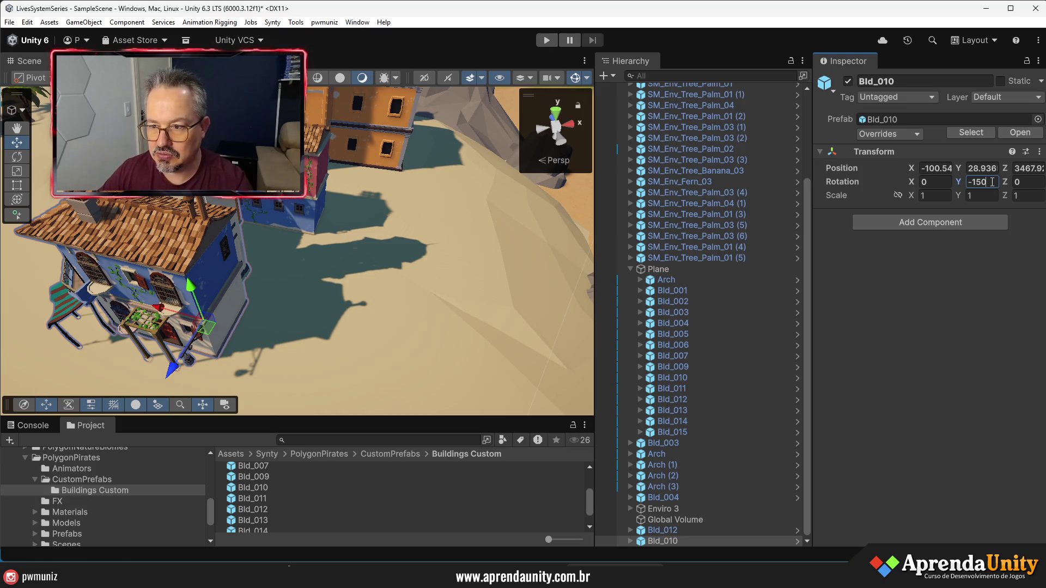
text(90)
Move Bld_010 onto the sand near the church, X -89.62, Z about 3474.7, and frame it
drag(545, 204, 64, 226)
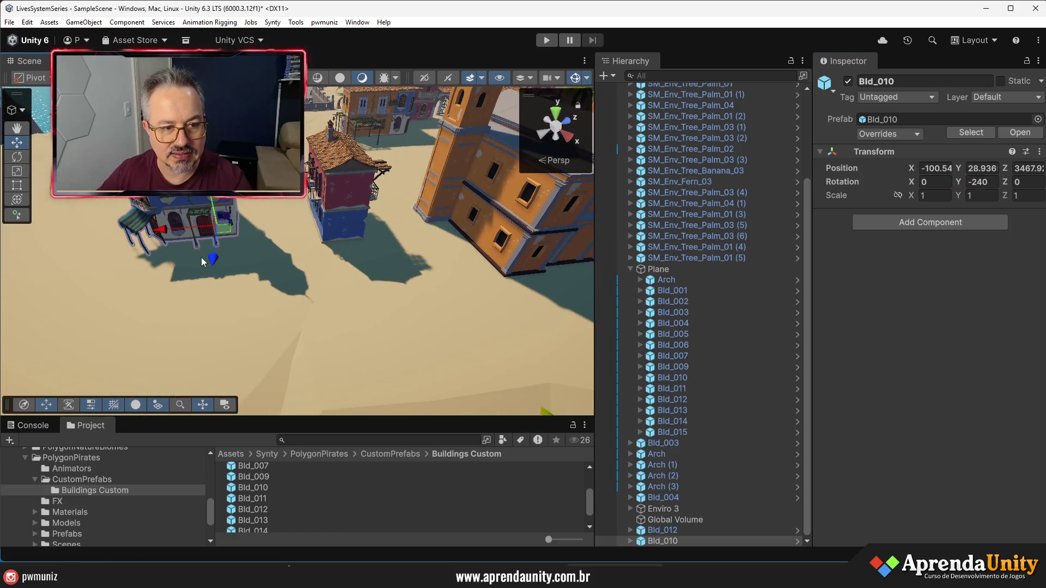
mouse_move(209, 271)
mouse_down()
mouse_move(206, 302)
mouse_move(240, 299)
mouse_move(81, 293)
mouse_up()
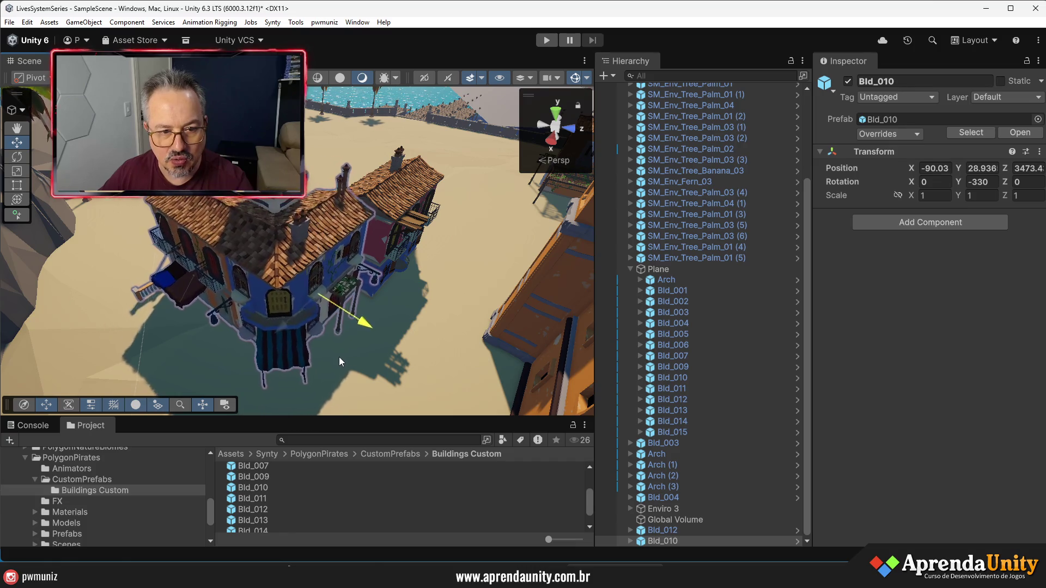
mouse_move(347, 368)
mouse_down()
mouse_move(317, 408)
mouse_move(268, 369)
mouse_move(226, 361)
mouse_move(312, 308)
mouse_move(348, 309)
mouse_move(306, 253)
mouse_move(292, 259)
mouse_up()
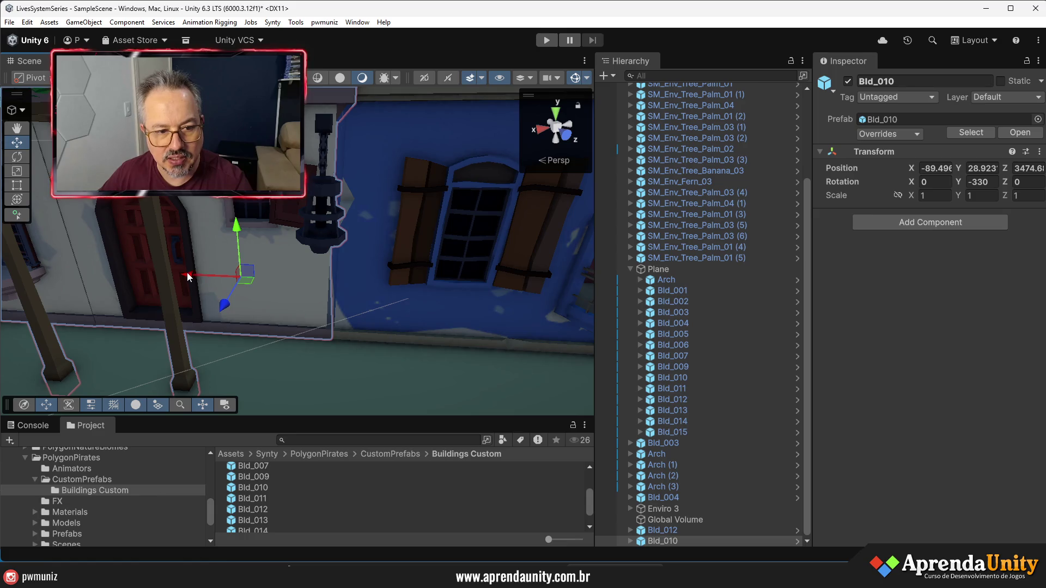
mouse_move(194, 278)
mouse_down()
mouse_move(579, 254)
mouse_move(588, 355)
mouse_move(518, 303)
mouse_move(489, 297)
mouse_move(490, 306)
mouse_move(574, 316)
mouse_up()
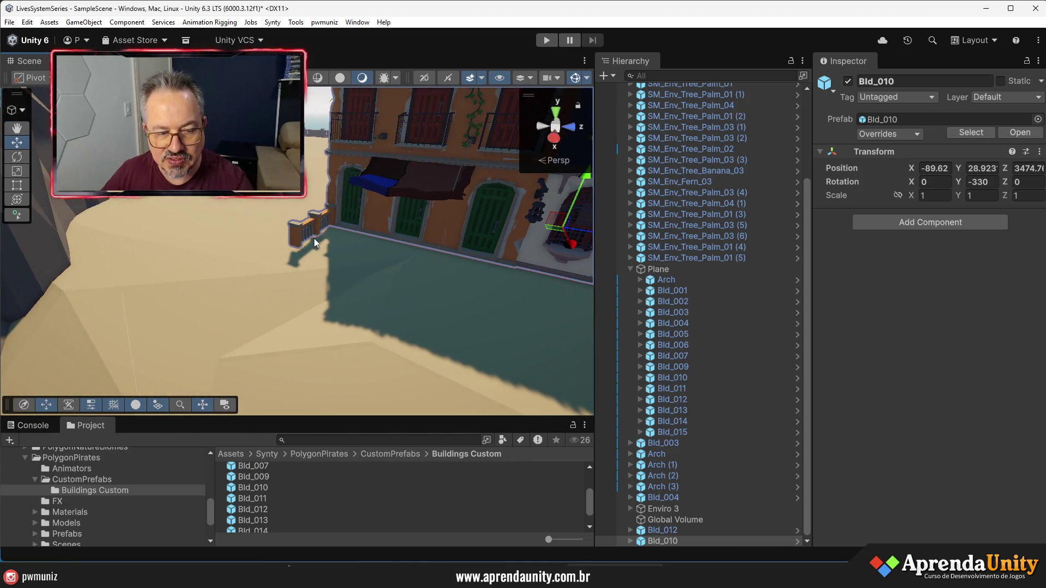
mouse_move(316, 237)
mouse_down()
mouse_move(417, 259)
mouse_move(271, 231)
mouse_move(360, 165)
mouse_move(379, 273)
mouse_move(327, 289)
mouse_up()
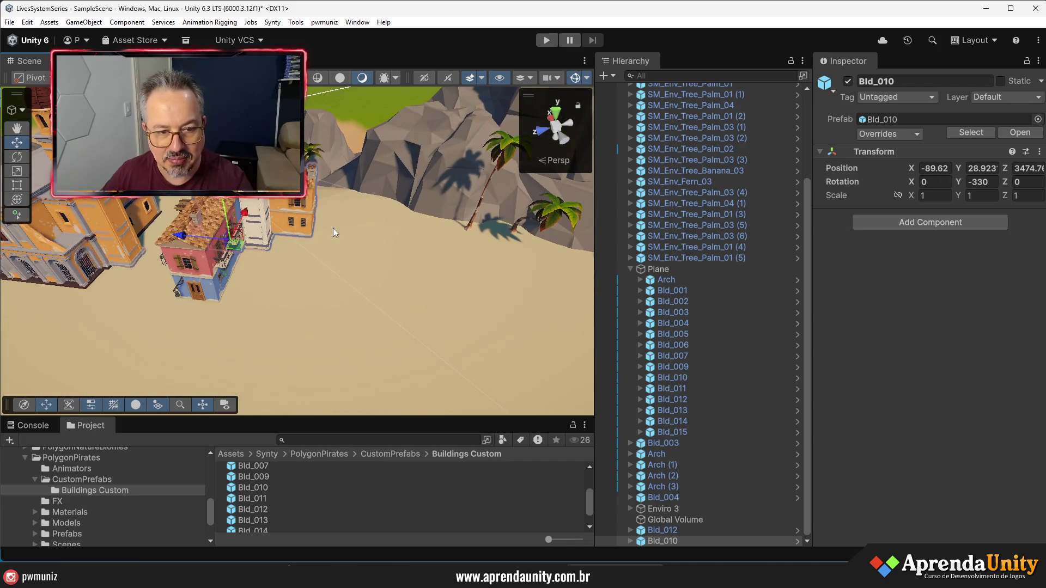
key(f)
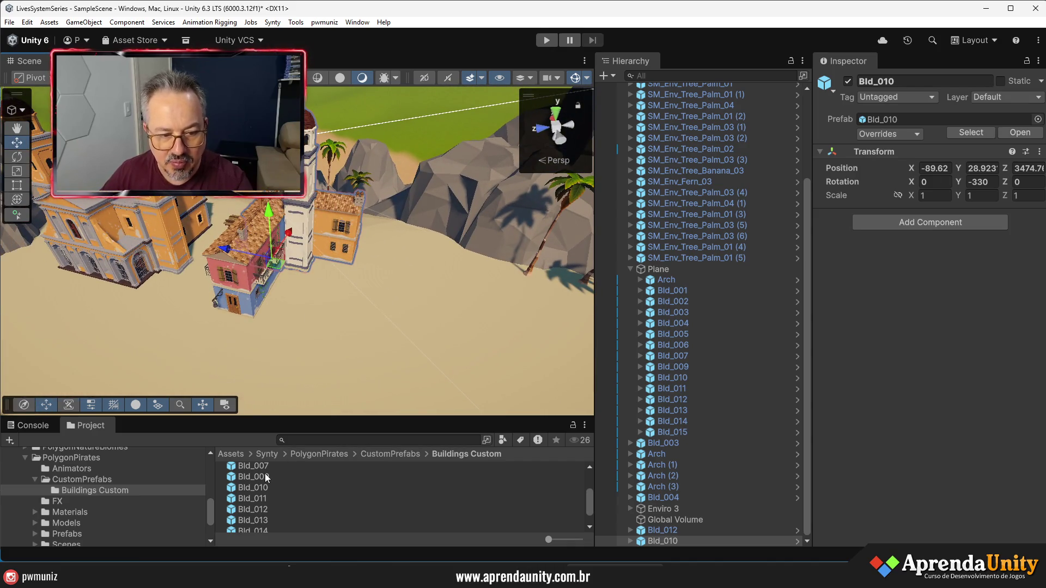
Place a Bld_002 building next to the white tower with Y rotation -60
scroll(263, 481, up, 3)
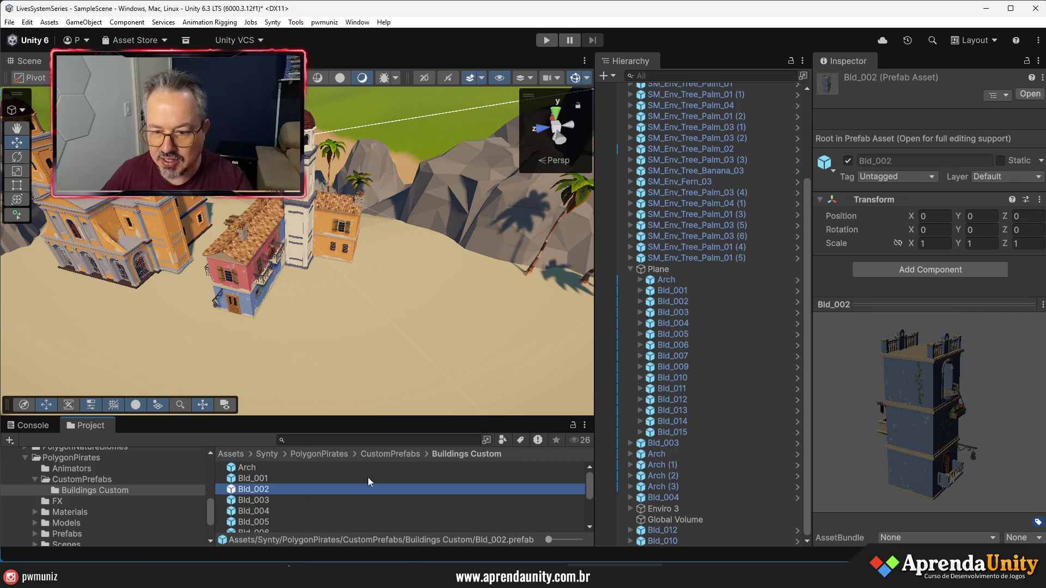
mouse_move(272, 489)
mouse_down()
mouse_move(381, 303)
mouse_move(391, 311)
mouse_up()
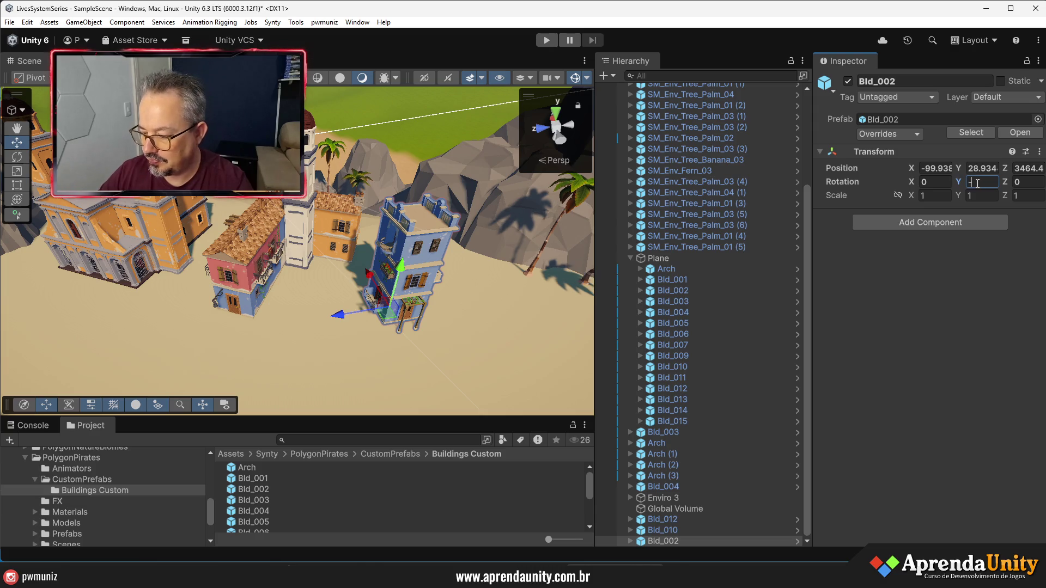
text(-60)
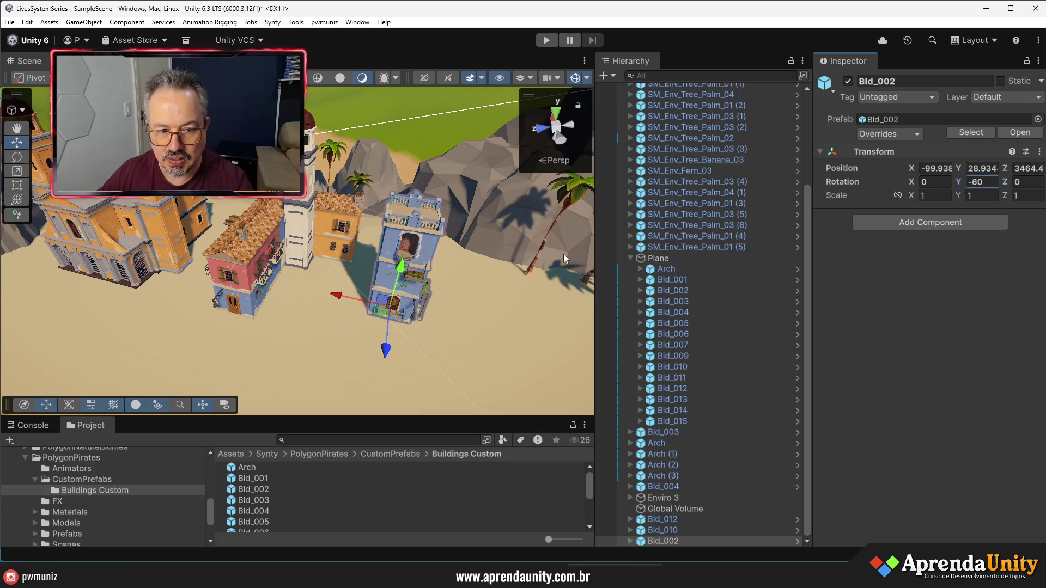
mouse_move(468, 294)
mouse_down()
mouse_move(160, 280)
mouse_move(382, 283)
mouse_move(976, 194)
mouse_move(609, 297)
mouse_move(850, 318)
mouse_move(163, 285)
mouse_move(530, 278)
mouse_move(83, 289)
mouse_move(463, 280)
mouse_up()
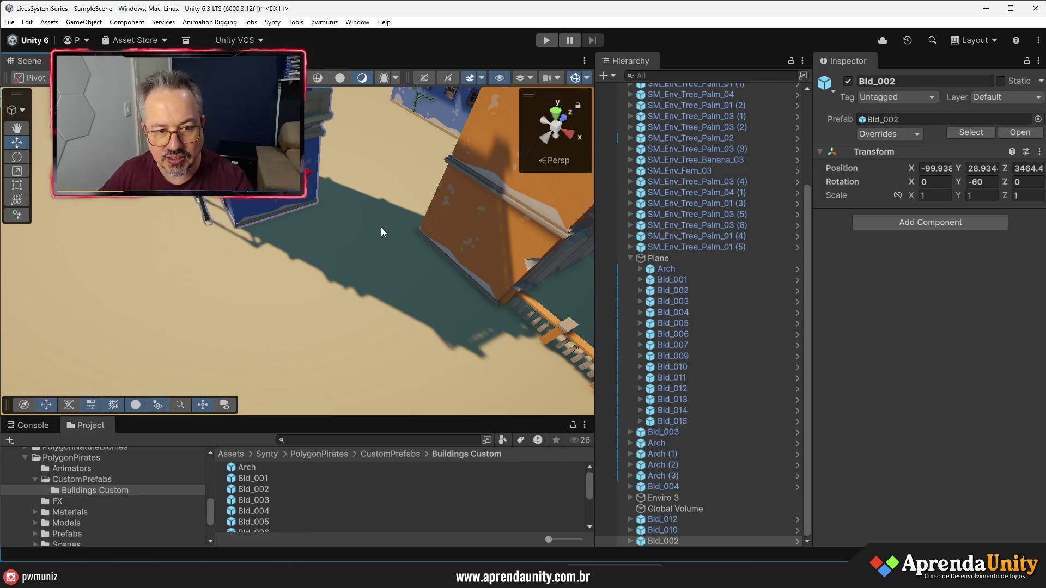
Undo trial moves of Bld_002, review it beside the blue building, and enter Play mode
mouse_move(322, 209)
mouse_down()
mouse_move(518, 305)
mouse_move(328, 312)
mouse_move(416, 362)
mouse_move(444, 367)
mouse_move(288, 260)
mouse_up()
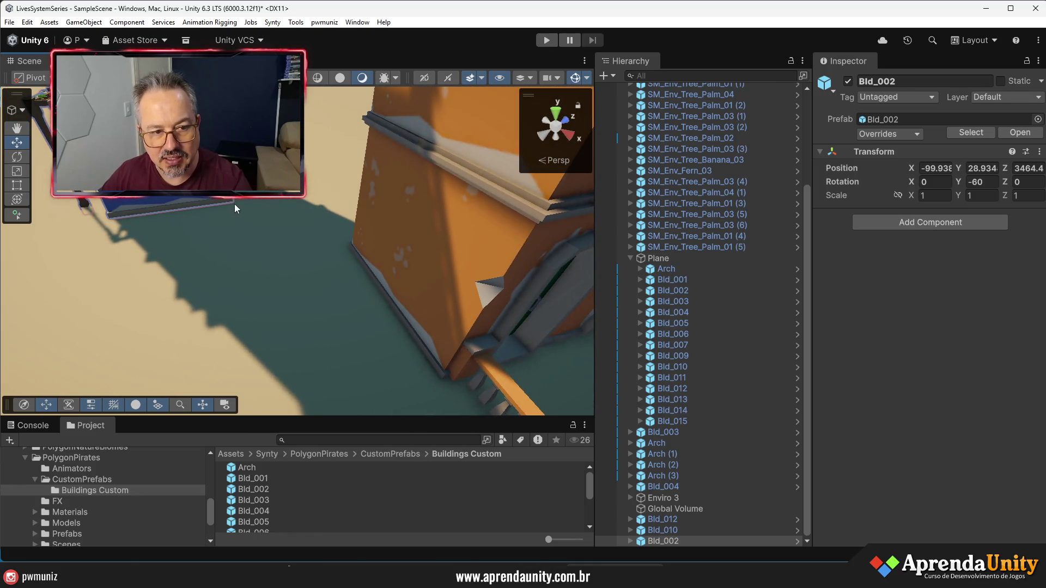
mouse_move(234, 206)
mouse_down()
mouse_move(358, 303)
mouse_move(506, 464)
mouse_move(370, 479)
mouse_move(439, 369)
mouse_move(408, 374)
mouse_move(396, 334)
mouse_move(337, 307)
mouse_move(327, 333)
mouse_move(833, 447)
mouse_move(897, 446)
mouse_up()
key(ctrl+z)
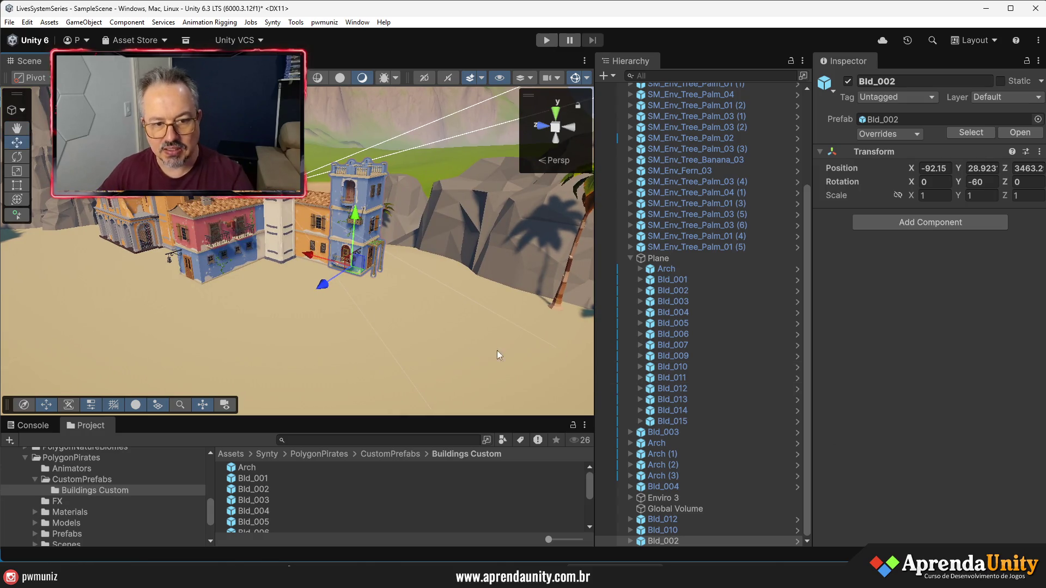
drag(432, 285, 435, 329)
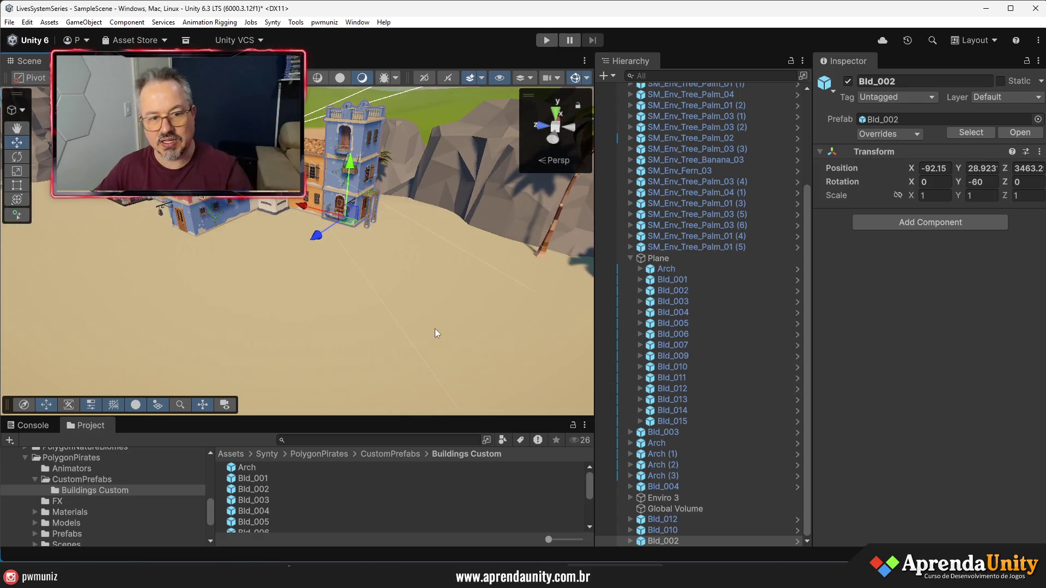
mouse_move(371, 290)
mouse_down()
mouse_move(336, 233)
mouse_move(396, 230)
mouse_up()
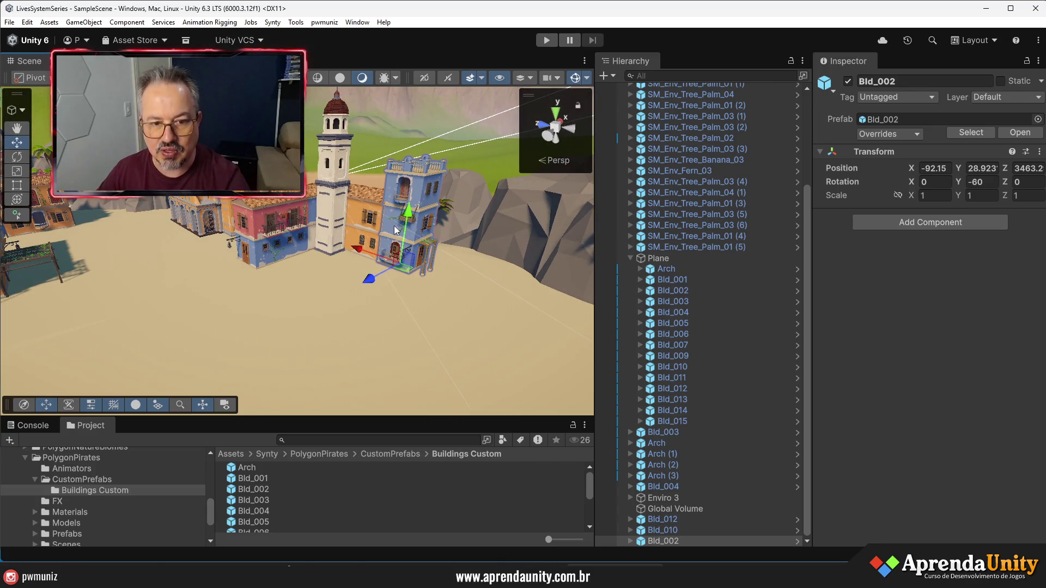
click(545, 41)
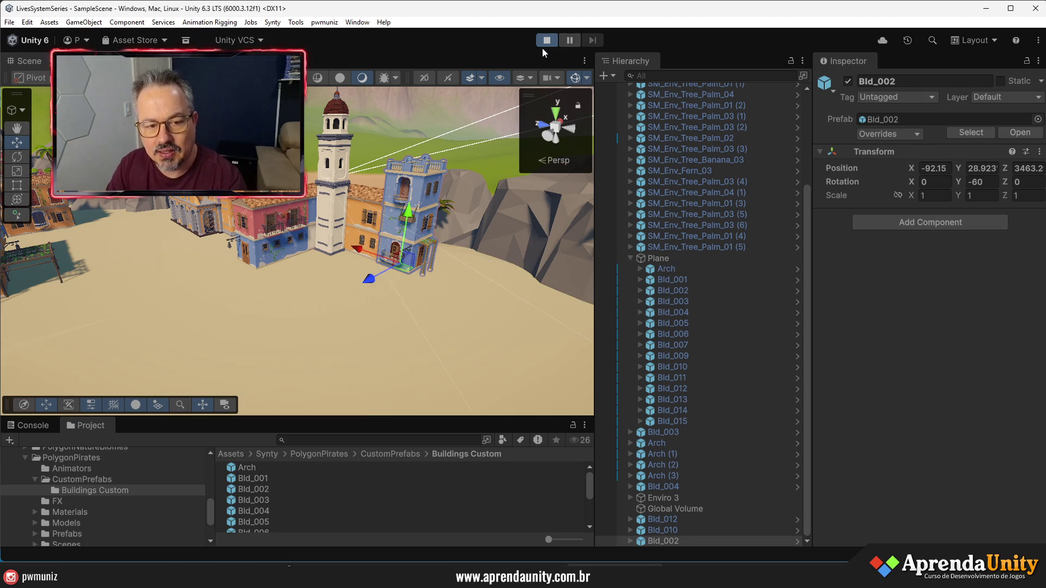
key(w)
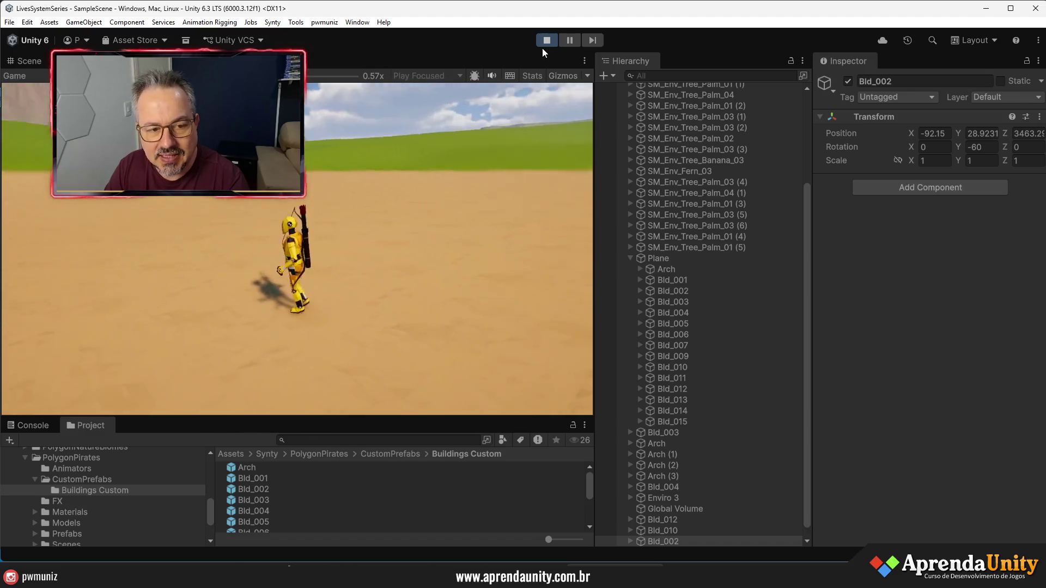
key(w)
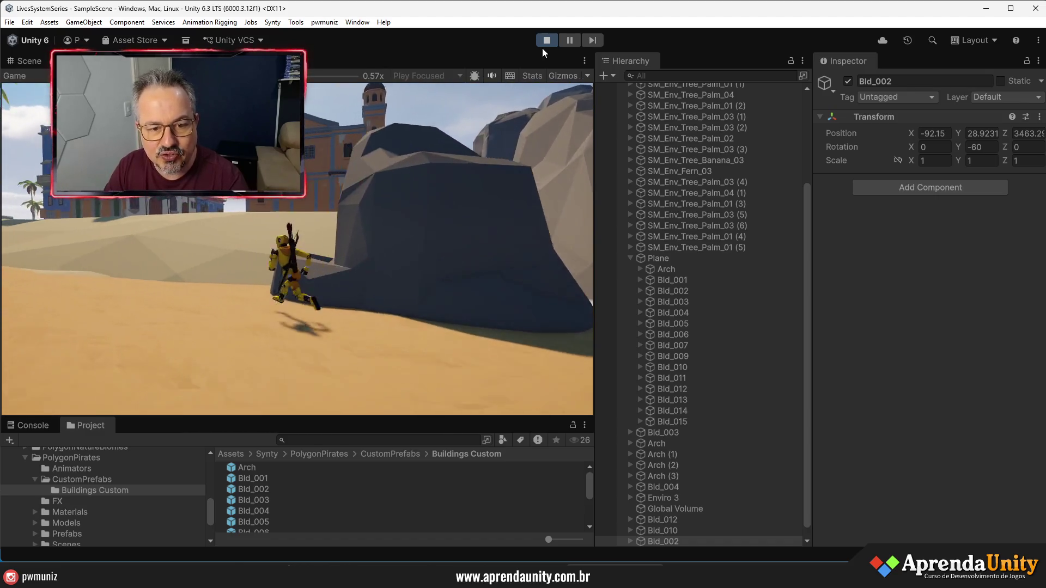
key(w)
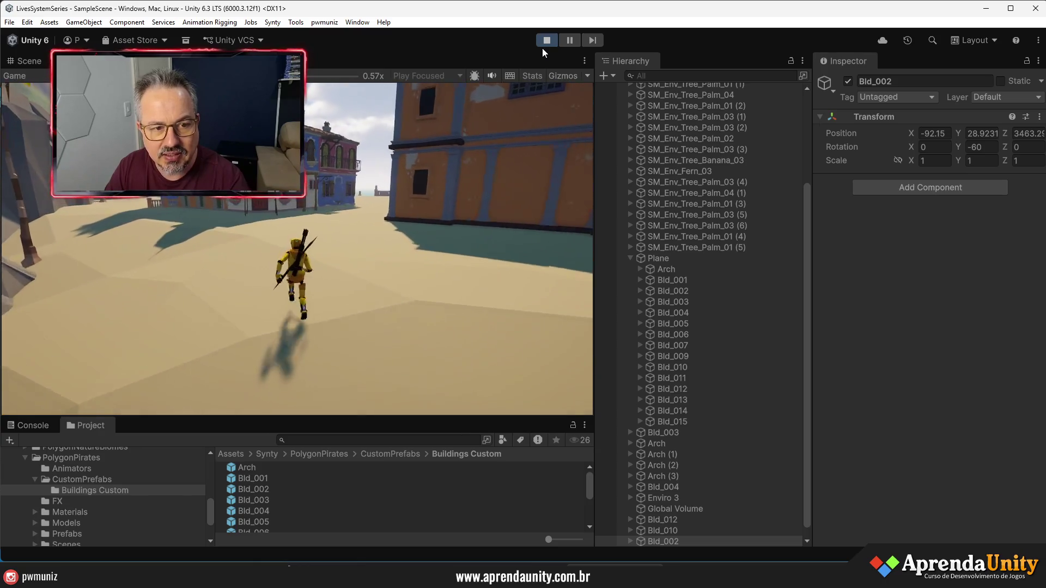
key(w)
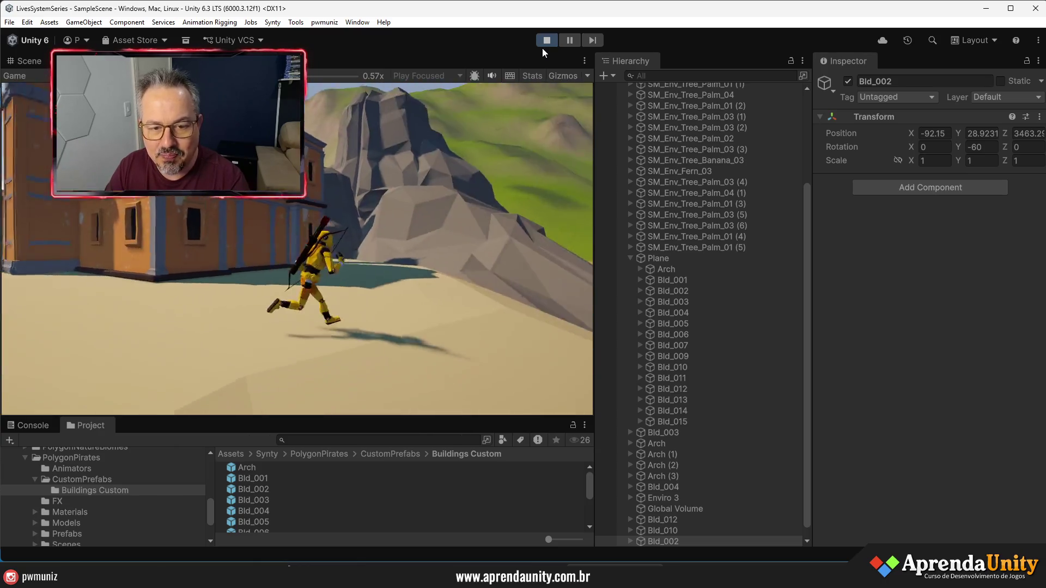
key(w)
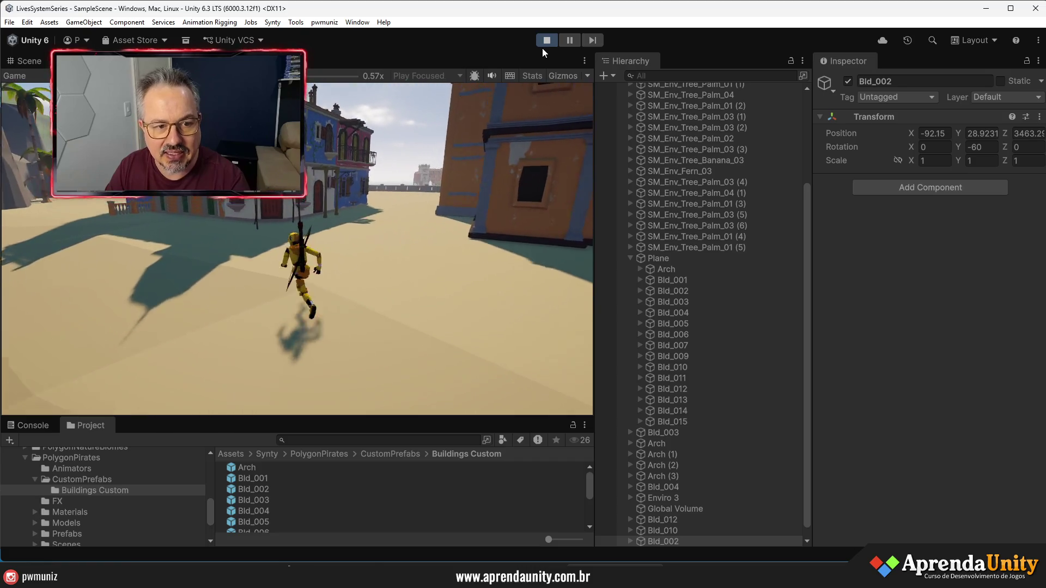
key(w)
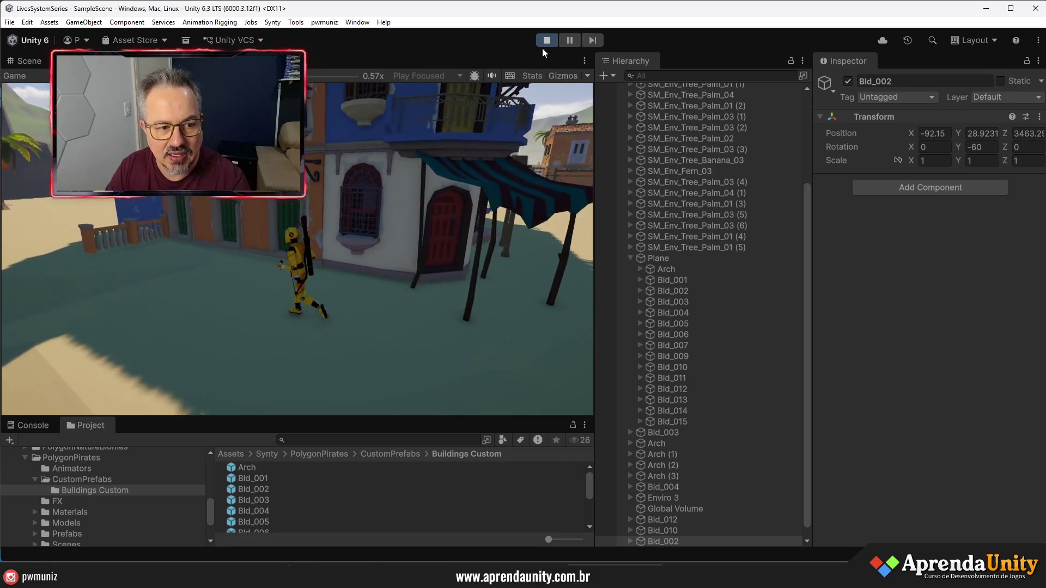
key(w)
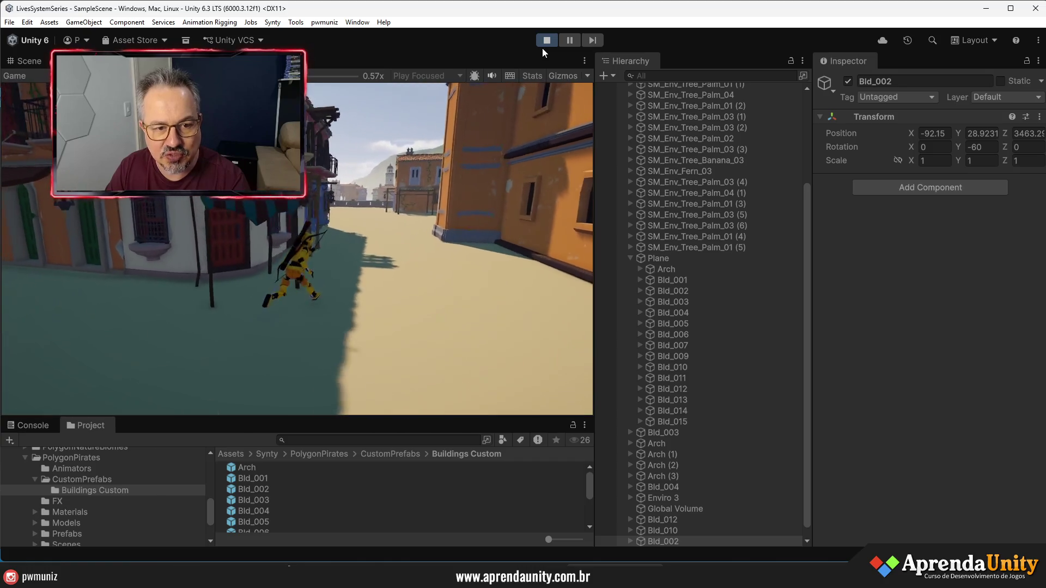
key(w)
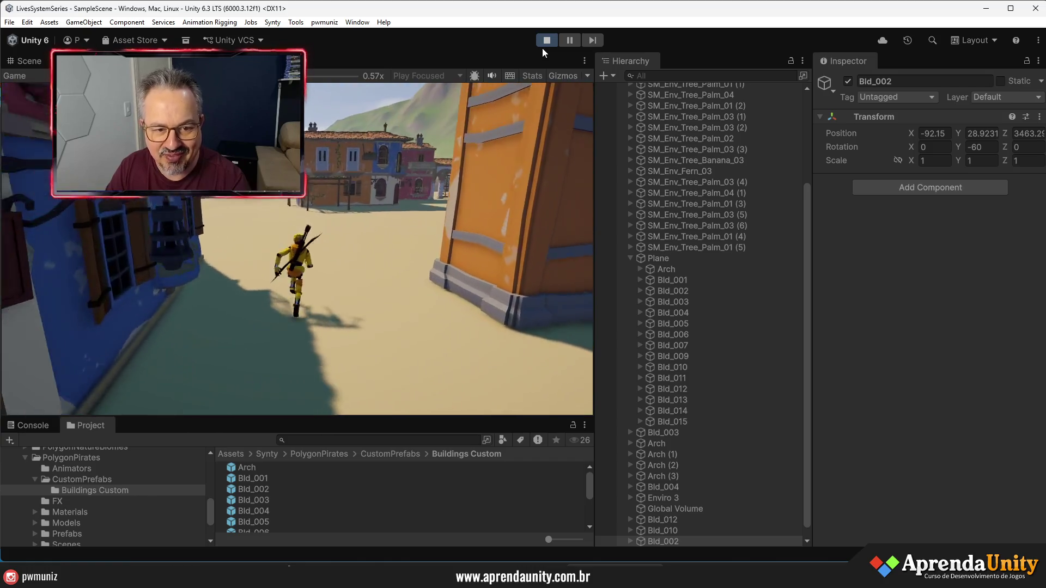
key(w)
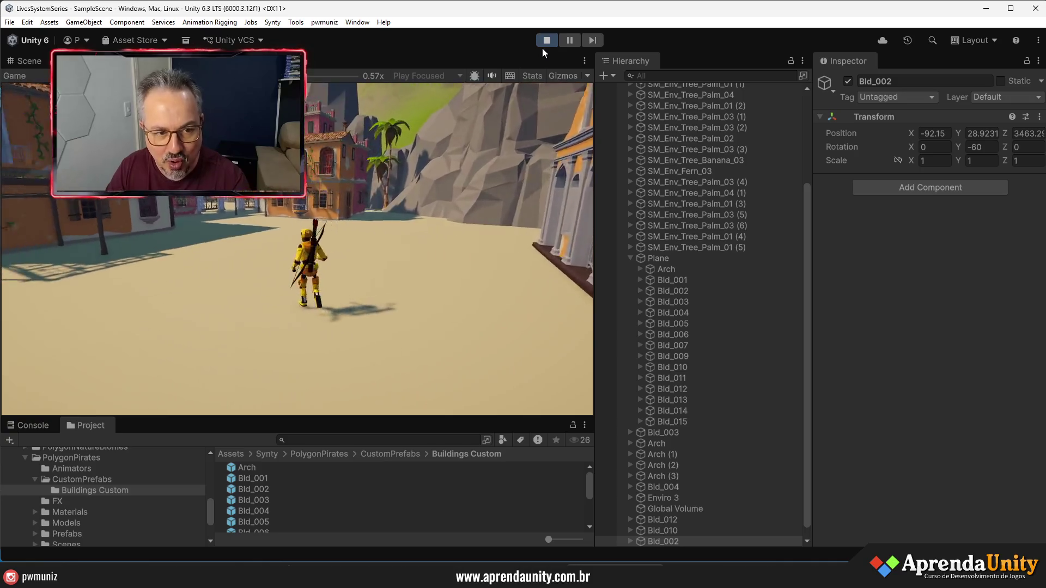
key(w)
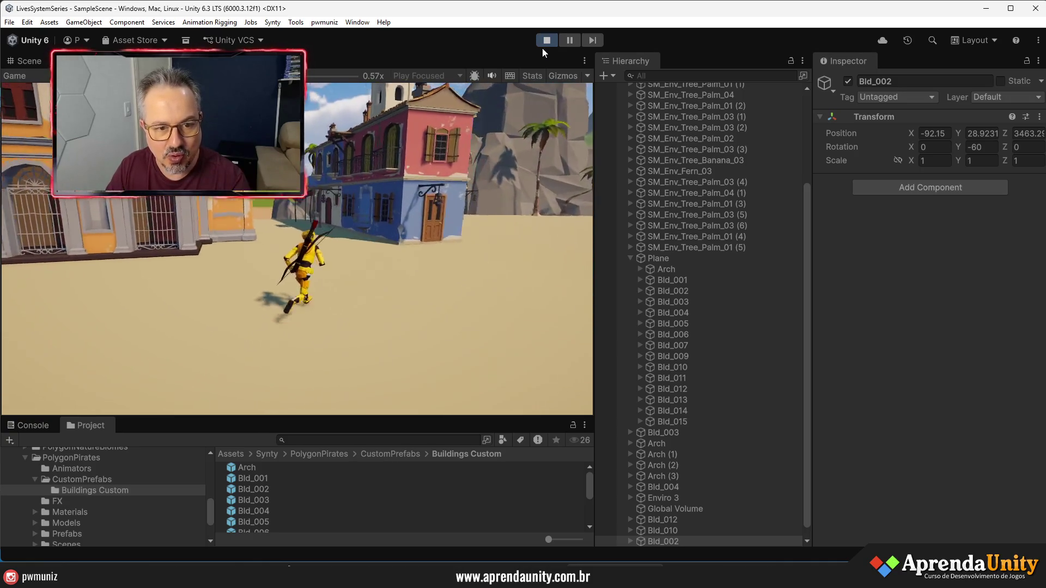
key(w)
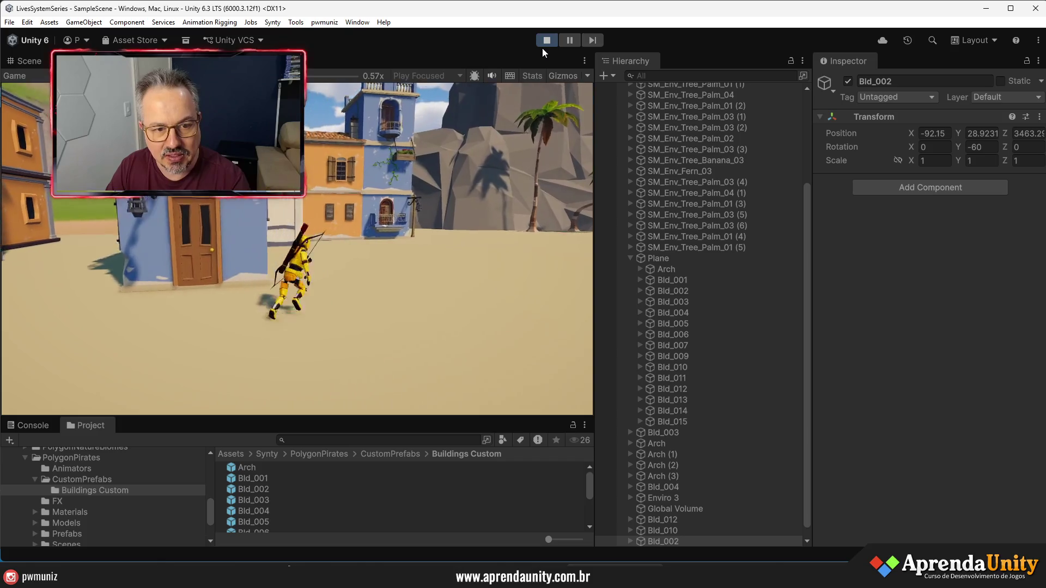
key(w)
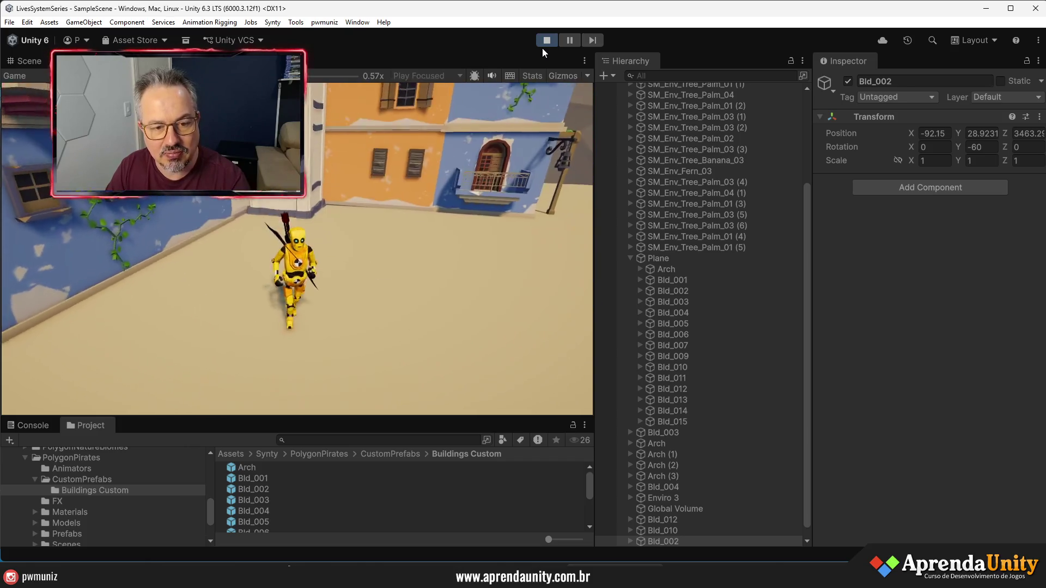
key(a)
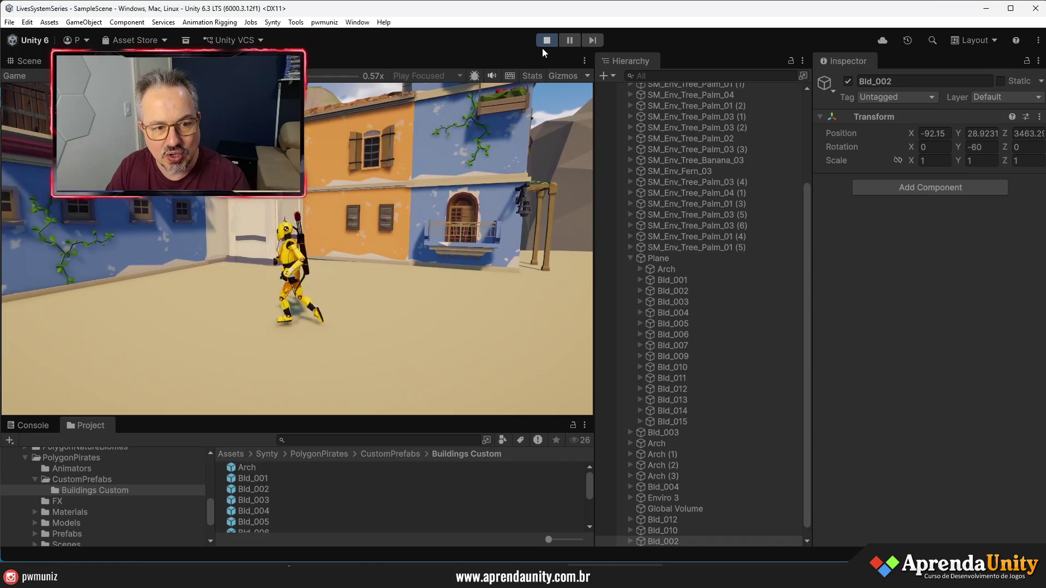
key(a)
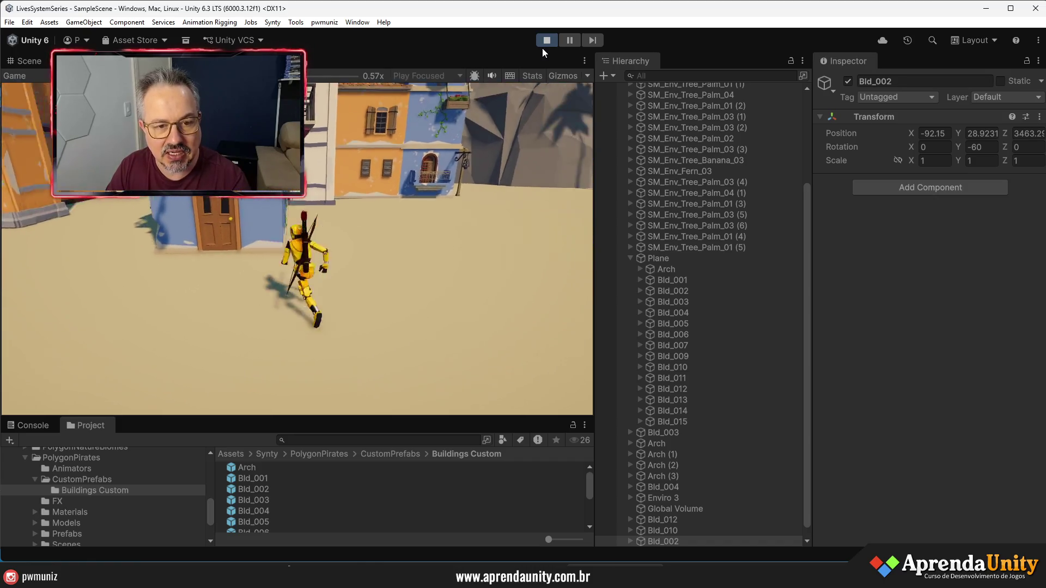
key(a)
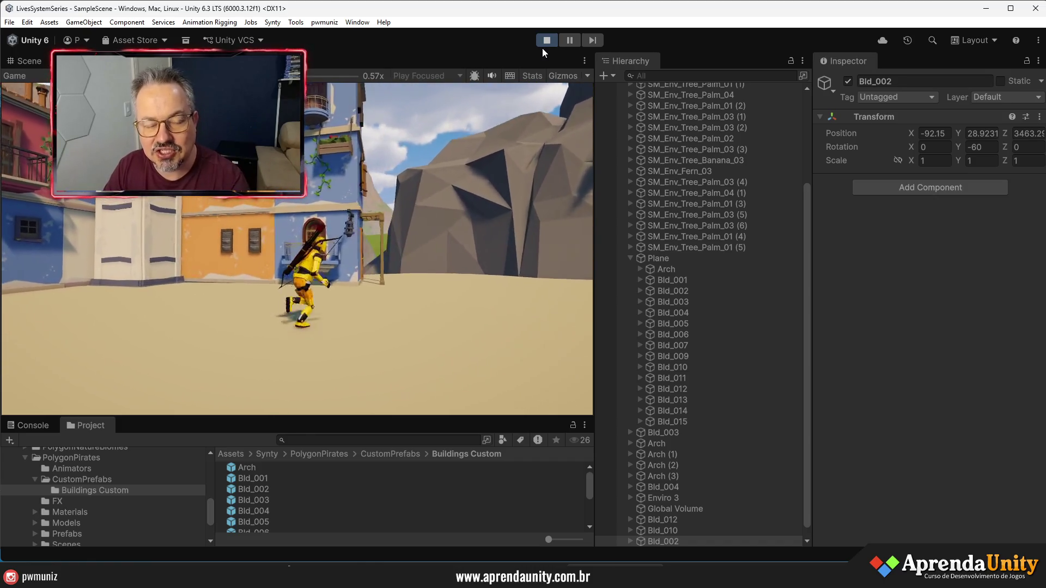
key(d)
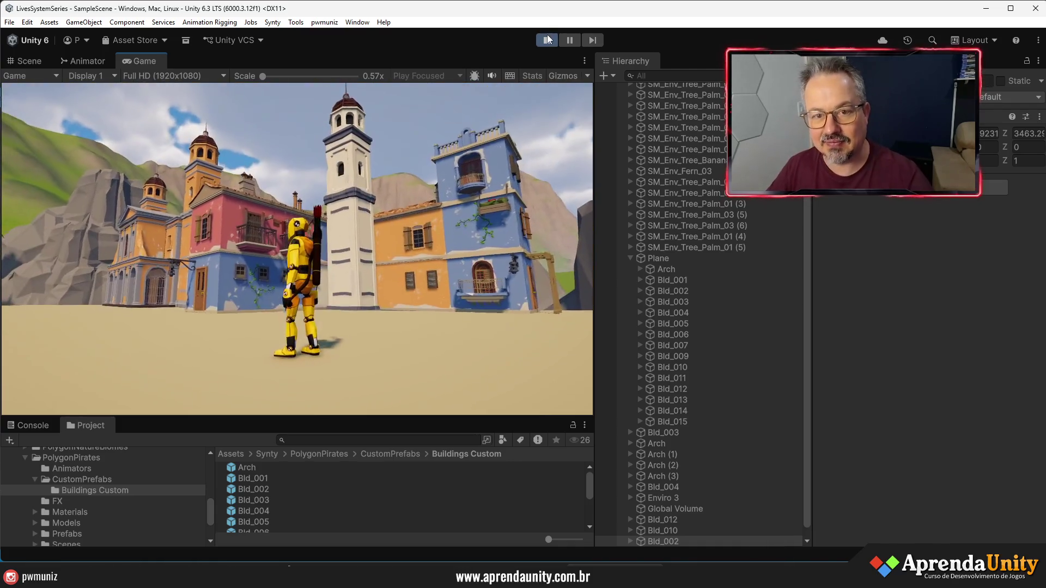
Stop Play mode and turn the view to the blue building's door
click(548, 39)
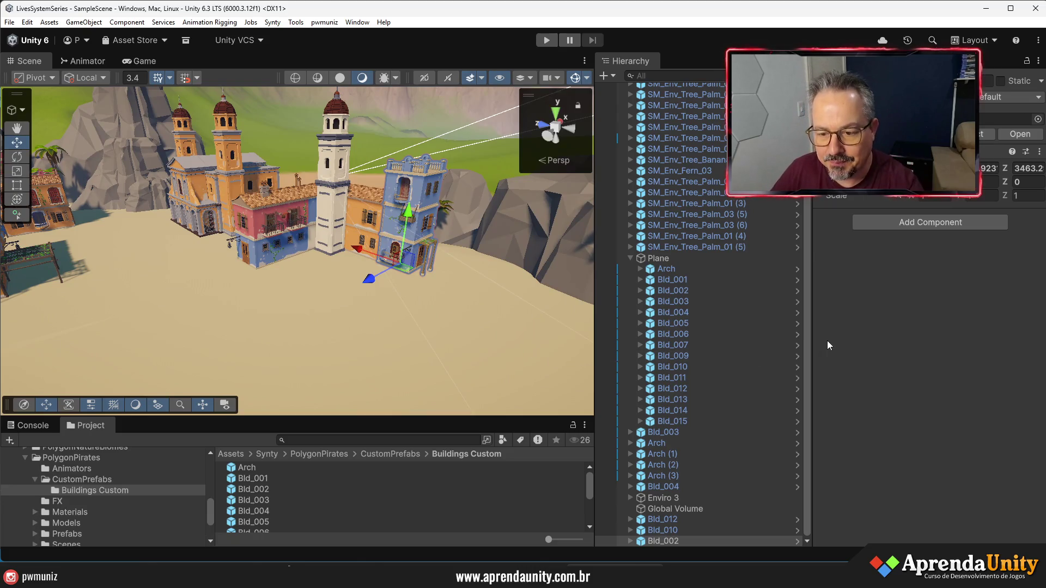
drag(828, 340, 930, 338)
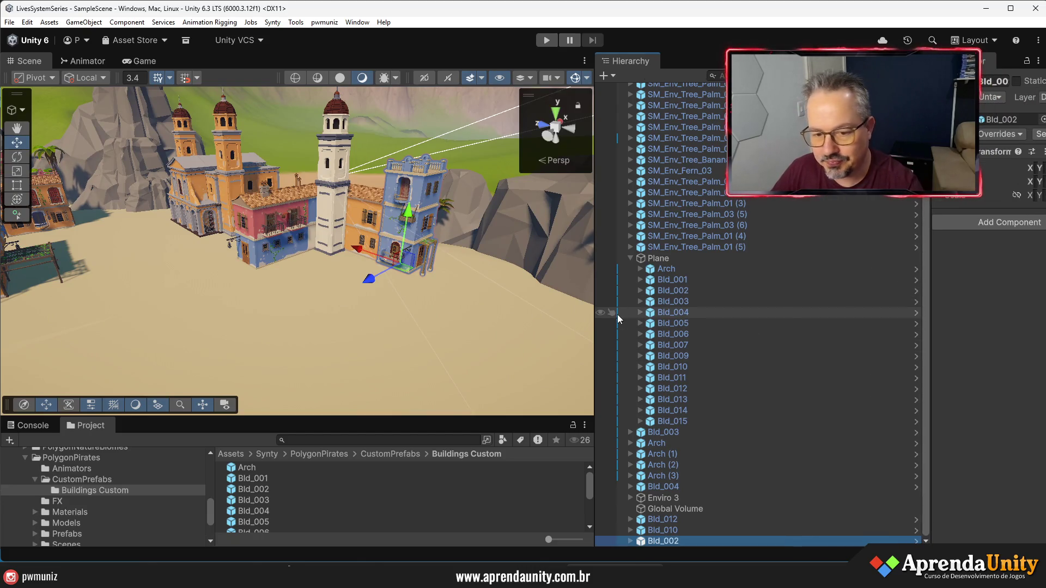
drag(595, 327, 668, 327)
mouse_move(535, 343)
mouse_down()
mouse_move(481, 346)
mouse_move(670, 368)
mouse_move(707, 327)
mouse_move(381, 369)
mouse_move(457, 384)
mouse_up()
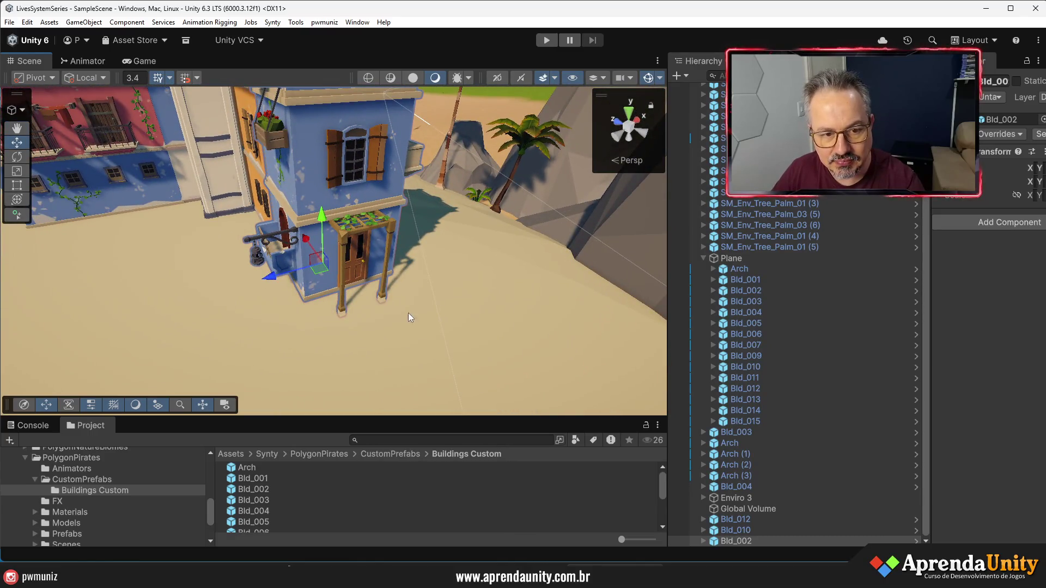
Deactivate the SM_Bld_Cuba_Sunshade_12 pergola and drop an Arch prefab beside Bld_002
click(358, 237)
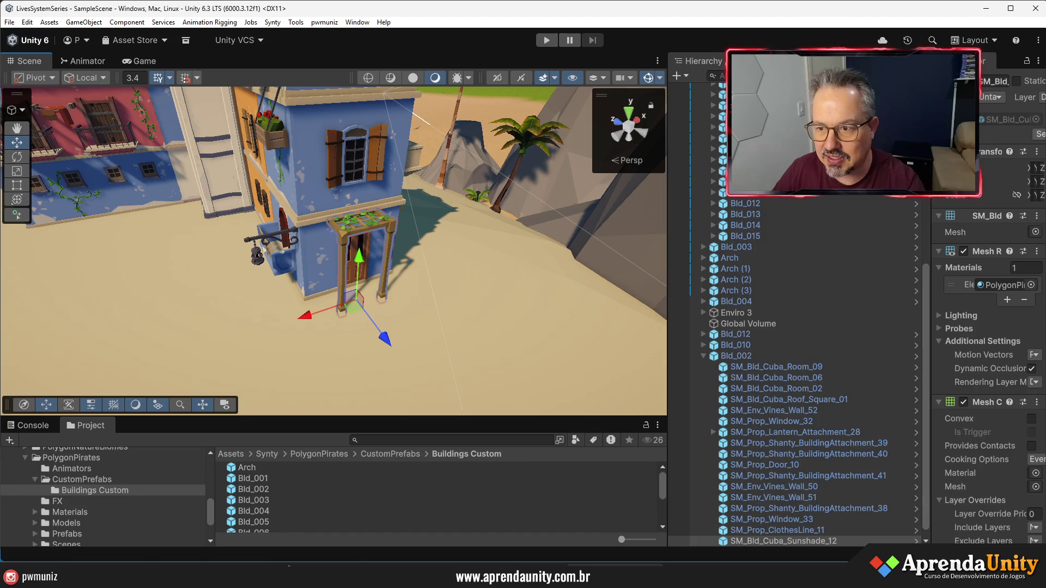
key(alt+shift+a)
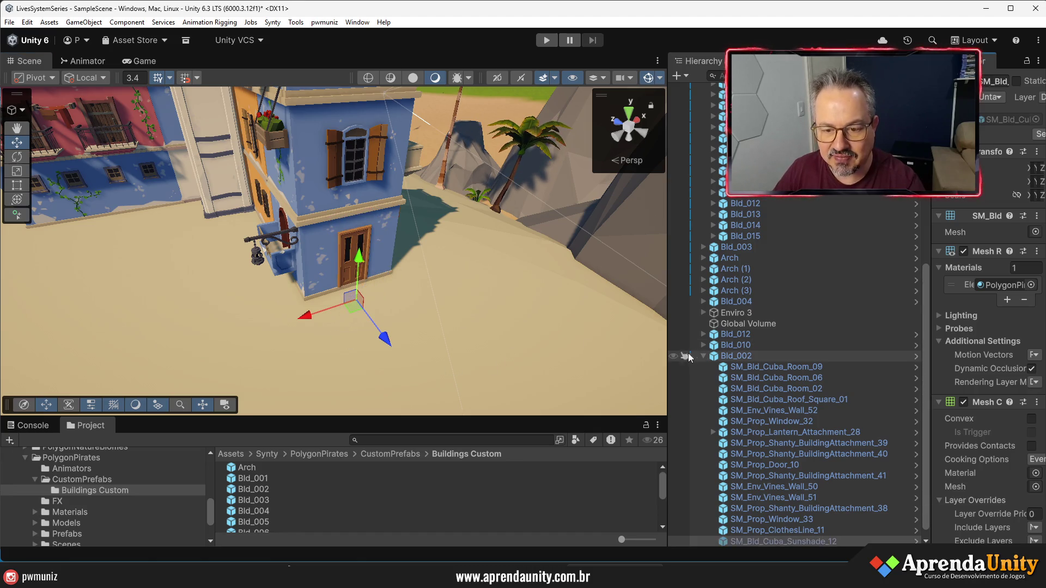
click(703, 356)
mouse_move(251, 467)
mouse_down()
mouse_move(379, 371)
mouse_move(436, 393)
mouse_up()
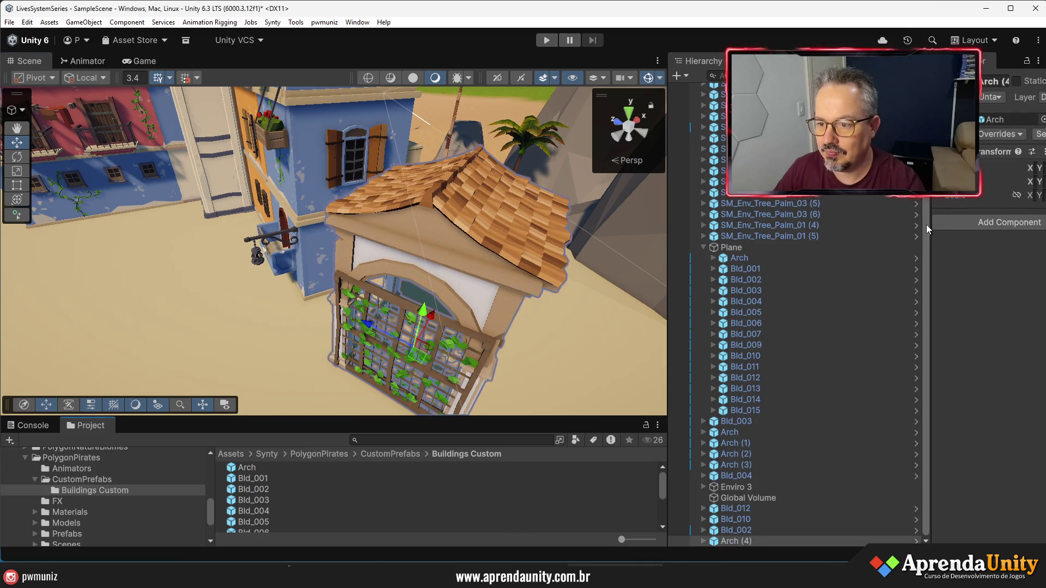
Rotate Arch (4) to -90 on Y and slide it against Bld_002's wall at Z about 3459.8
drag(929, 235, 816, 241)
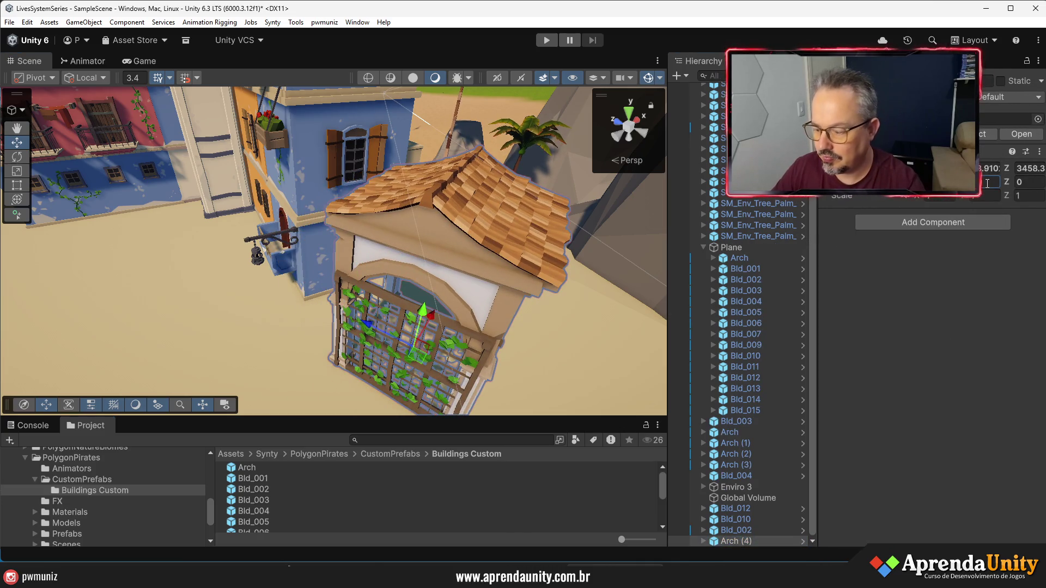
text(90)
drag(545, 327, 593, 331)
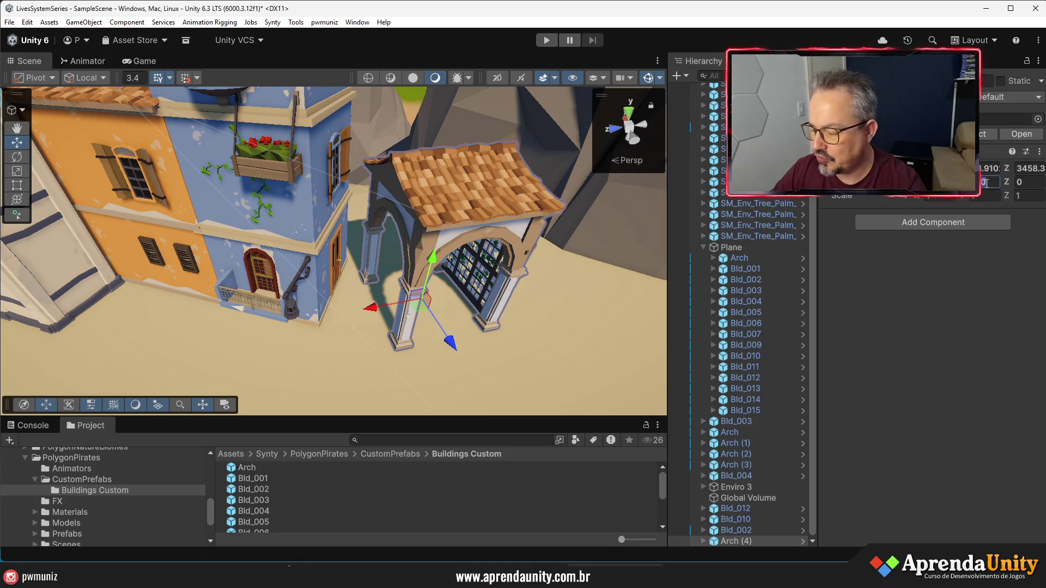
text(180)
mouse_move(349, 293)
mouse_down()
mouse_move(381, 367)
mouse_move(397, 350)
mouse_move(420, 200)
mouse_up()
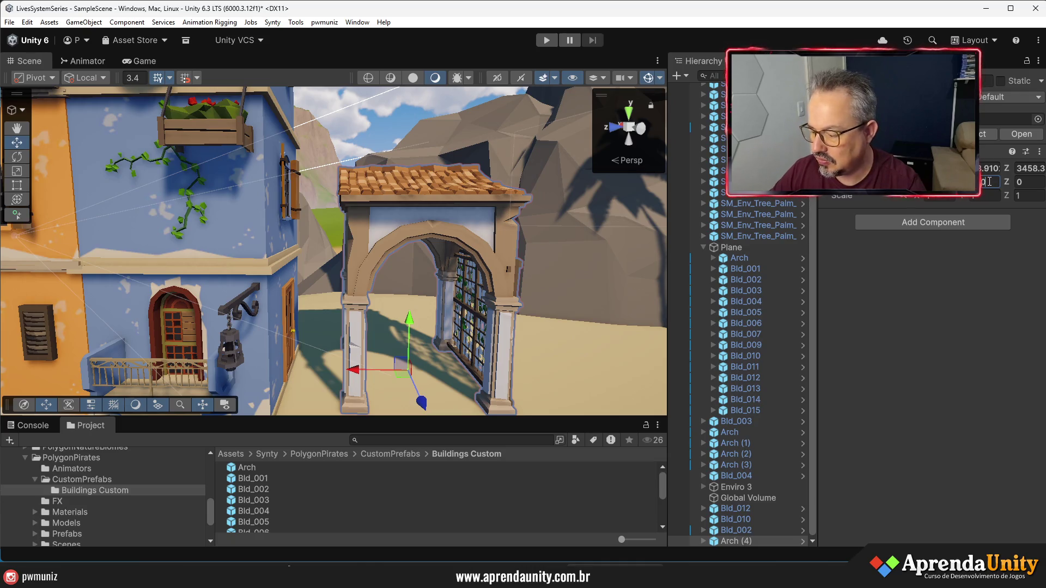
text(-90)
scroll(315, 323, up, 5)
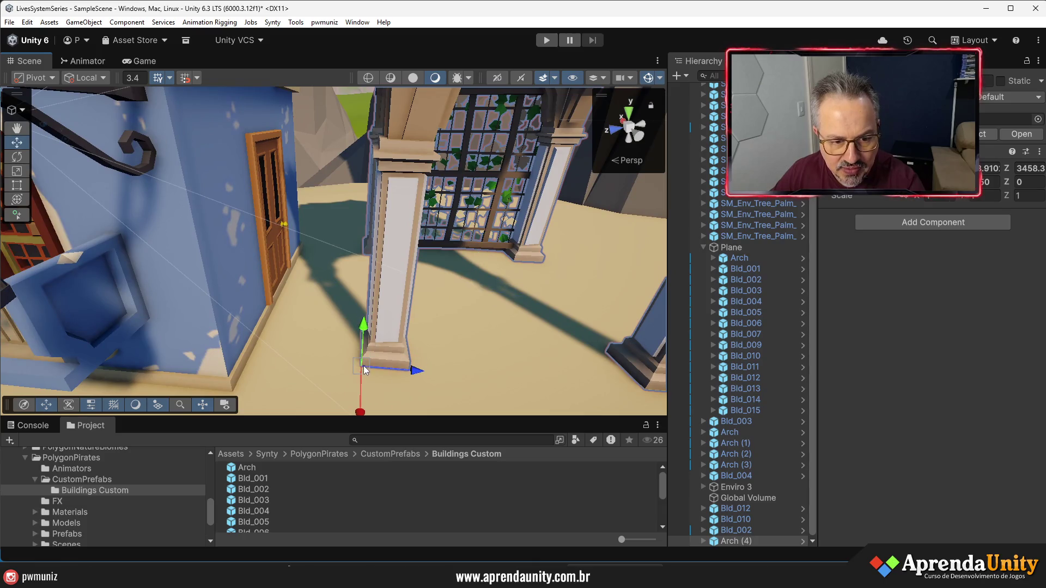
mouse_move(364, 370)
mouse_down()
mouse_move(233, 392)
mouse_move(414, 360)
mouse_move(985, 368)
mouse_move(884, 412)
mouse_move(956, 407)
mouse_move(983, 393)
mouse_move(827, 377)
mouse_move(502, 292)
mouse_up()
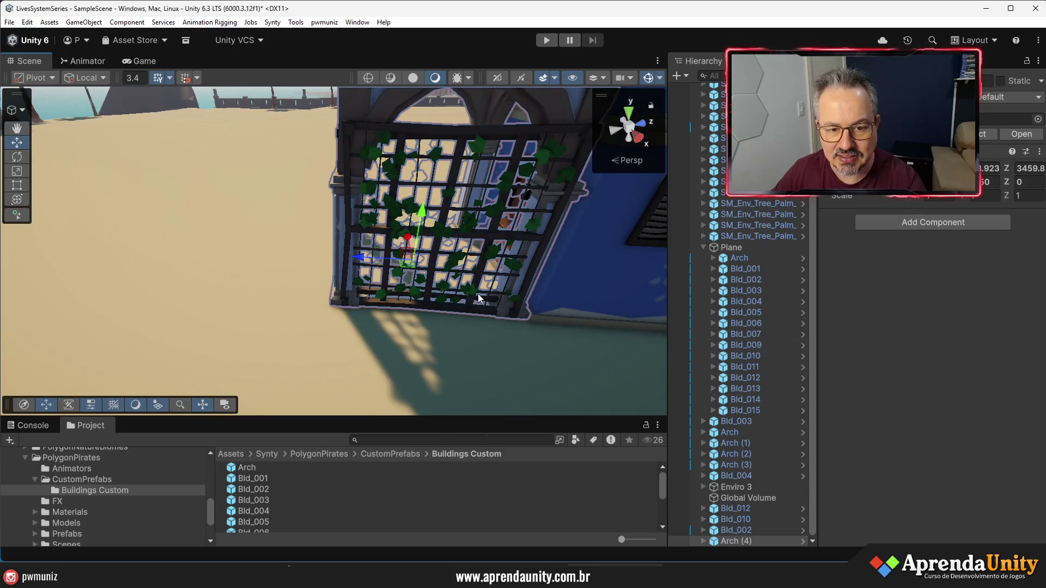
Switch off the SM_Bld_Cuba_VineWall_01 gate inside Arch (4)
click(479, 293)
scroll(763, 478, down, 3)
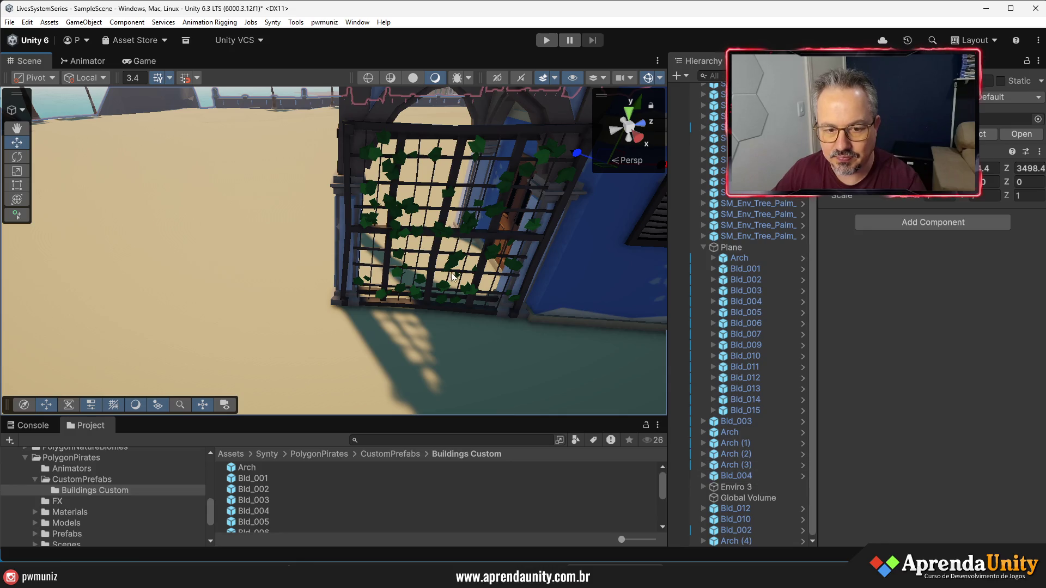
click(434, 266)
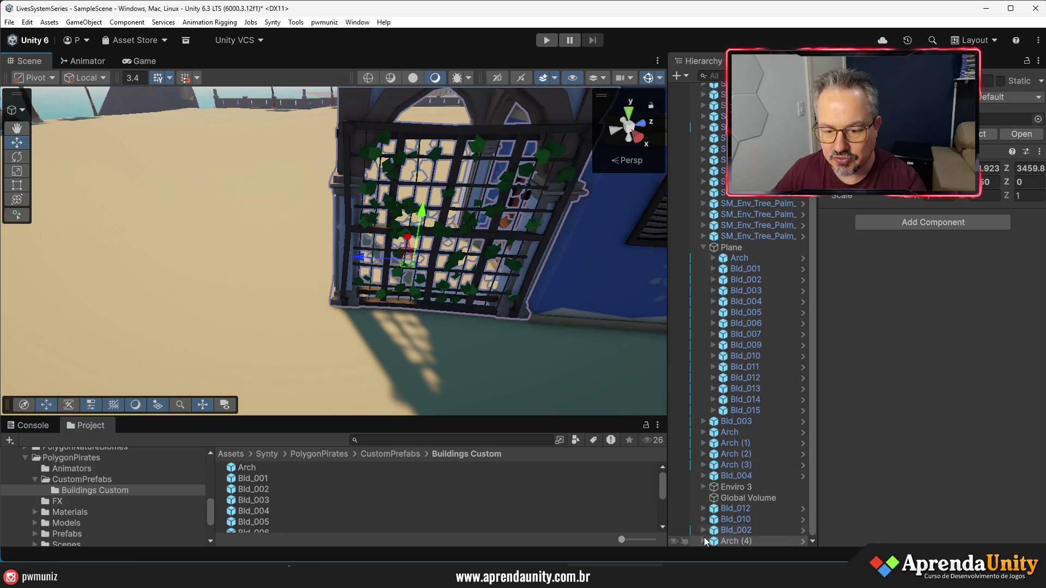
click(704, 540)
click(752, 530)
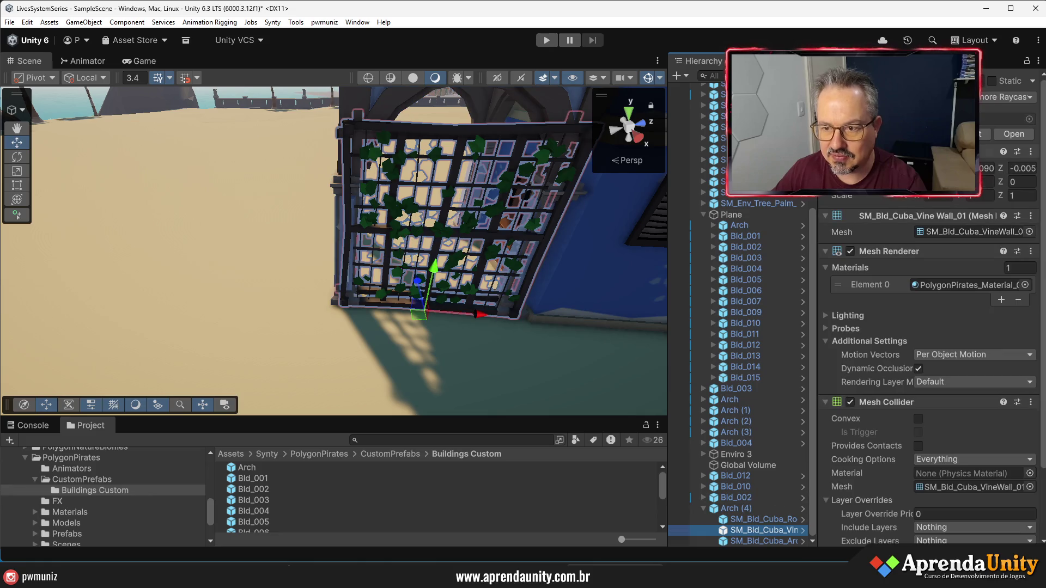
Pull back to a wide town view and select the pink Bld_015 building
mouse_move(491, 246)
mouse_down()
mouse_move(814, 224)
mouse_move(738, 245)
mouse_up()
mouse_move(332, 126)
mouse_down()
mouse_move(361, 146)
mouse_move(300, 293)
mouse_move(409, 204)
mouse_move(645, 206)
mouse_move(163, 169)
mouse_up()
click(478, 201)
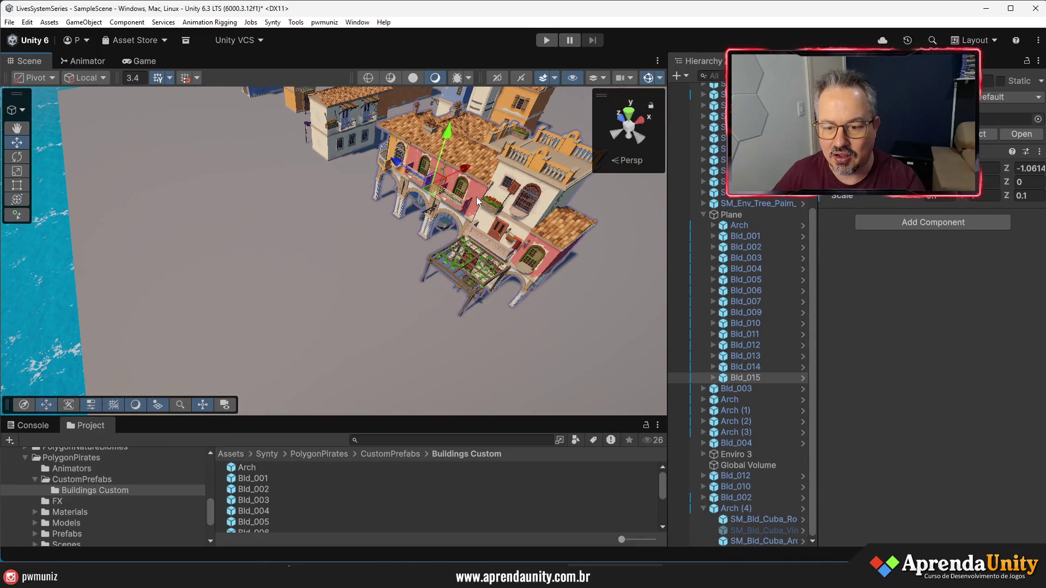
Drop a new Bld_015 building, slide it to Z about 3464.8 and rotate it -90 on Y
mouse_move(505, 266)
mouse_down()
mouse_move(472, 264)
mouse_move(661, 80)
mouse_move(692, 163)
mouse_up()
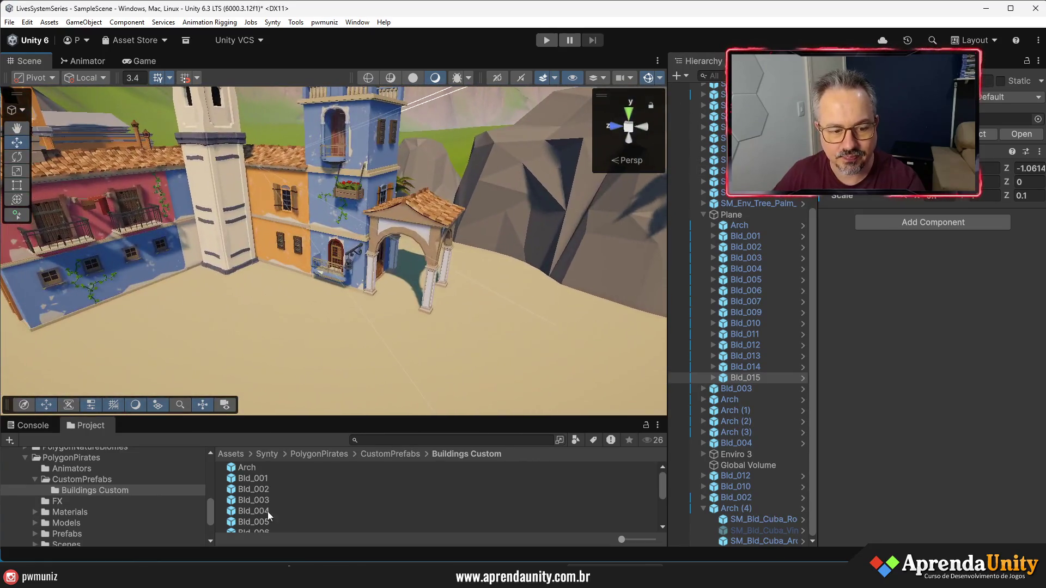
scroll(290, 522, down, 3)
key(f)
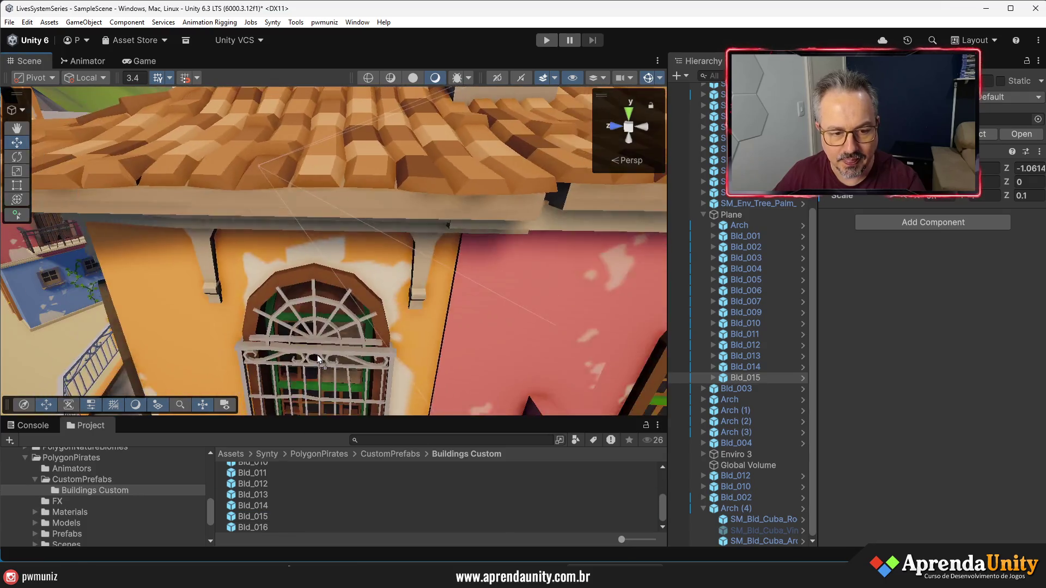
drag(307, 321, 253, 303)
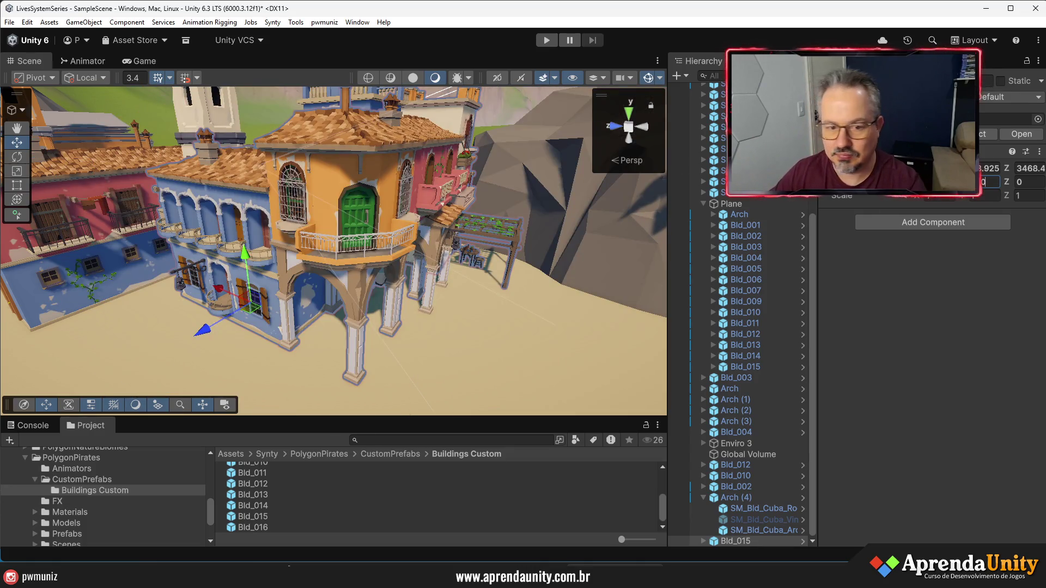
drag(478, 269, 427, 301)
mouse_move(484, 312)
mouse_down()
mouse_move(421, 285)
mouse_move(406, 308)
mouse_move(443, 295)
mouse_move(98, 347)
mouse_move(148, 278)
mouse_up()
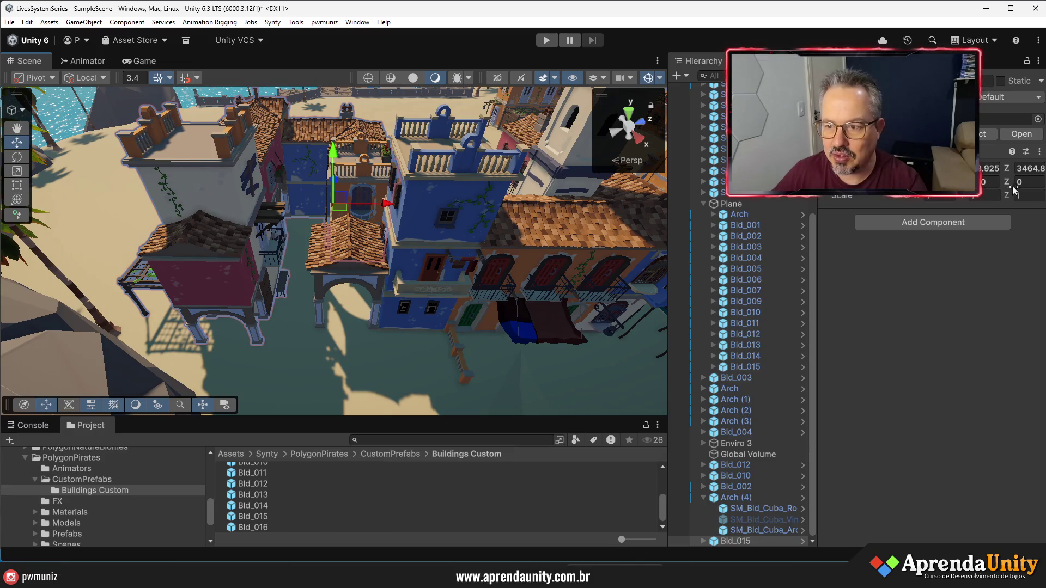
text(-90)
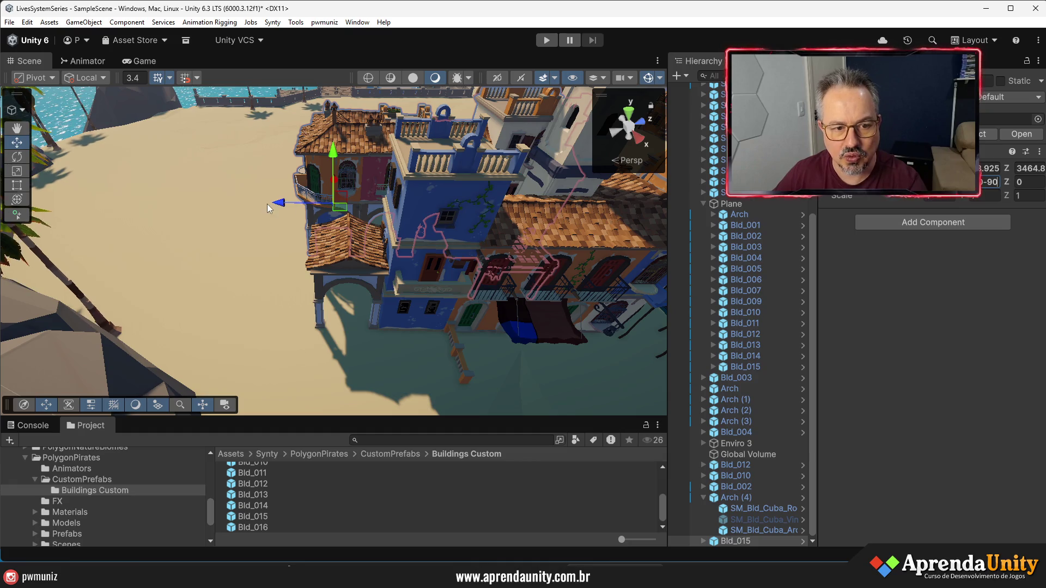
Collapse the Plane and Arch (4) entries in the Hierarchy
click(291, 195)
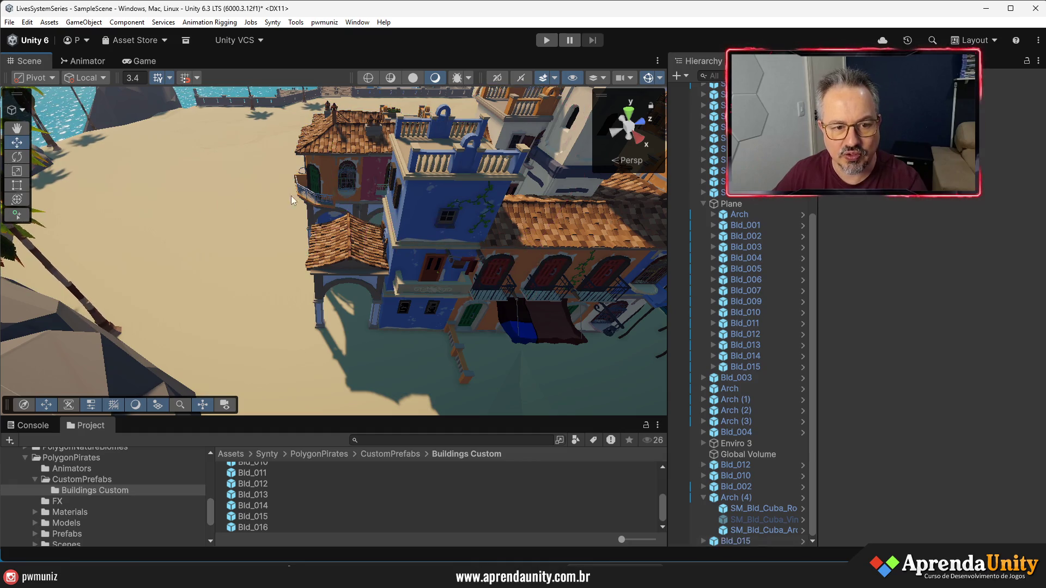
click(698, 203)
click(702, 203)
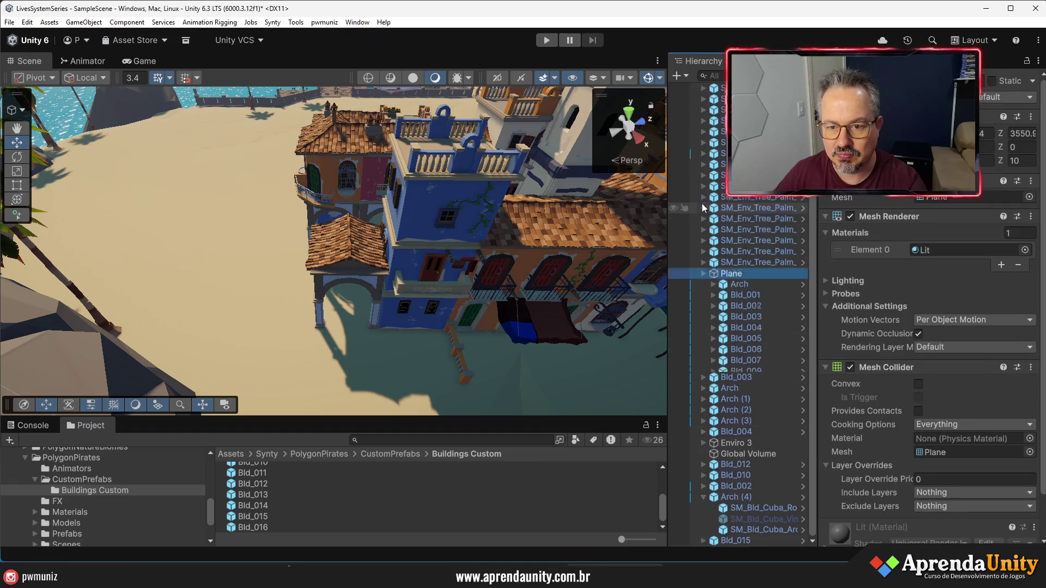
click(702, 498)
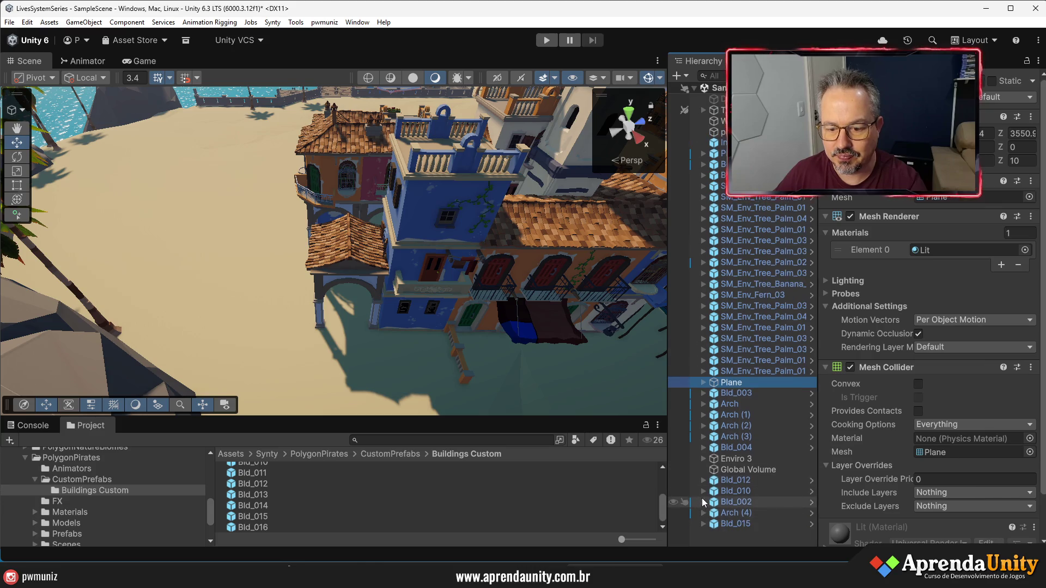
Slide Bld_015 along Z to 3449.3, then select the palm tree by the rocks
click(733, 527)
drag(286, 200, 99, 193)
mouse_move(185, 167)
mouse_down()
mouse_move(41, 137)
mouse_move(484, 240)
mouse_move(343, 289)
mouse_move(265, 250)
mouse_move(246, 177)
mouse_move(427, 310)
mouse_move(395, 343)
mouse_move(342, 346)
mouse_move(347, 305)
mouse_move(299, 280)
mouse_move(142, 238)
mouse_move(146, 246)
mouse_move(273, 270)
mouse_move(169, 242)
mouse_move(114, 194)
mouse_move(510, 237)
mouse_move(403, 310)
mouse_up()
click(400, 284)
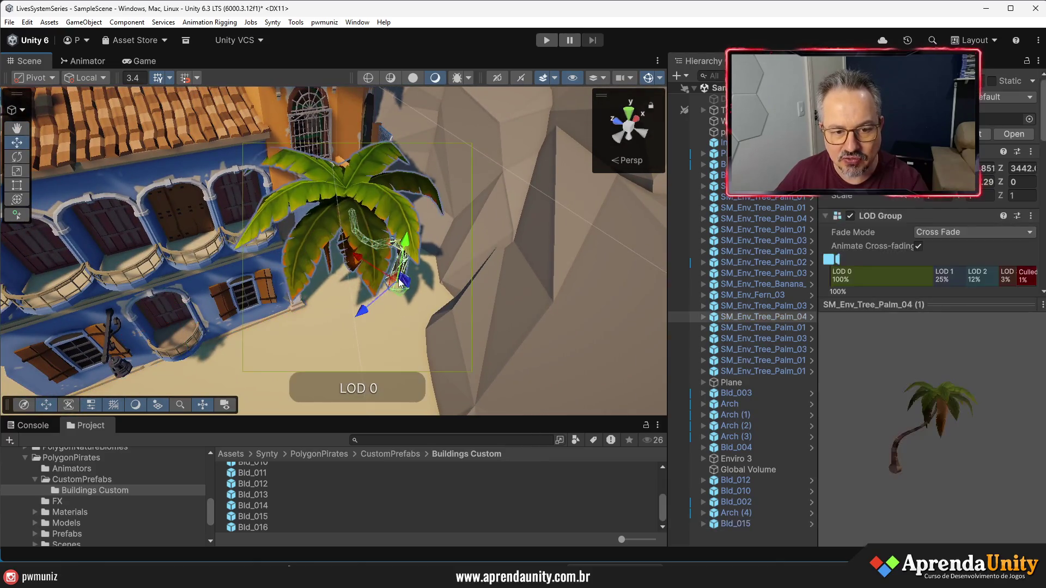
Zoom and orbit around the palm tree to watch its LOD Group level change
scroll(374, 275, up, 3)
scroll(382, 281, up, 3)
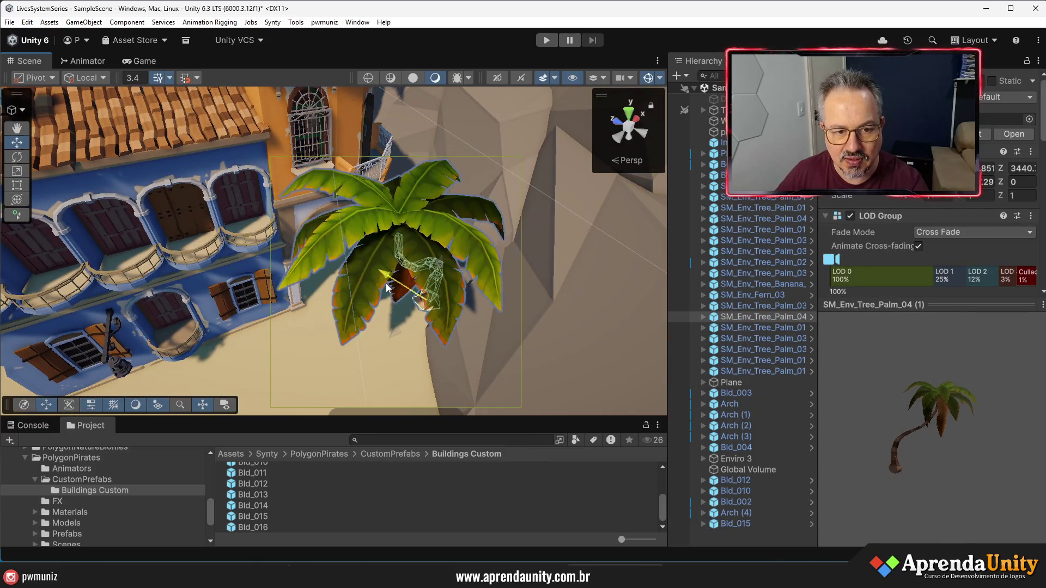
scroll(388, 286, up, 1)
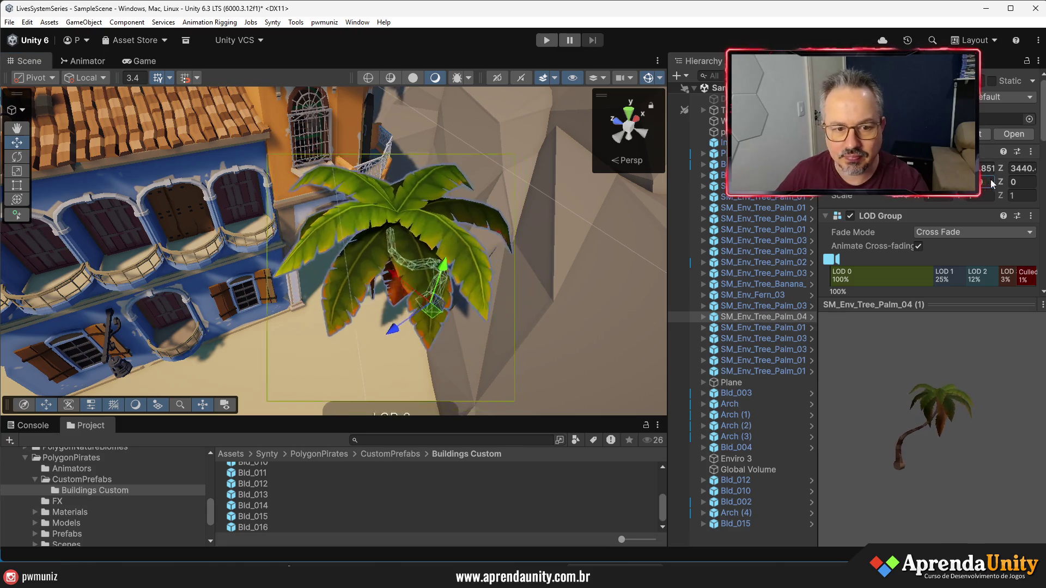
scroll(515, 223, down, 5)
drag(515, 223, 501, 164)
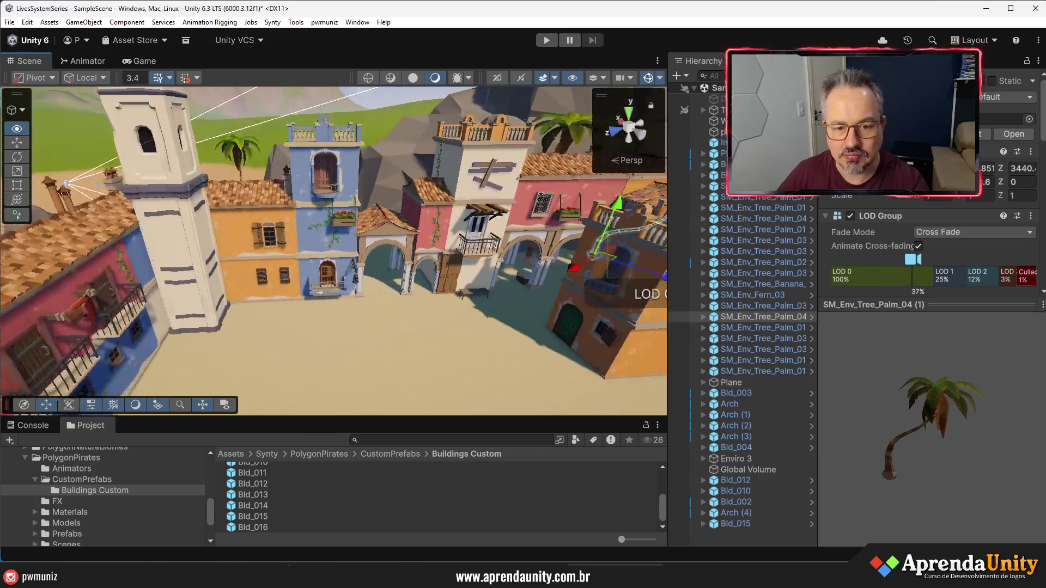
scroll(333, 251, up, 10)
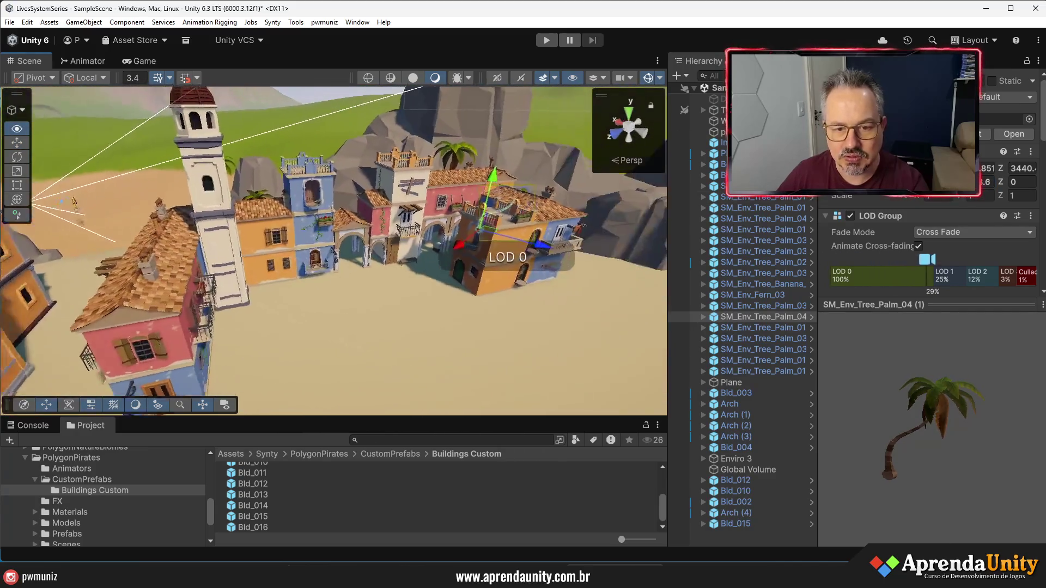
drag(333, 251, 392, 213)
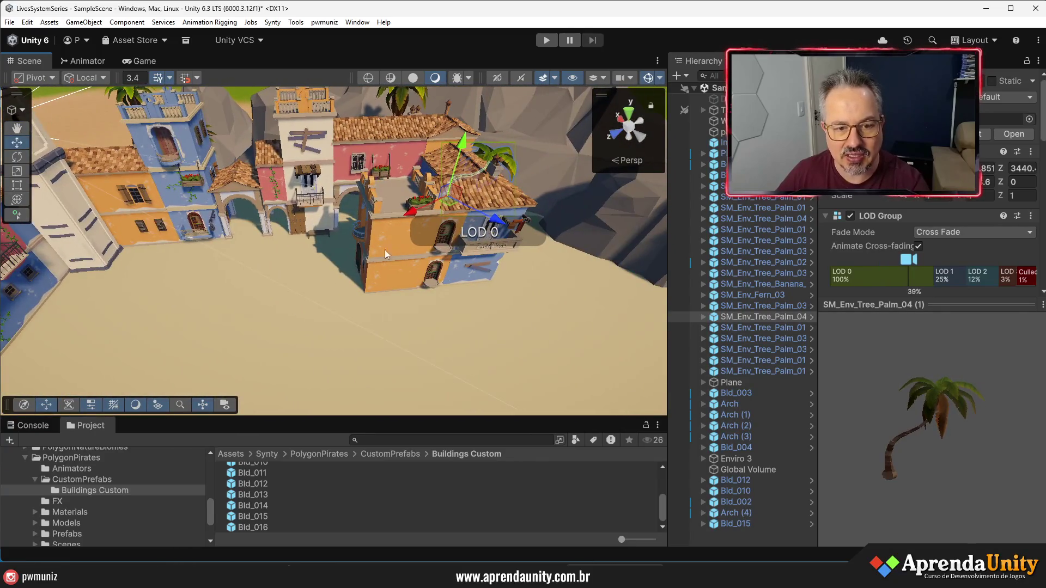
drag(396, 314, 329, 316)
scroll(329, 316, up, 8)
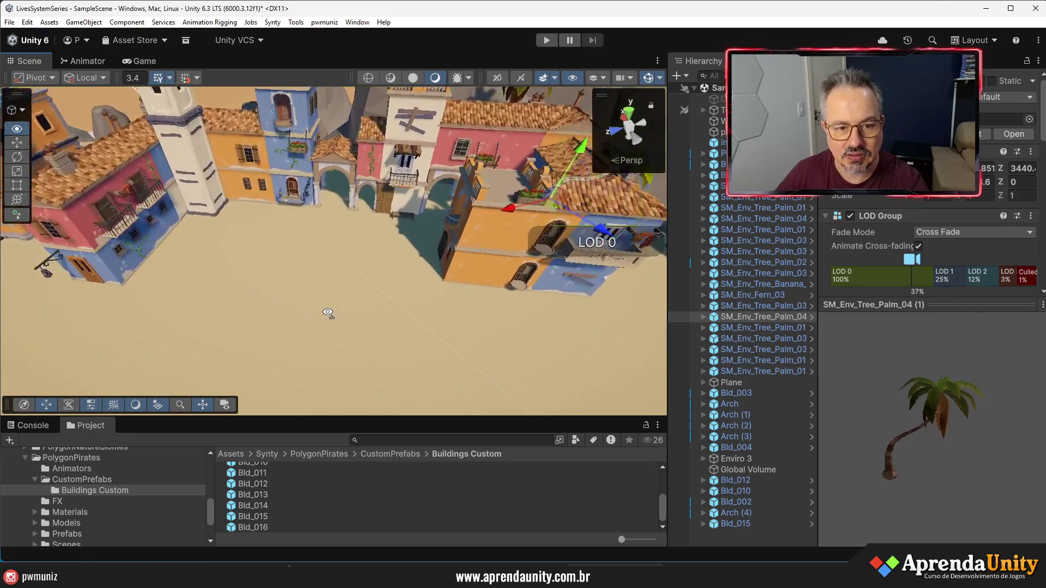
Pull back, then drop a Bld_002 building prefab onto the beach in front of the houses
mouse_move(327, 313)
mouse_down()
mouse_move(457, 287)
mouse_move(369, 288)
mouse_move(320, 370)
mouse_up()
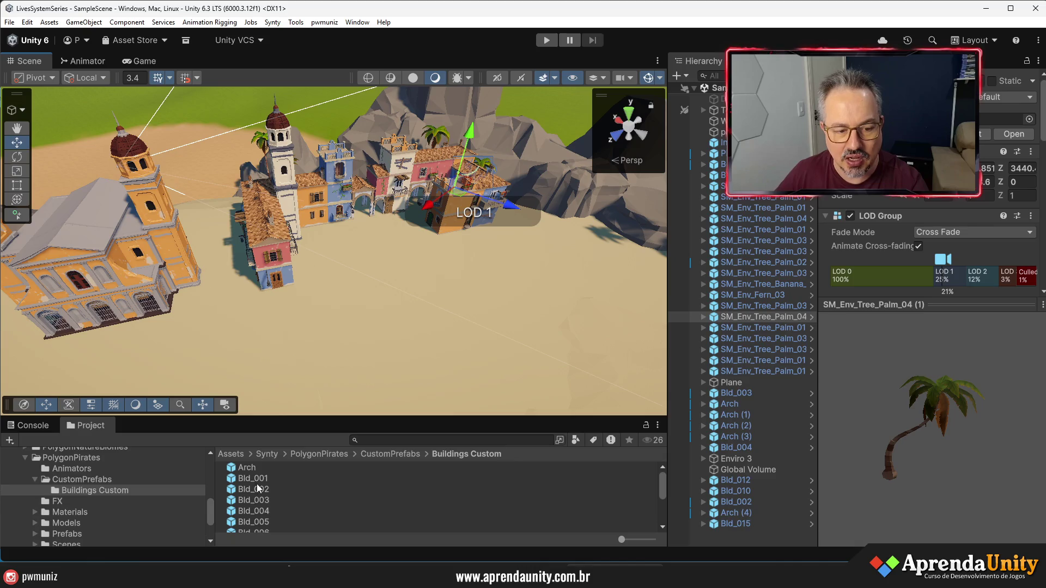
click(254, 489)
drag(254, 489, 445, 299)
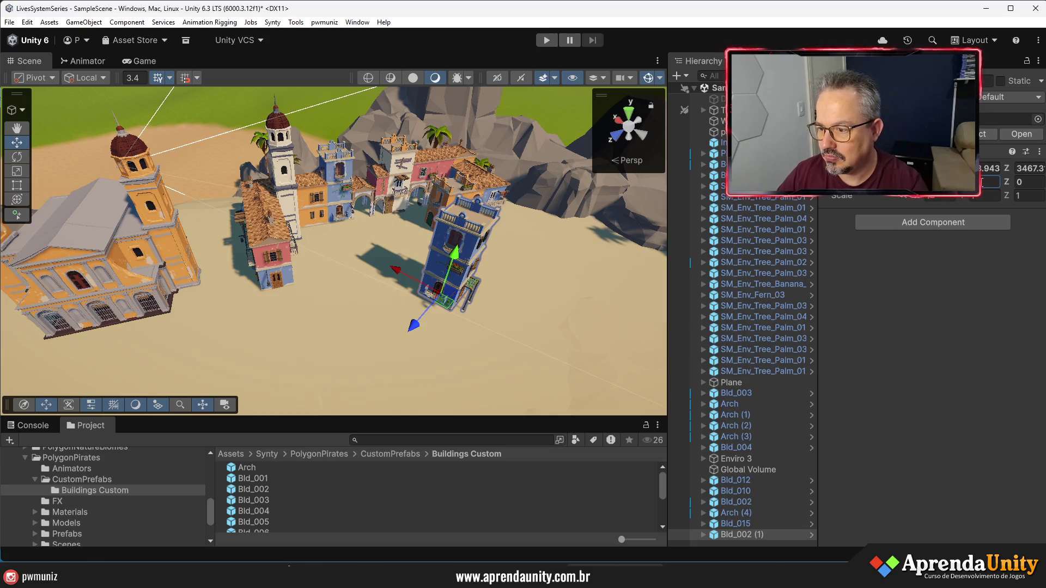
Set the new Bld_002 (1) tower's Rotation Y to -90
text(90)
drag(509, 250, 328, 271)
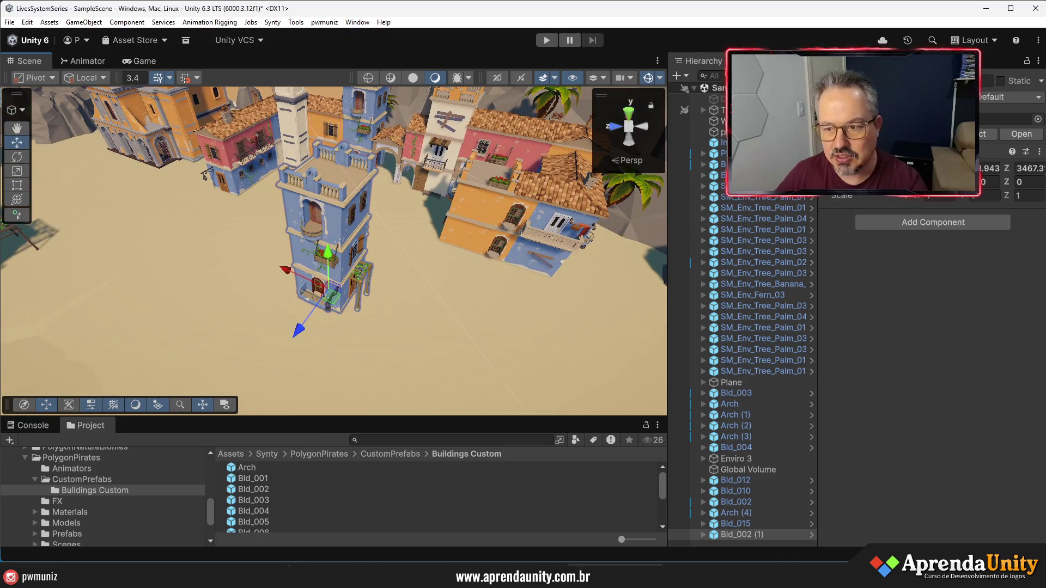
text(0)
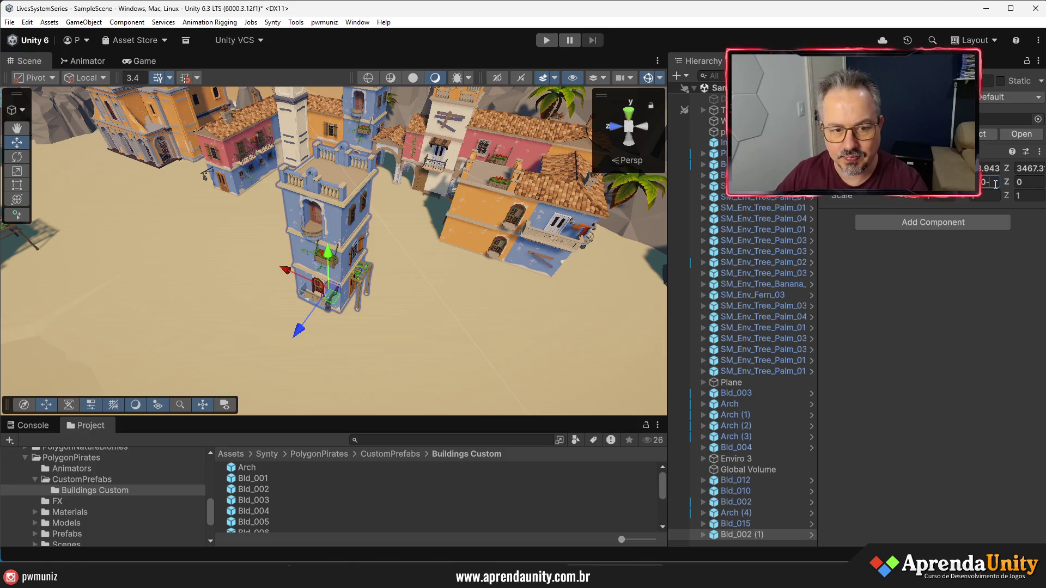
key(Return)
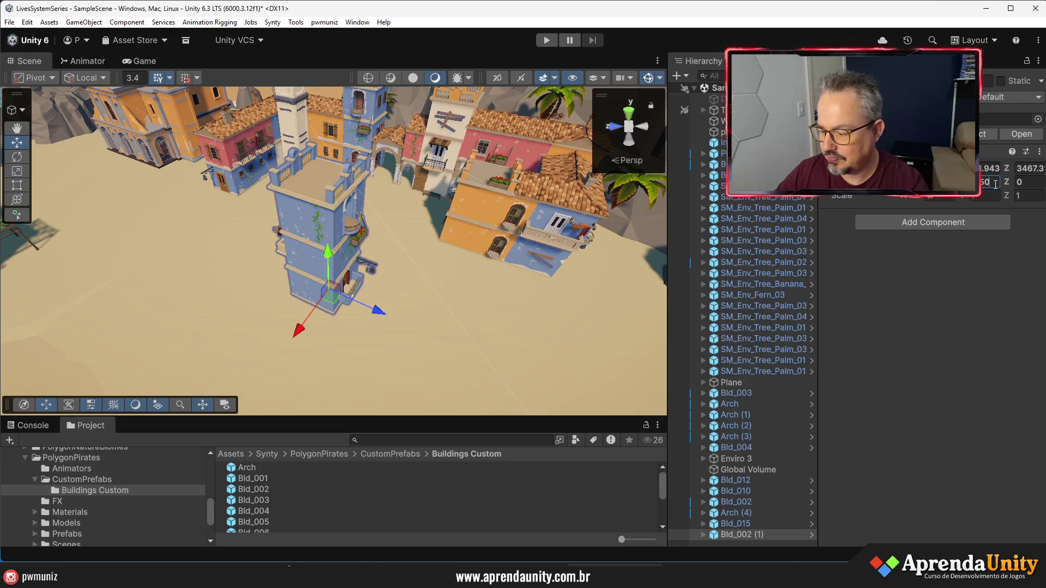
text(-90)
mouse_move(627, 250)
mouse_down()
mouse_move(581, 289)
mouse_move(465, 304)
mouse_move(442, 289)
mouse_move(756, 283)
mouse_move(819, 277)
mouse_move(852, 255)
mouse_up()
Slide the tower along Z to about 3456.4, snug against the orange house
drag(635, 303, 537, 295)
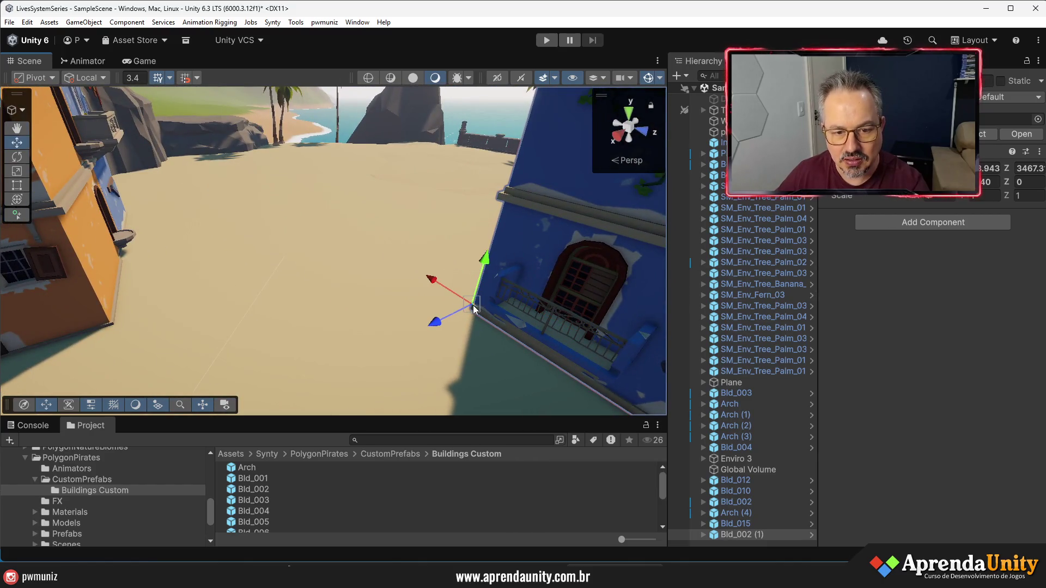
mouse_move(469, 308)
mouse_down()
mouse_move(525, 357)
mouse_move(567, 364)
mouse_move(202, 338)
mouse_up()
mouse_move(72, 352)
mouse_down()
mouse_move(48, 342)
mouse_move(243, 256)
mouse_up()
scroll(333, 251, up, 3)
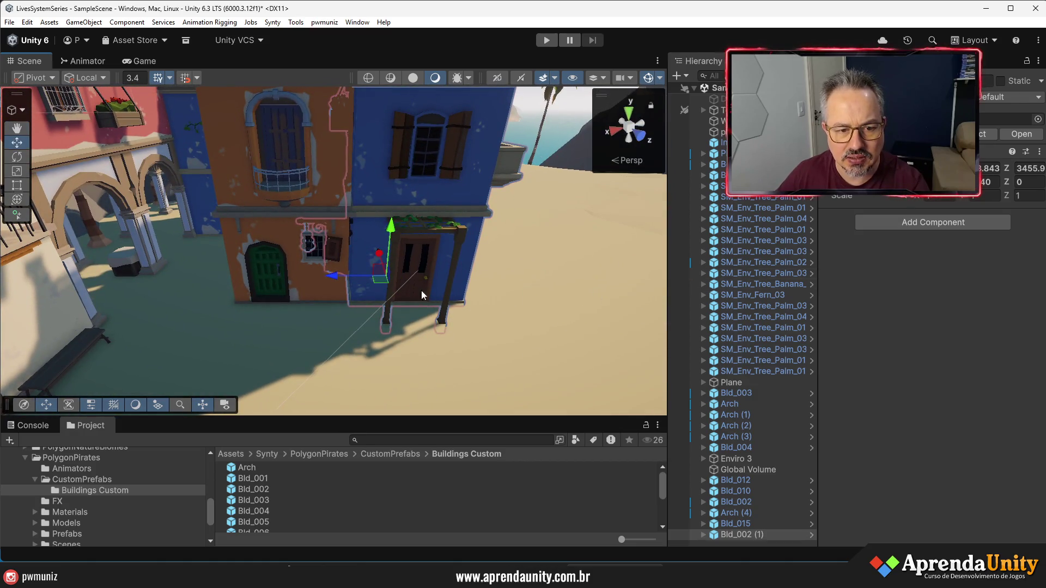
mouse_move(346, 280)
mouse_down()
mouse_move(399, 276)
mouse_move(458, 170)
mouse_move(47, 252)
mouse_move(120, 229)
mouse_up()
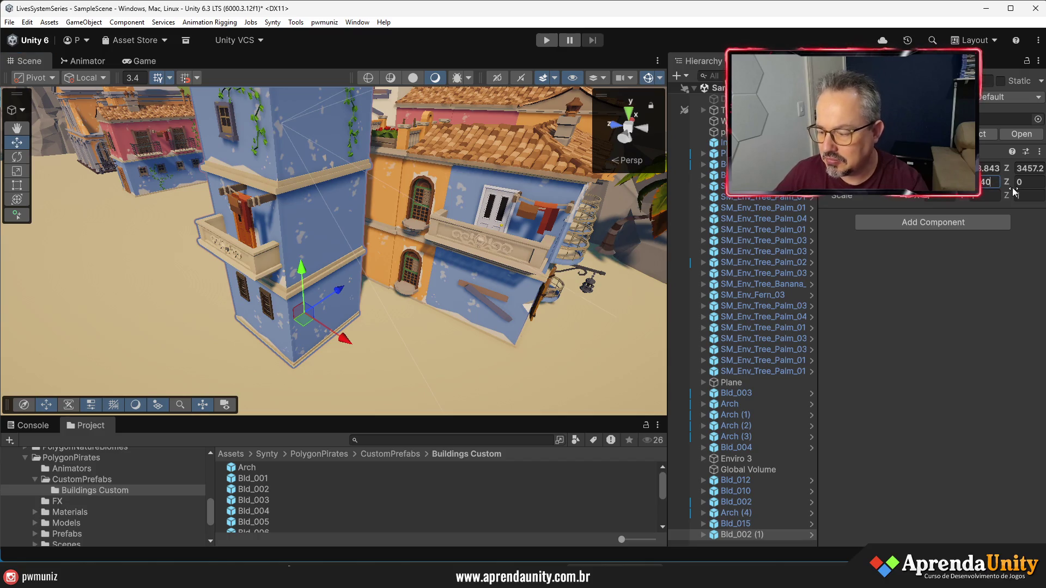
Inspect the placed tower and select its balcony, then its upper room mesh
text(90)
mouse_move(406, 297)
mouse_down()
mouse_move(815, 254)
mouse_move(891, 279)
mouse_move(436, 345)
mouse_move(344, 345)
mouse_up()
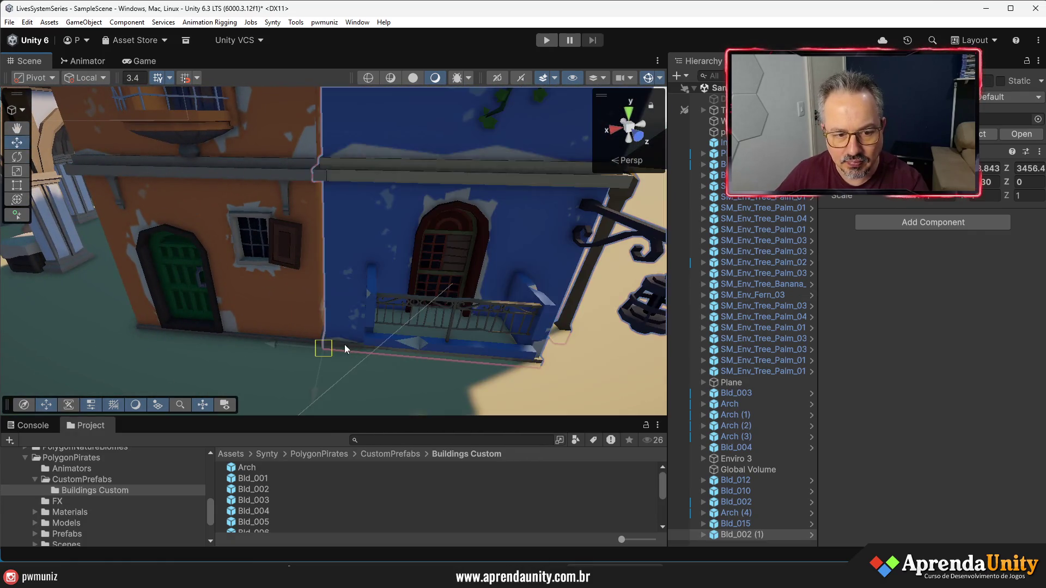
click(423, 324)
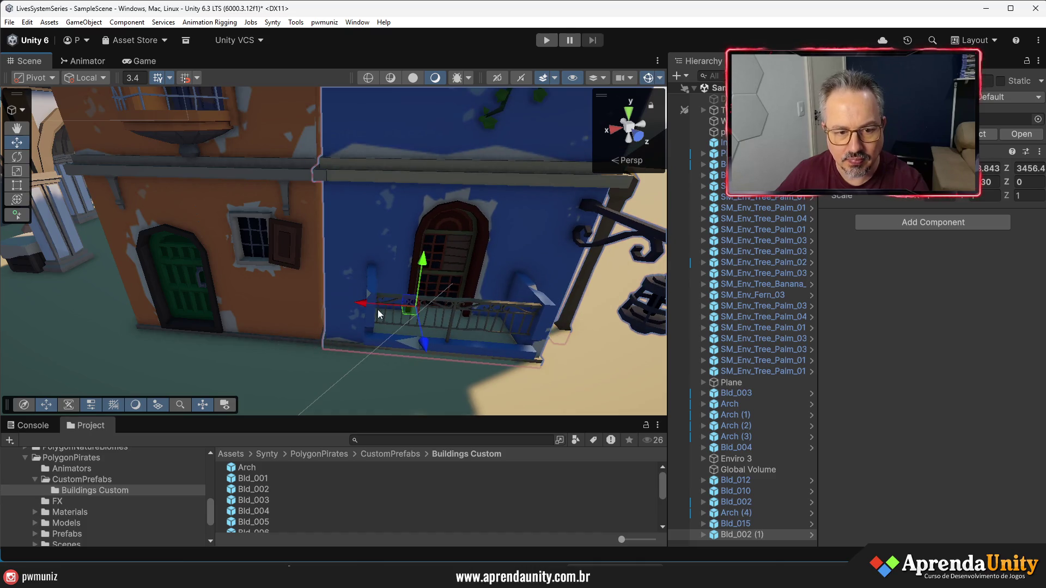
mouse_move(379, 315)
mouse_down()
mouse_move(248, 289)
mouse_move(136, 284)
mouse_move(257, 234)
mouse_up()
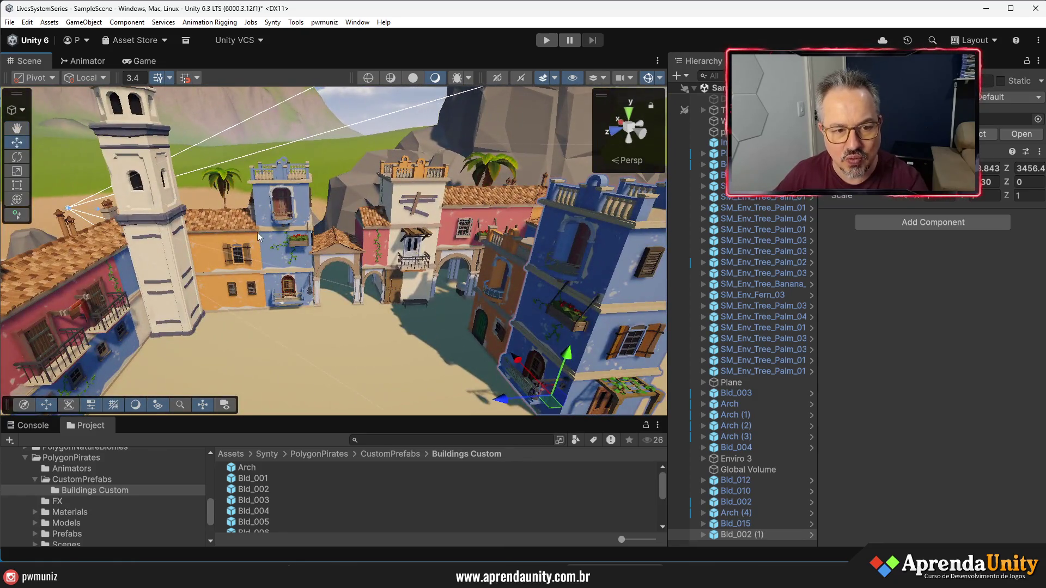
drag(276, 305, 427, 287)
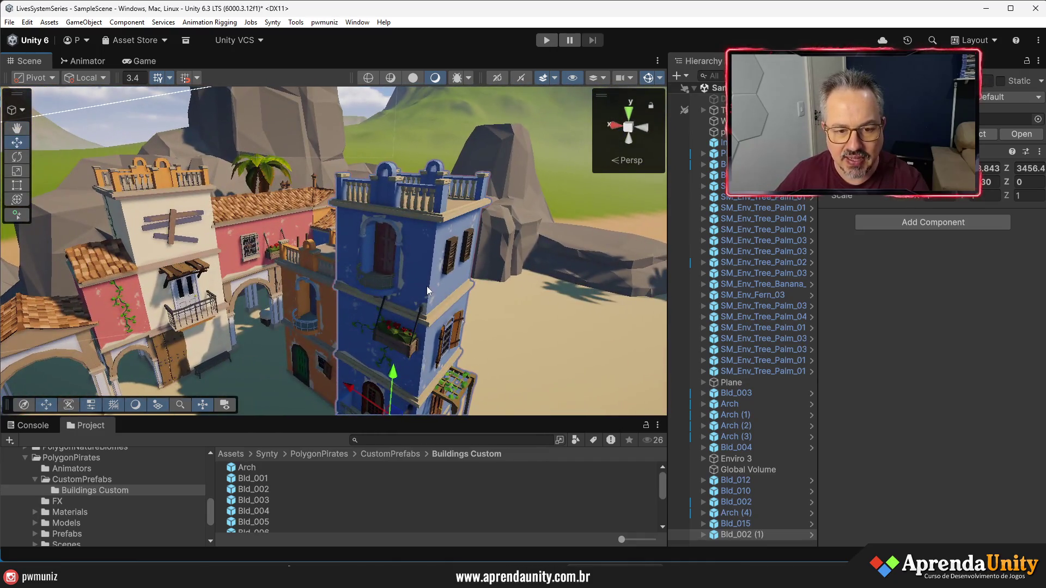
click(429, 286)
Ping the tower's material and trial PolygonPirates materials 01_A through 04_A on it
click(966, 285)
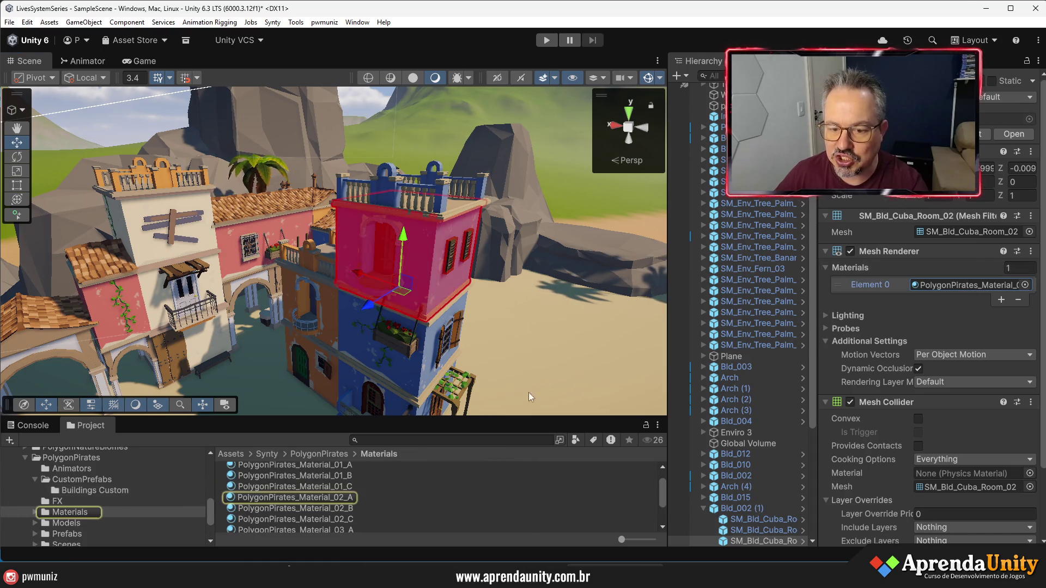
drag(349, 418, 348, 314)
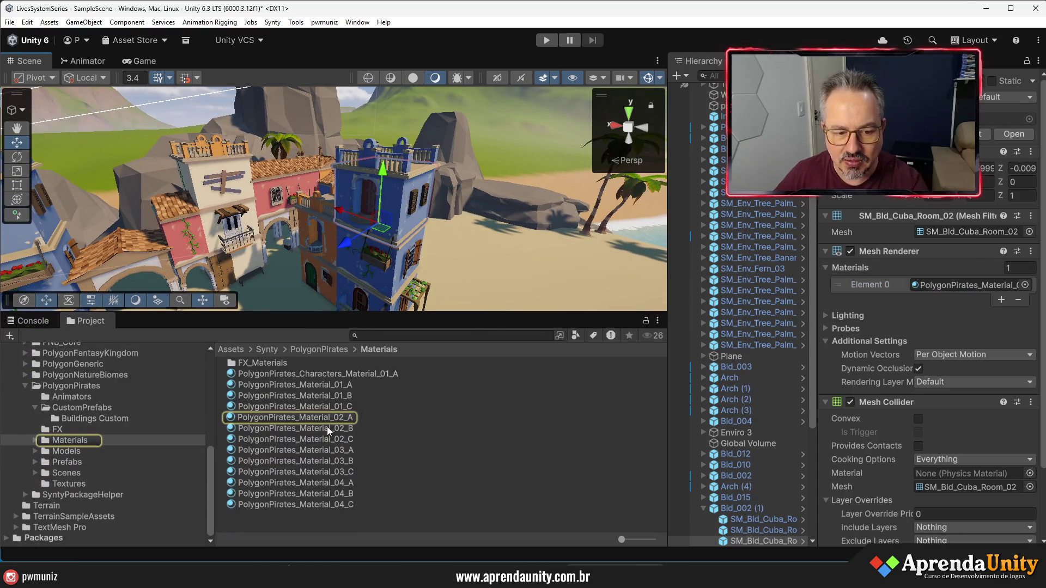
drag(315, 384, 400, 220)
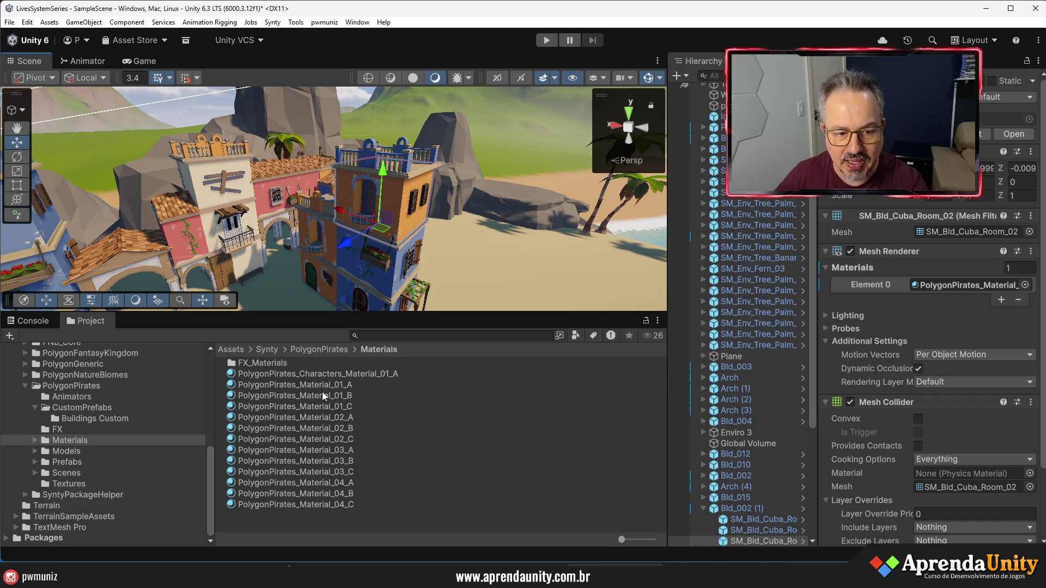
drag(322, 391, 384, 224)
drag(319, 407, 398, 221)
drag(319, 440, 397, 215)
drag(324, 448, 400, 184)
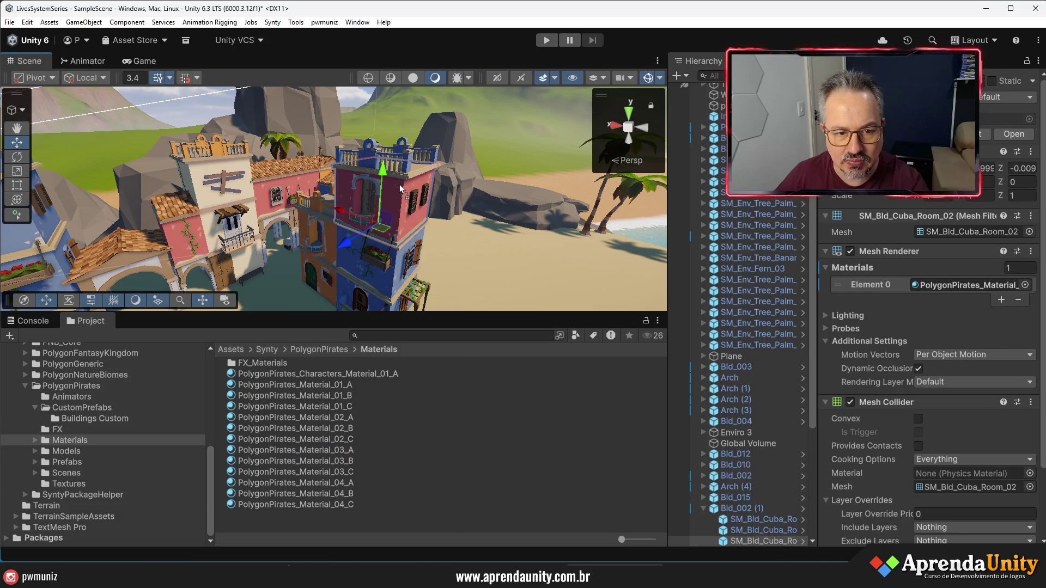
mouse_move(318, 483)
mouse_down()
mouse_move(403, 219)
mouse_move(358, 266)
mouse_move(348, 261)
mouse_move(366, 258)
mouse_move(303, 260)
mouse_move(391, 248)
mouse_move(349, 251)
mouse_up()
Apply PolygonPirates_Material_03_A to the tower's upper and lower sections to turn it pink
drag(335, 451, 377, 184)
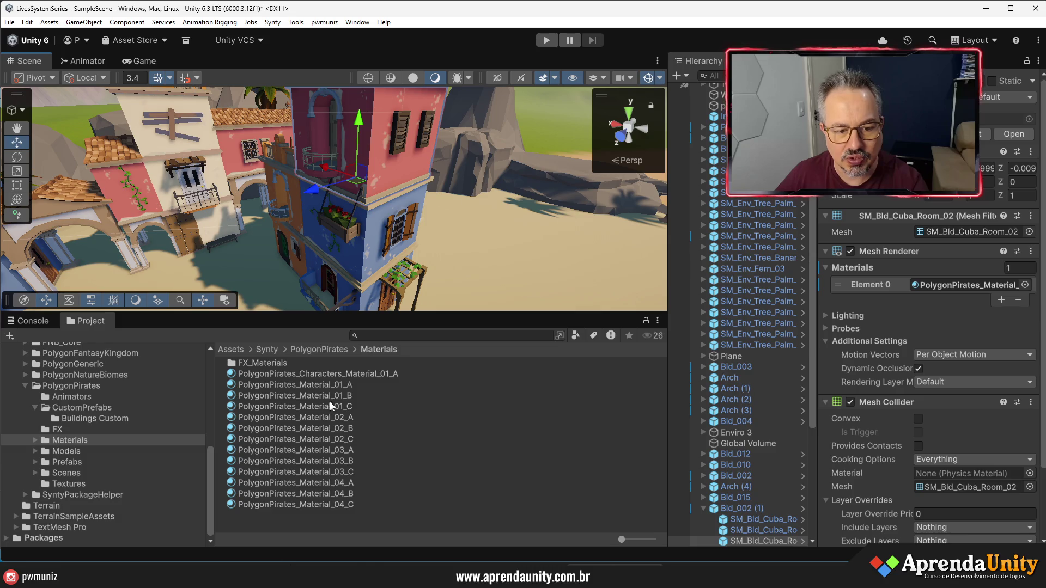
drag(331, 448, 367, 248)
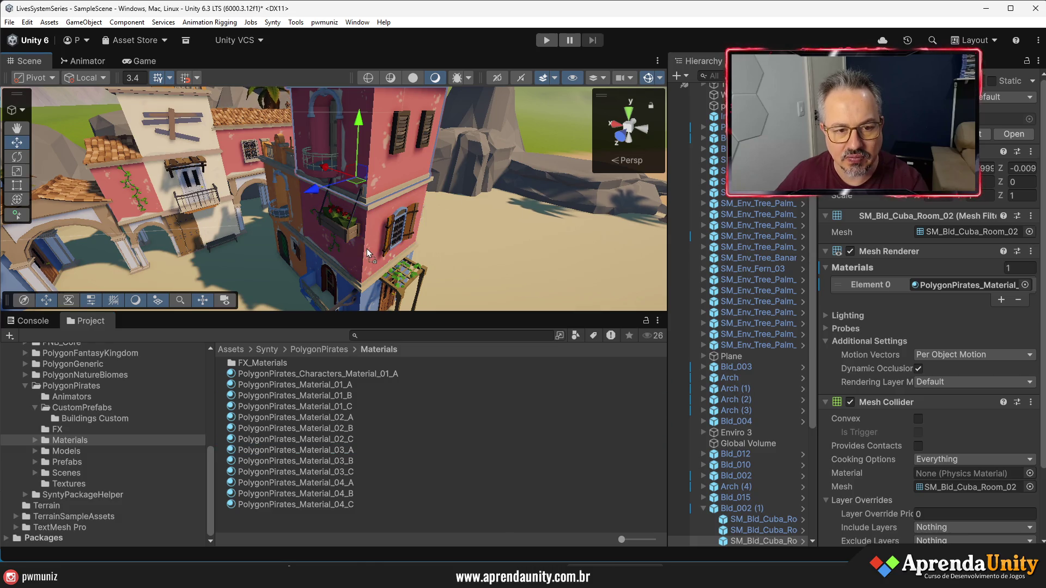
drag(326, 445, 368, 294)
mouse_move(474, 312)
mouse_down()
mouse_move(474, 360)
mouse_move(381, 316)
mouse_move(249, 310)
mouse_move(242, 212)
mouse_up()
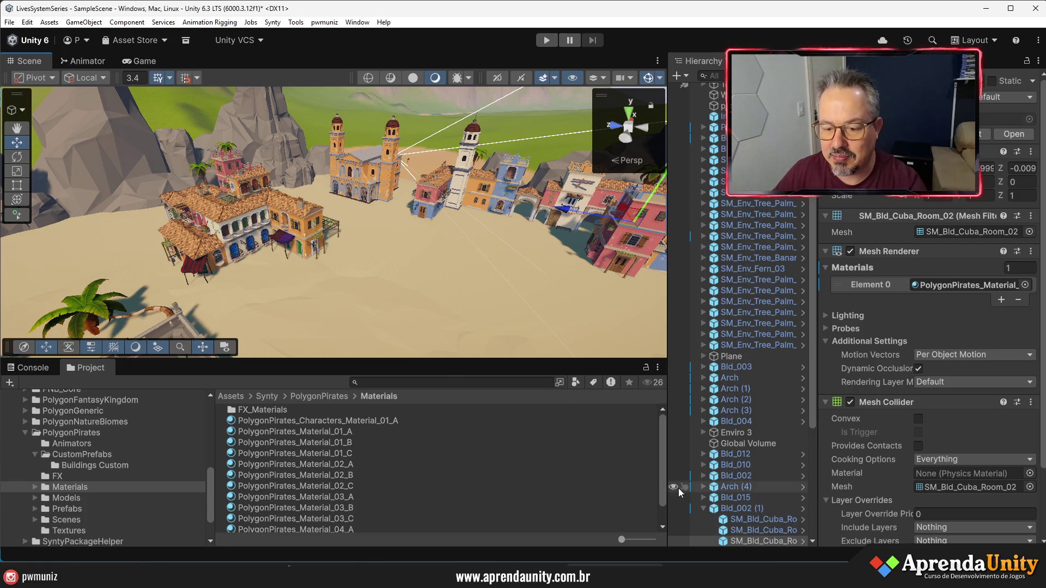
click(703, 508)
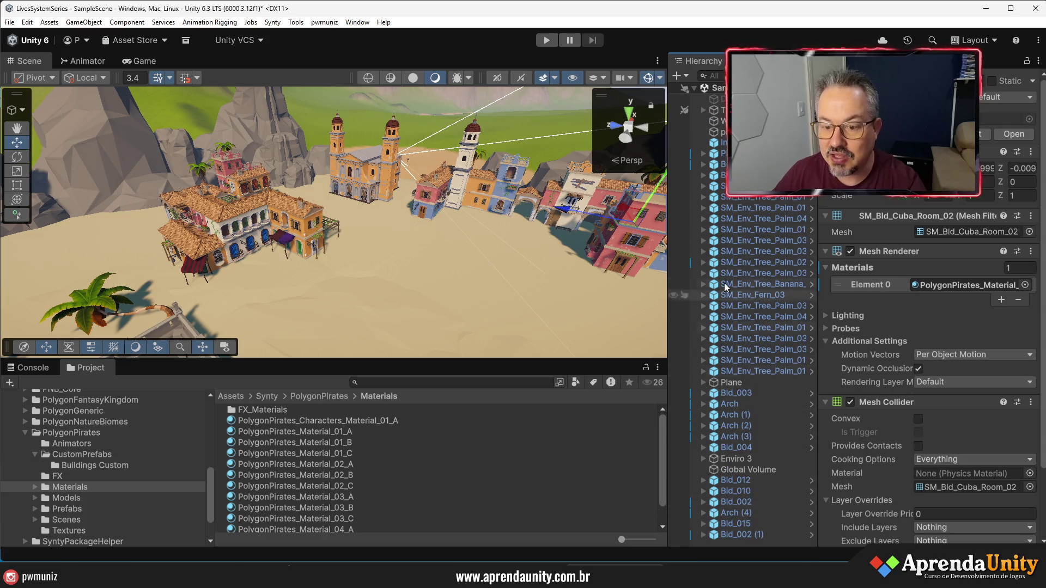
Select the pink building's room mesh and review PolygonPirates_Material_03_A's settings and advanced options
mouse_move(458, 235)
mouse_down()
mouse_move(483, 209)
mouse_move(462, 233)
mouse_up()
click(456, 248)
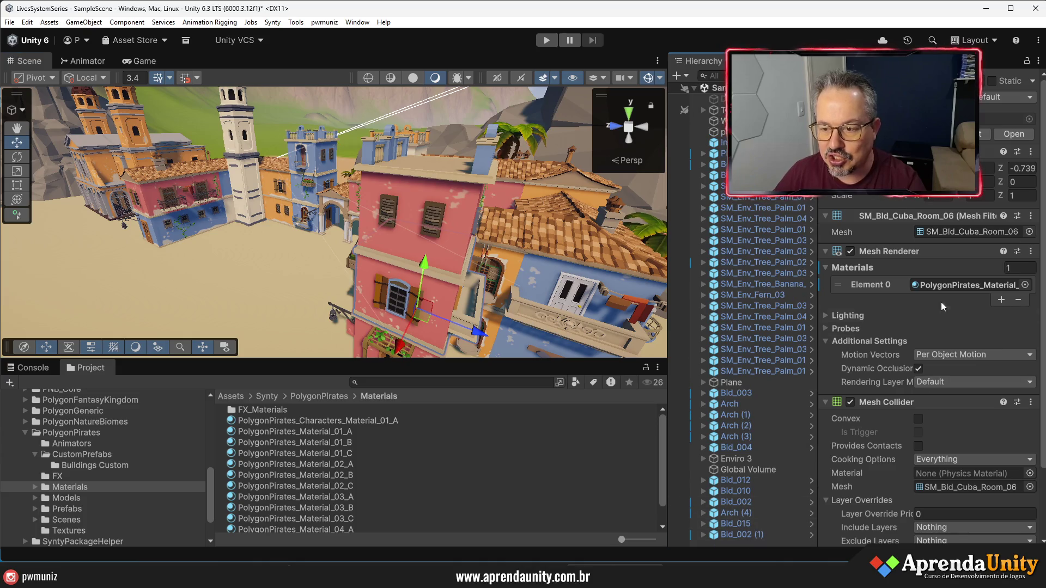
click(967, 285)
click(307, 474)
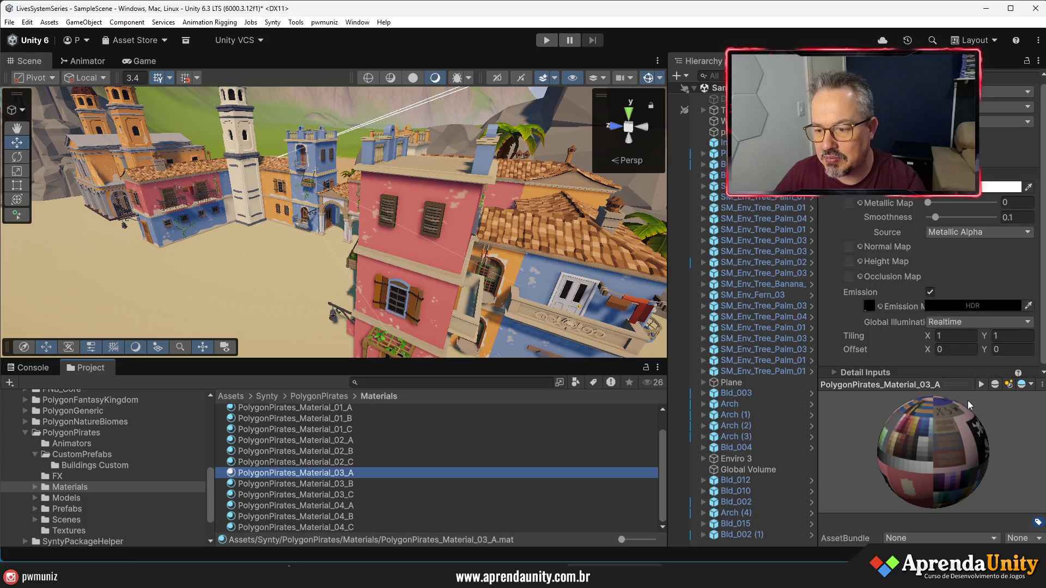
click(963, 386)
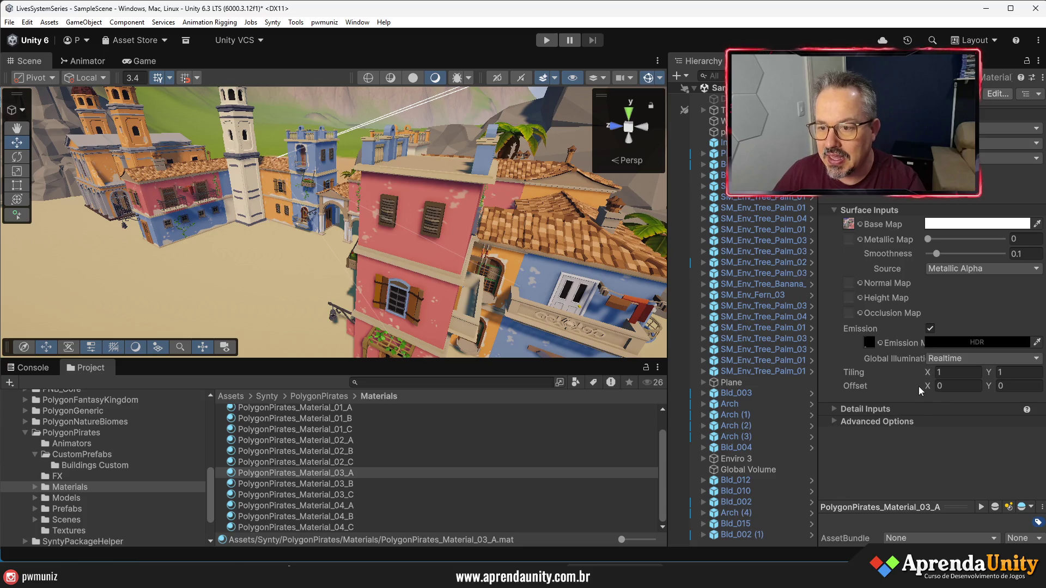
click(881, 420)
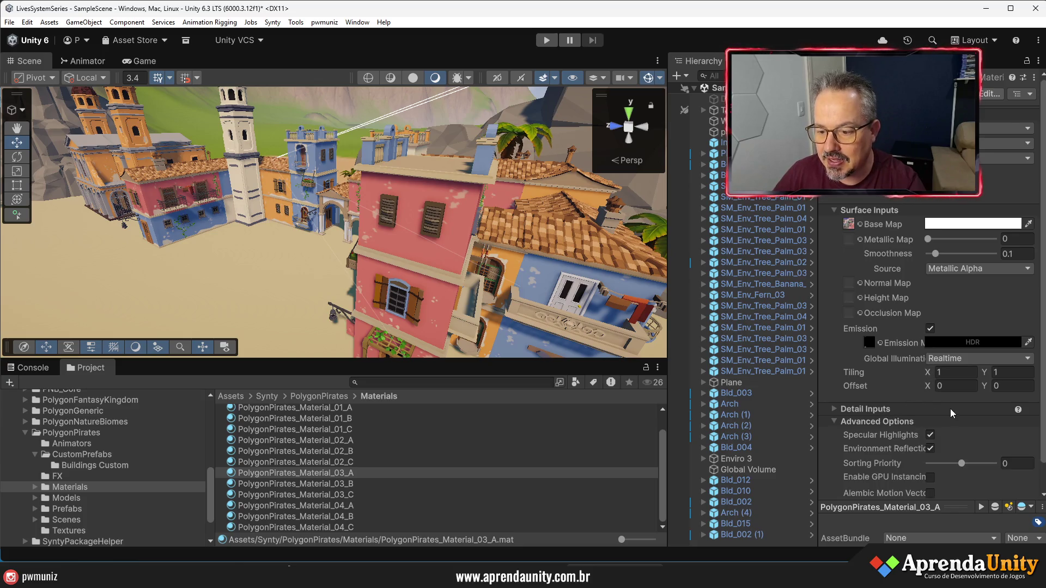
drag(820, 444, 705, 447)
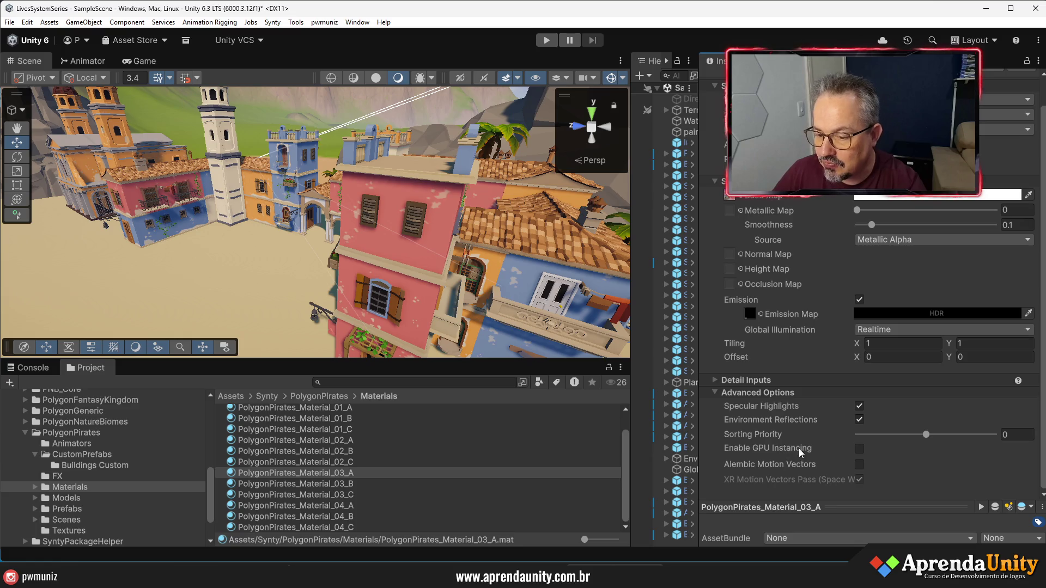
drag(699, 403, 758, 395)
scroll(283, 287, down, 10)
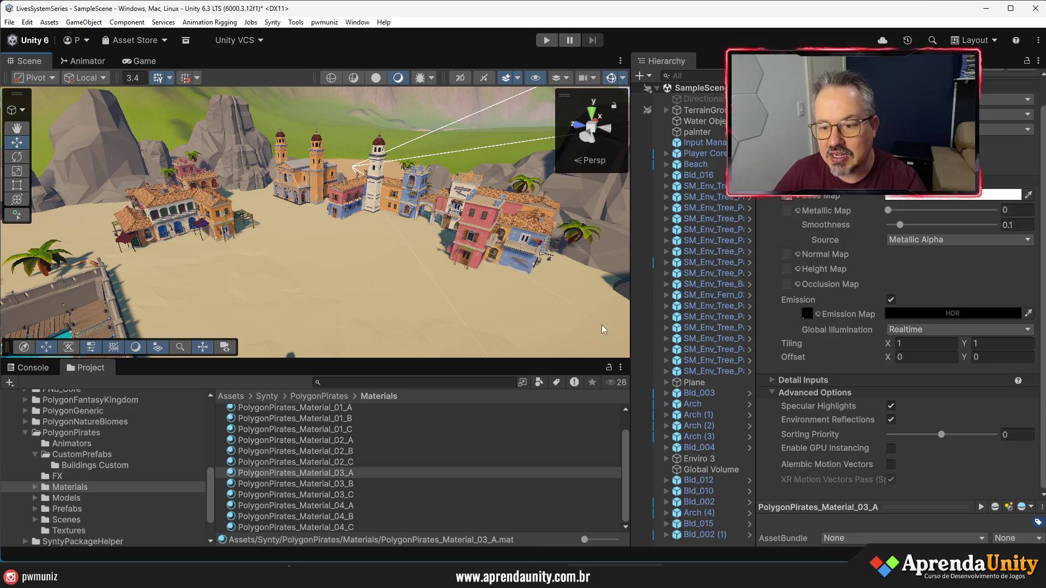
Select the palm tree's LOD0 mesh and open its Palm_Mat_01 material
drag(279, 308, 419, 265)
click(421, 263)
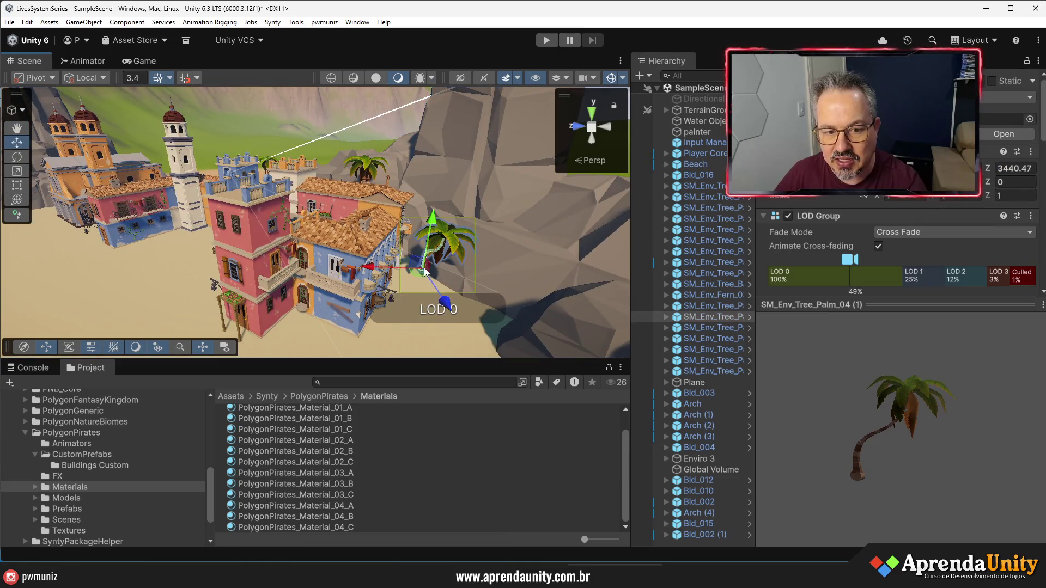
click(886, 305)
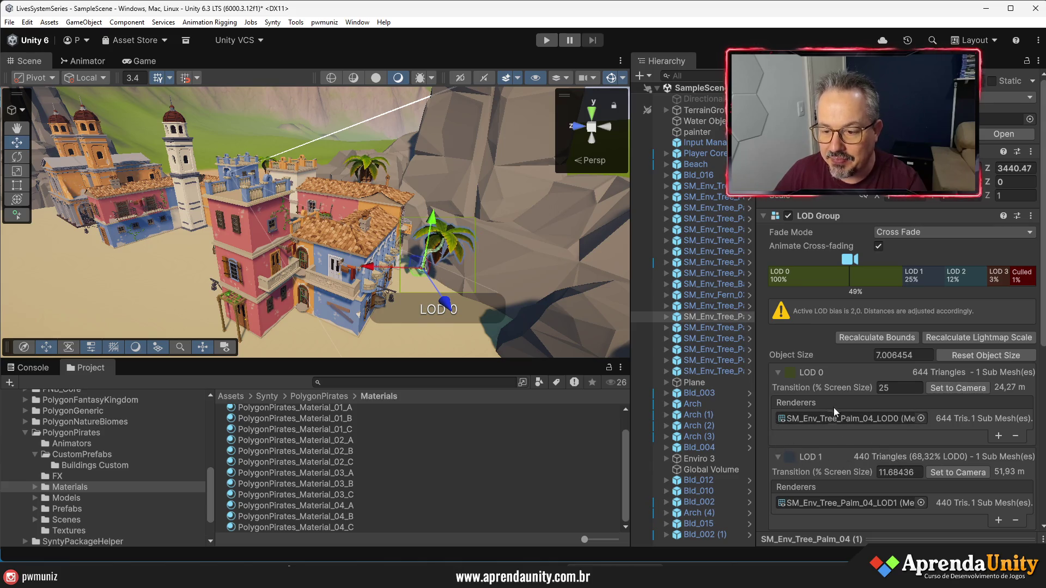
scroll(897, 453, down, 3)
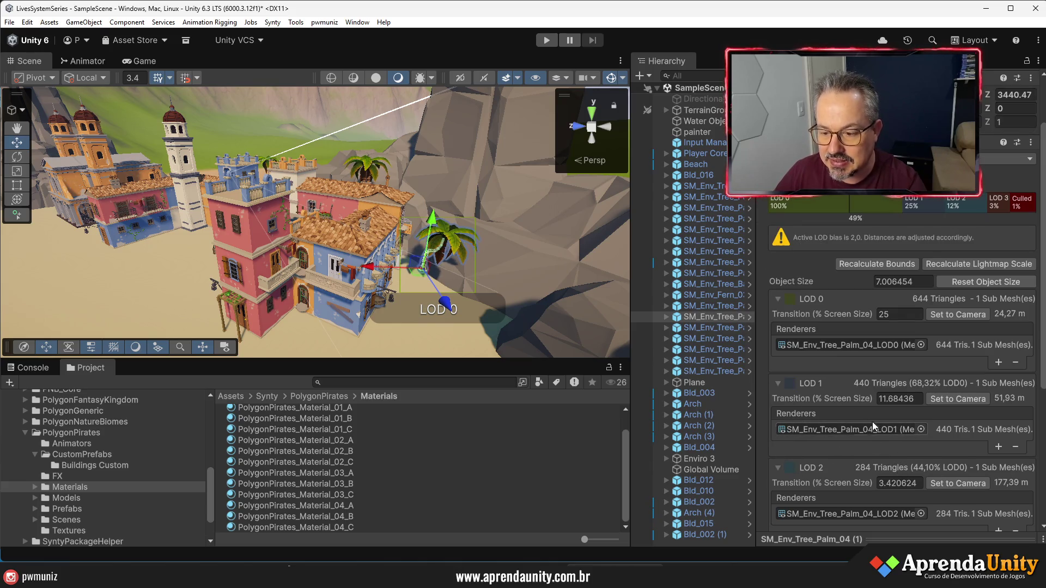
click(829, 343)
click(704, 329)
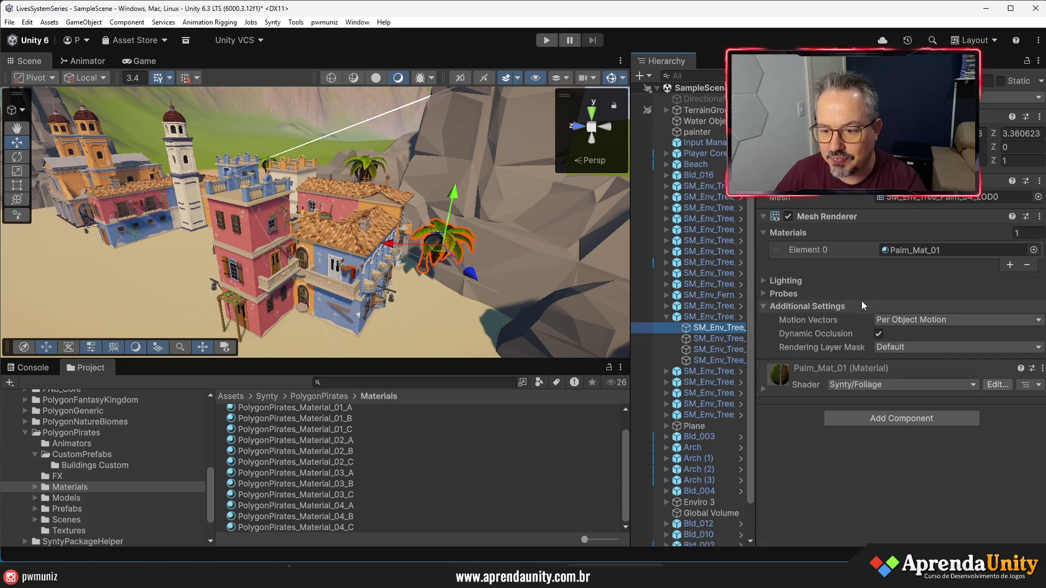
click(910, 251)
click(246, 470)
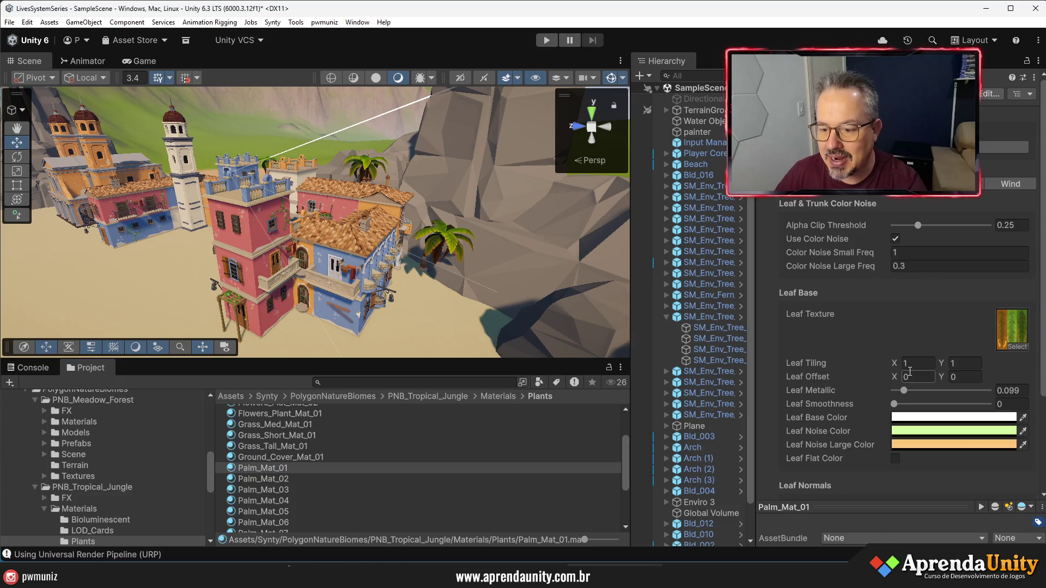
Review Palm_Mat_01's settings, preview it on a sphere, and check the leaf settings
scroll(911, 367, down, 3)
scroll(913, 365, up, 3)
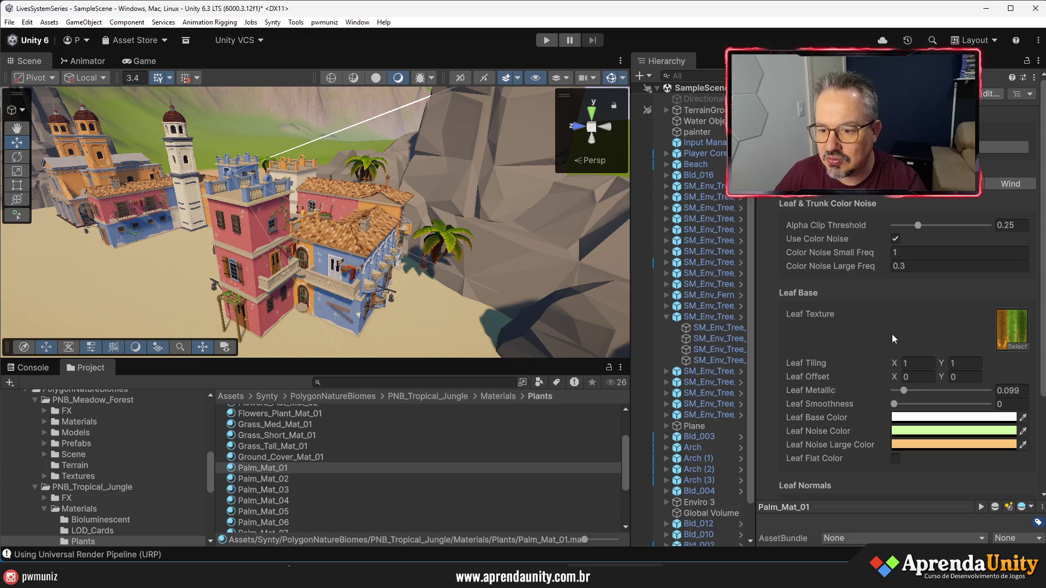
scroll(870, 229, down, 10)
scroll(904, 375, down, 3)
scroll(878, 382, down, 3)
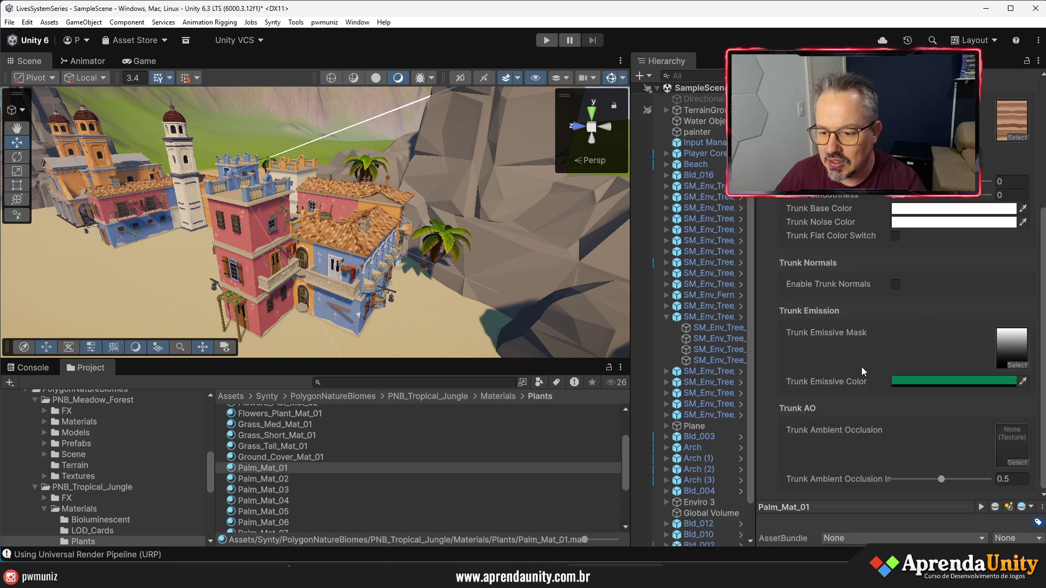
click(874, 509)
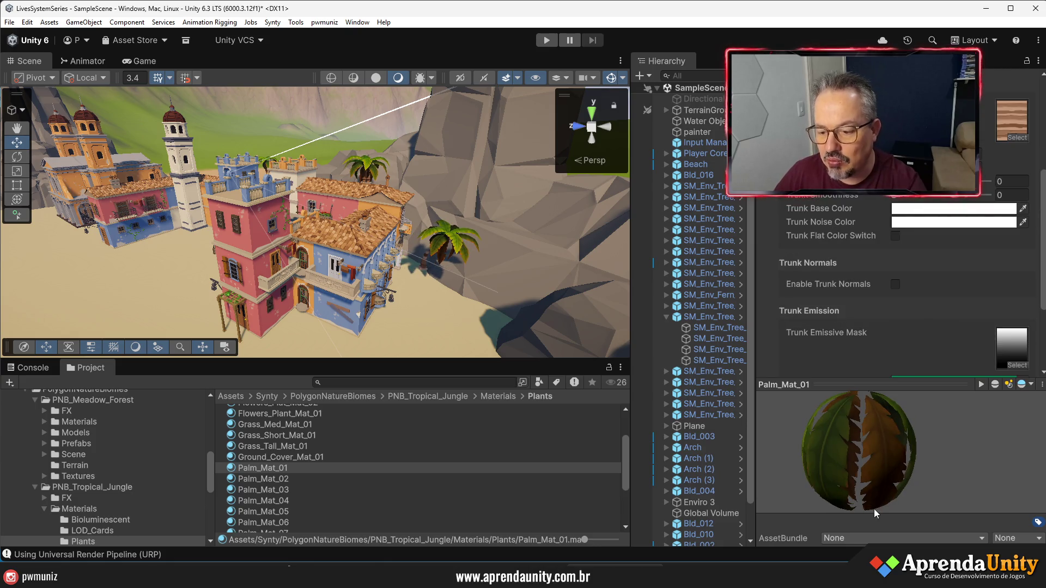
click(894, 370)
scroll(905, 367, up, 2)
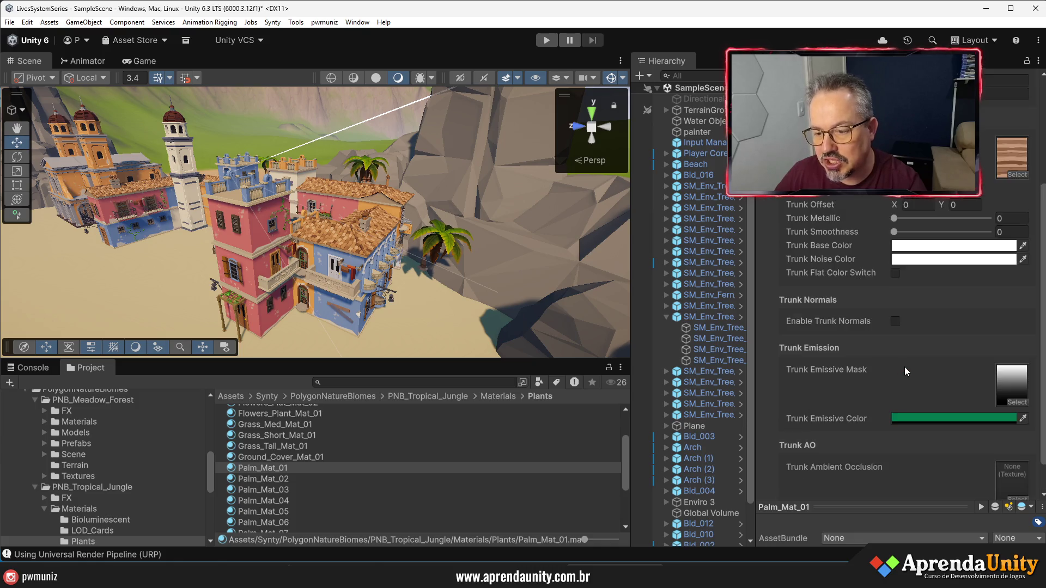
scroll(897, 338, up, 3)
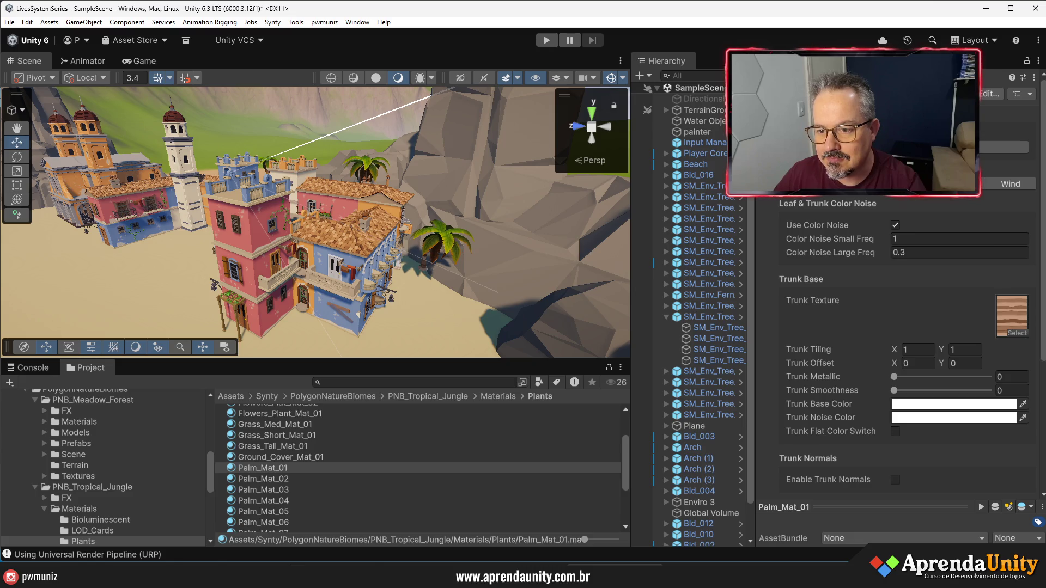
click(795, 183)
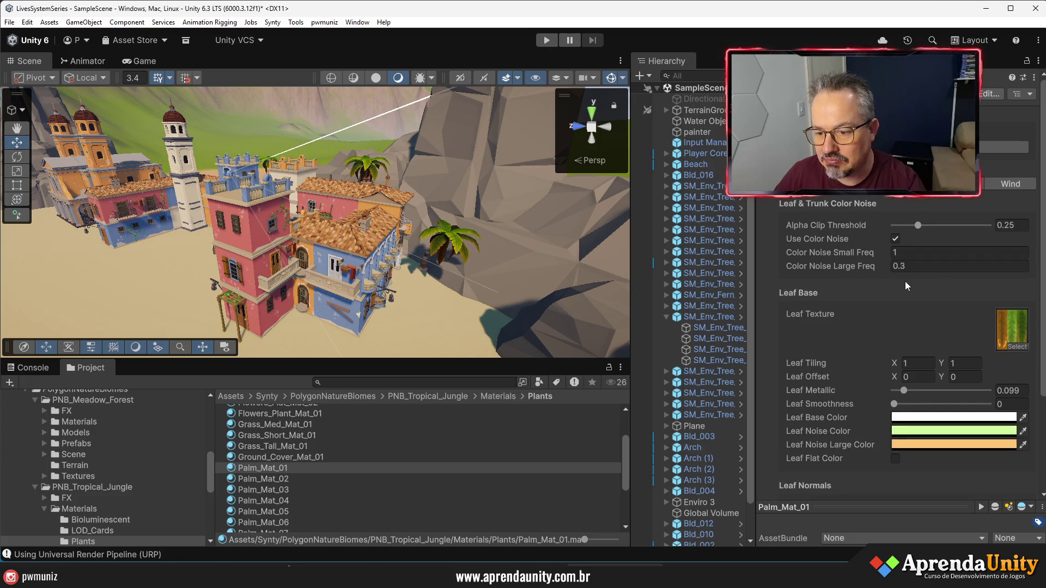
scroll(906, 281, down, 3)
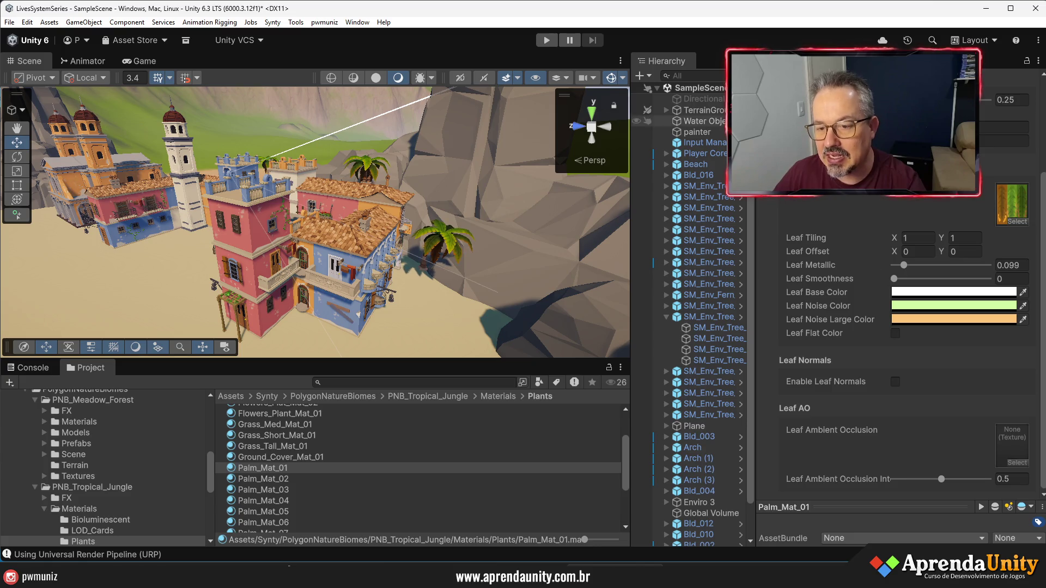
Widen the Hierarchy and pull the camera back to see the church and village
drag(758, 256, 853, 256)
mouse_move(414, 327)
mouse_down()
mouse_move(445, 341)
mouse_move(616, 358)
mouse_move(636, 315)
mouse_move(623, 352)
mouse_up()
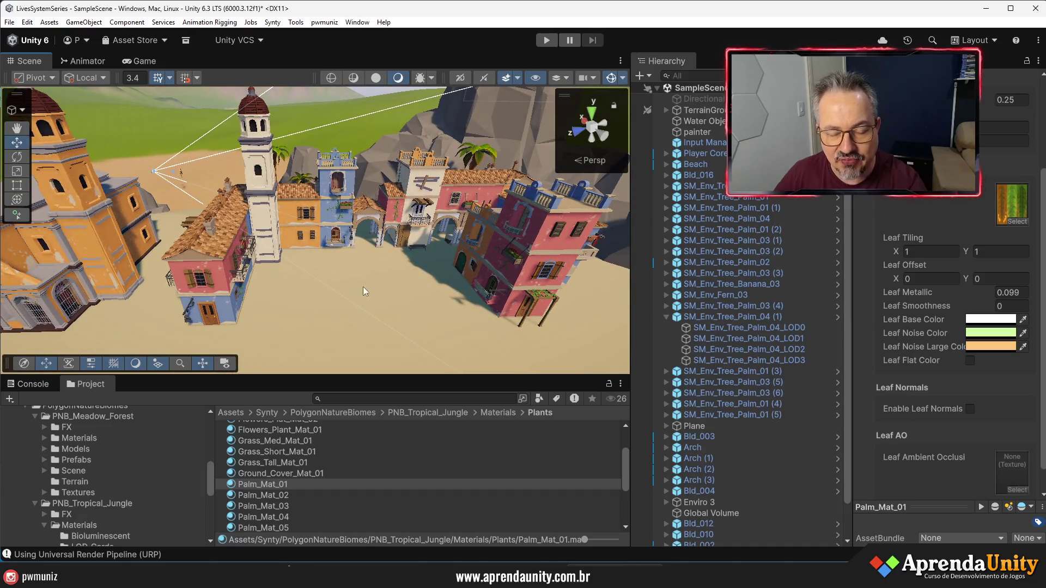
mouse_move(312, 276)
mouse_down()
mouse_move(420, 354)
mouse_move(550, 313)
mouse_move(244, 312)
mouse_move(154, 283)
mouse_move(572, 267)
mouse_move(379, 259)
mouse_move(85, 351)
mouse_move(627, 238)
mouse_up()
Select Bld_004 in the town and ping its prefab in the Buildings Custom folder
click(367, 338)
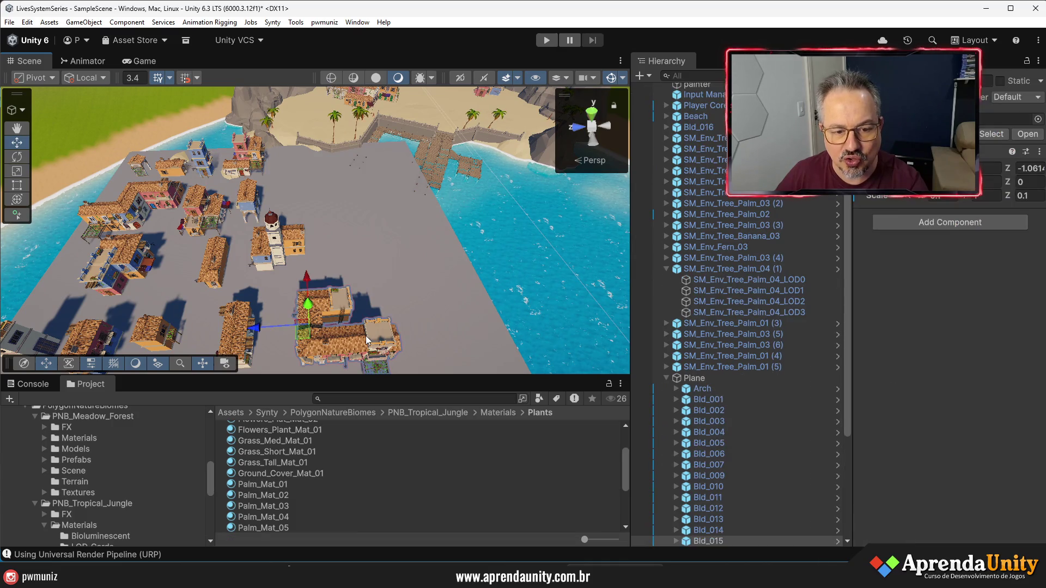
drag(398, 304, 286, 195)
click(518, 349)
click(581, 141)
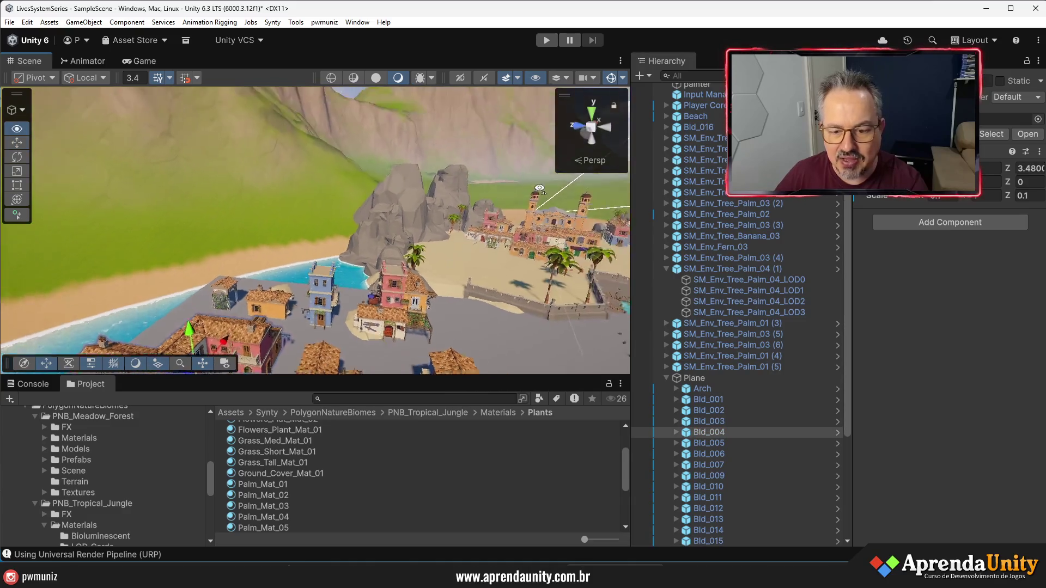
mouse_move(581, 142)
mouse_down()
mouse_move(617, 148)
mouse_move(768, 411)
mouse_up()
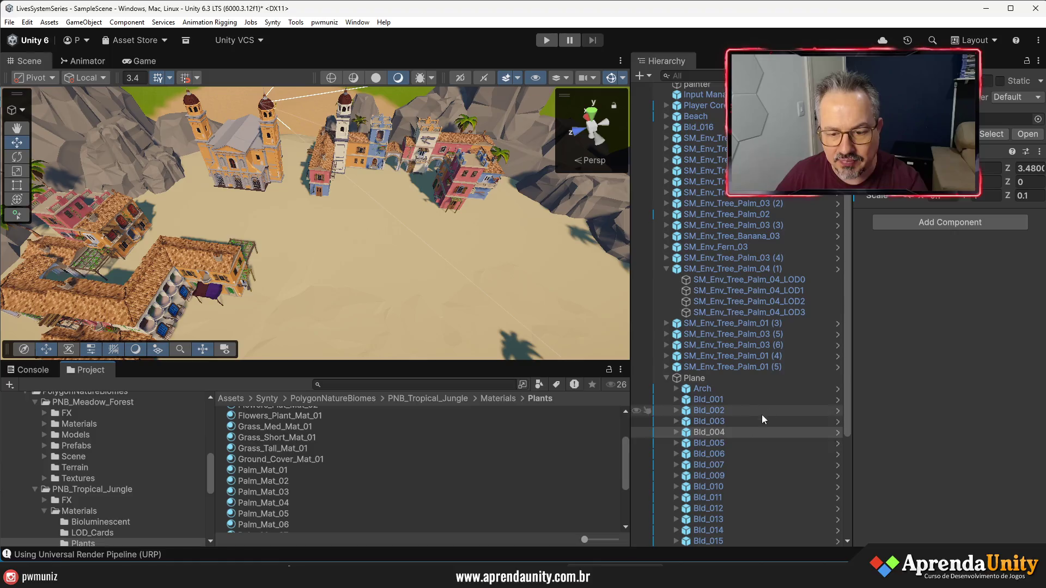
click(711, 434)
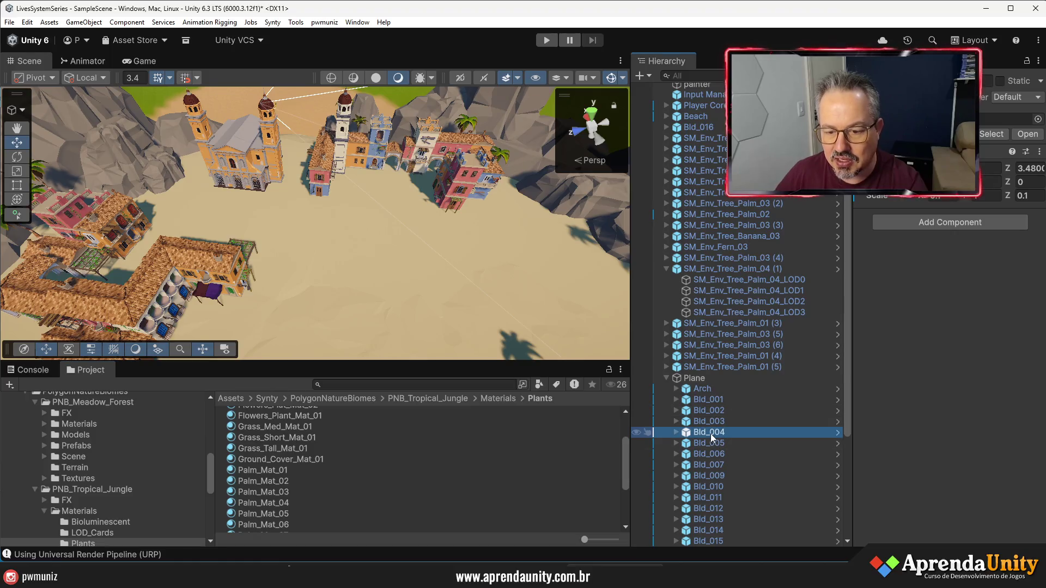
click(1000, 133)
Drop a new Bld_004 onto the sand plaza and set its Rotation Y to -90
drag(253, 456, 384, 282)
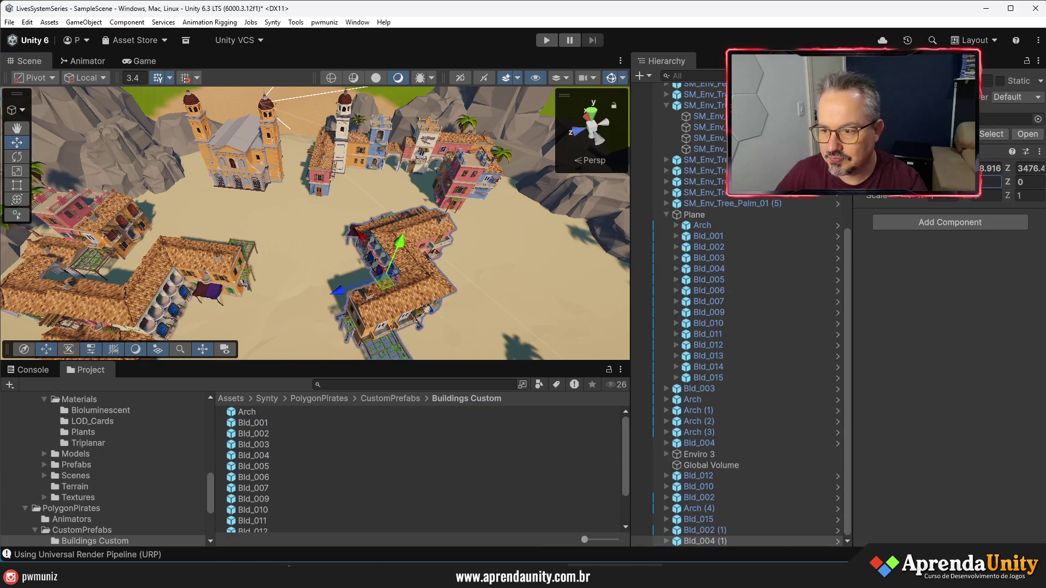
text(90)
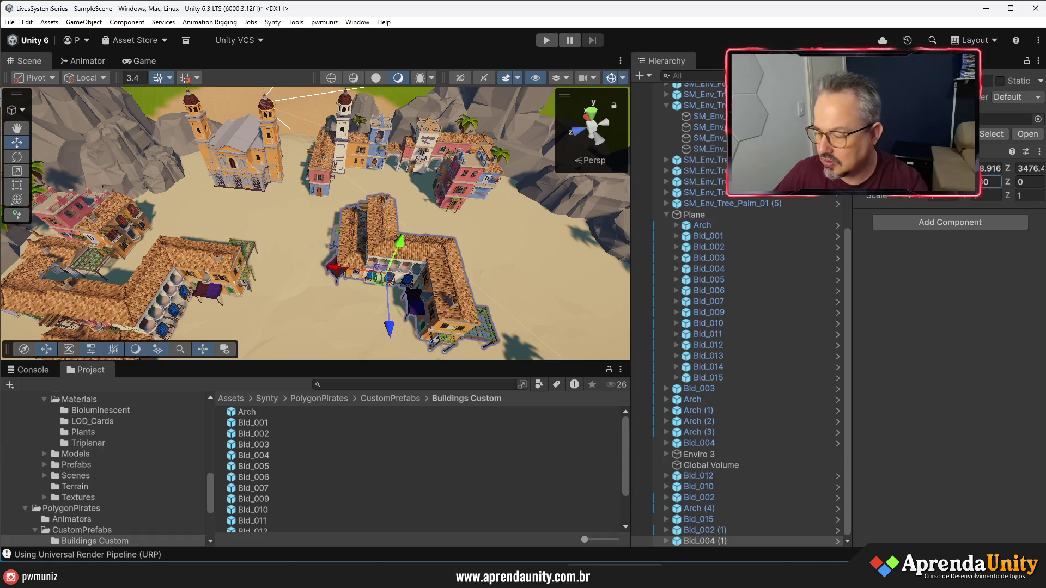
text(-90)
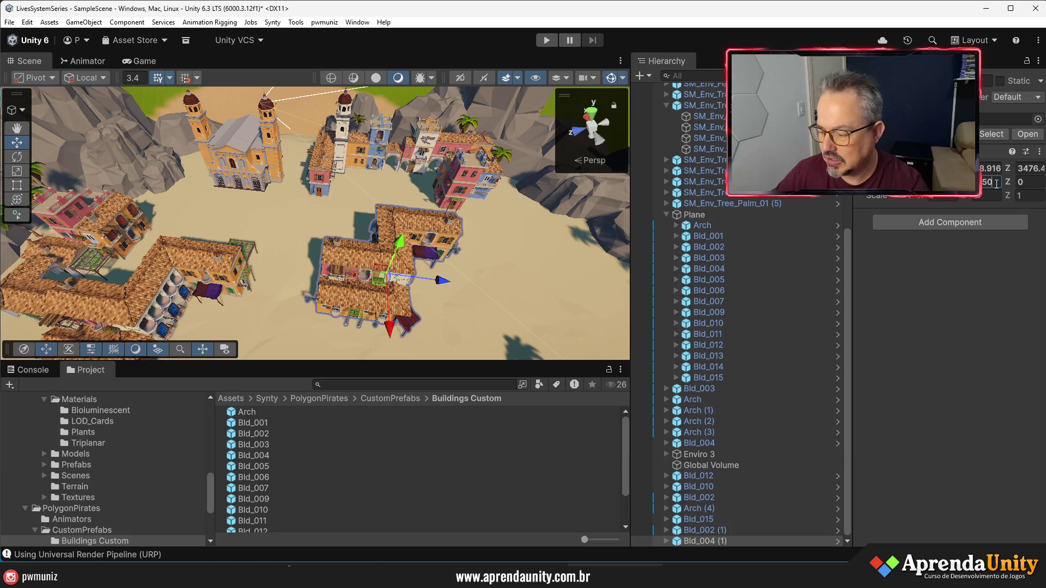
text(-90)
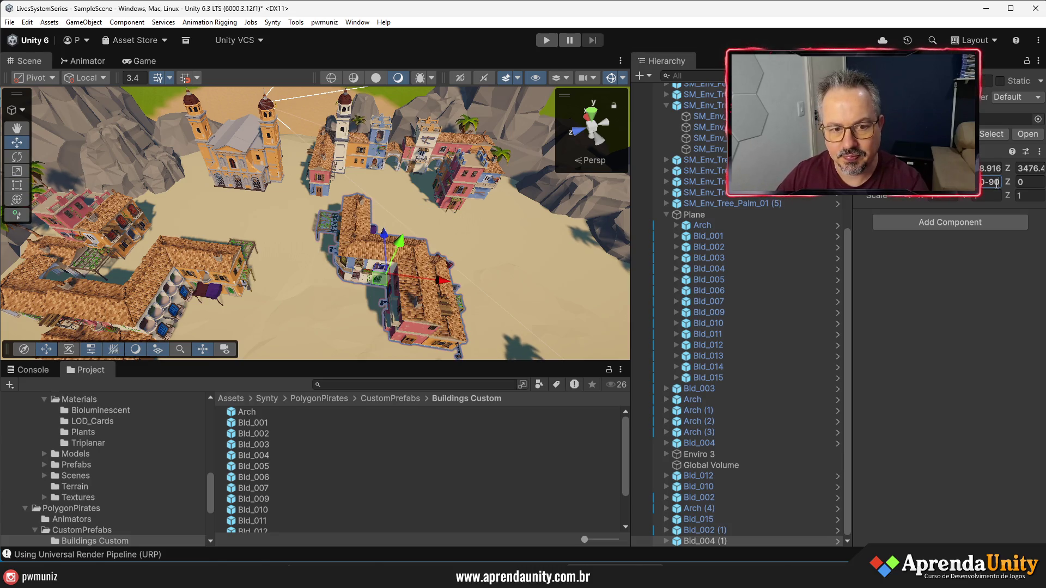
key(Return)
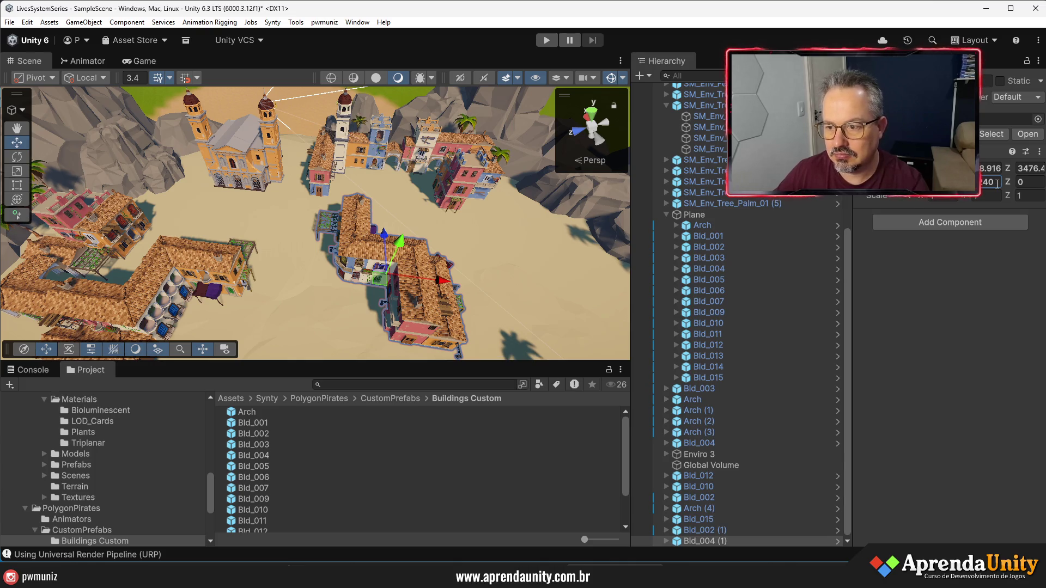
text(-90)
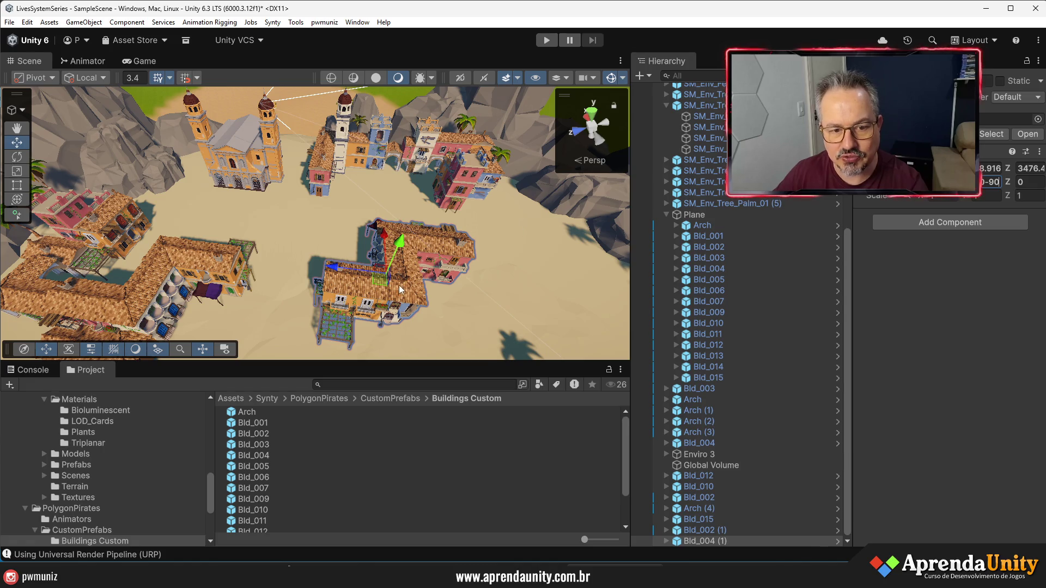
Adjust its rotation and slide it along Z and X to about Z 3483.5
drag(334, 266, 372, 276)
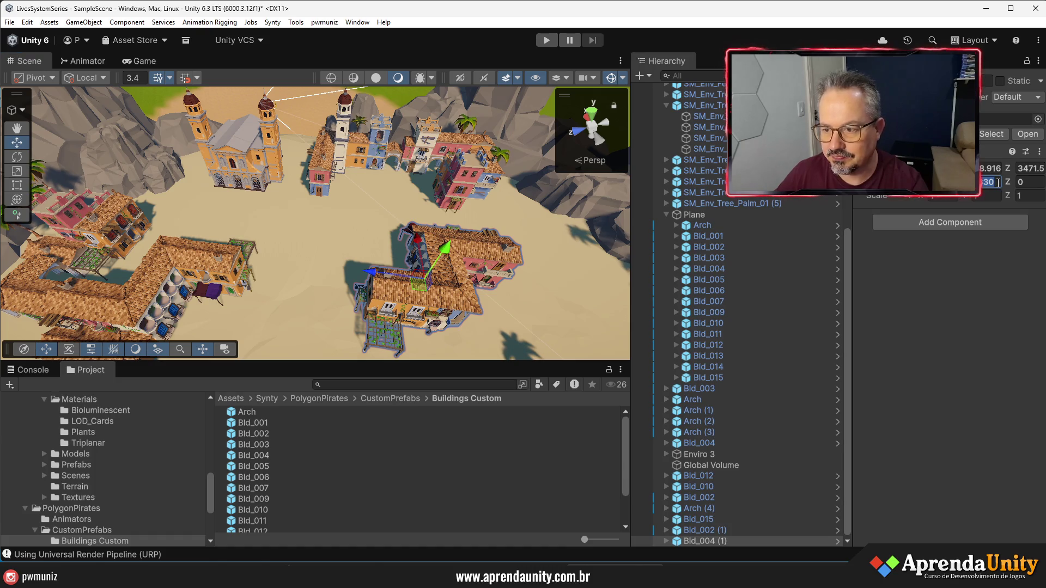
text(-90)
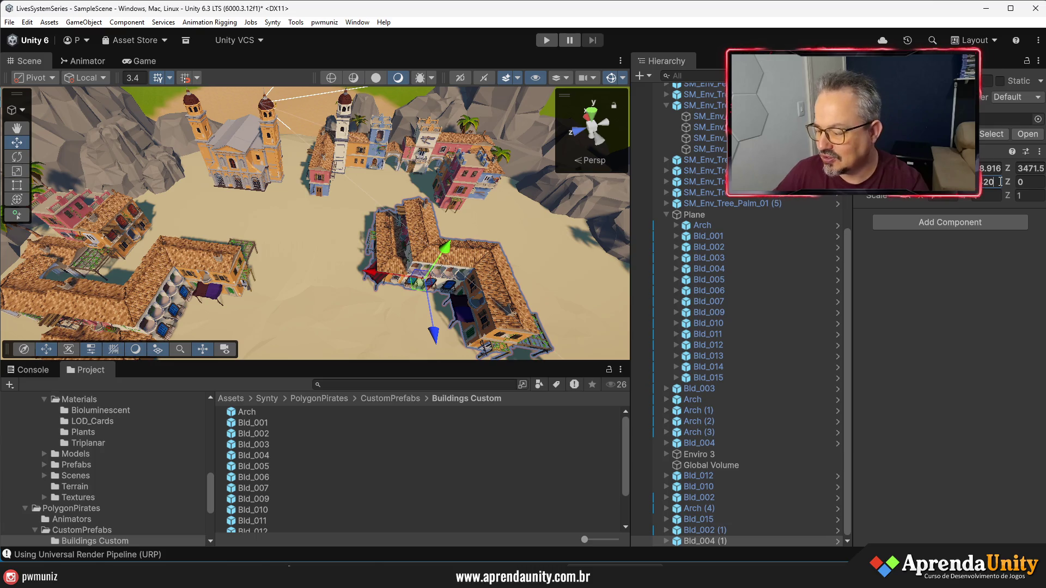
text(-90)
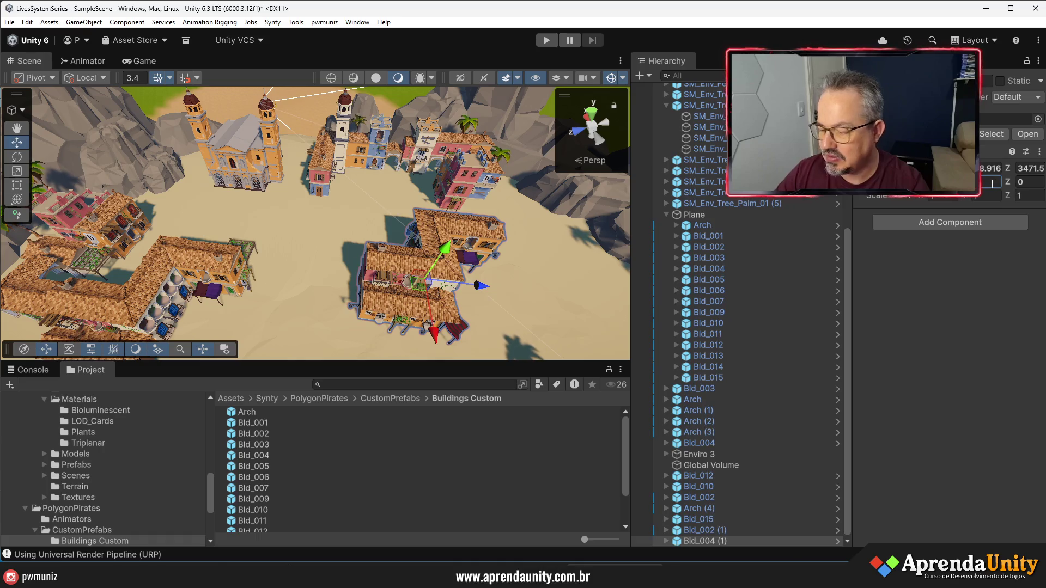
text(-180)
drag(379, 277, 285, 272)
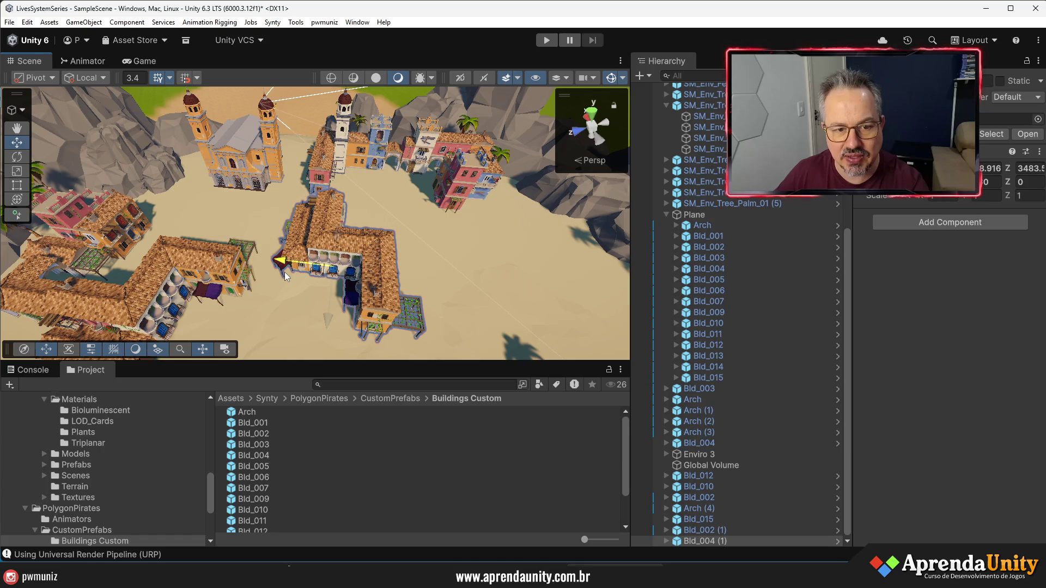
mouse_move(440, 268)
mouse_down()
mouse_move(91, 266)
mouse_move(96, 249)
mouse_move(490, 234)
mouse_move(744, 245)
mouse_move(813, 213)
mouse_up()
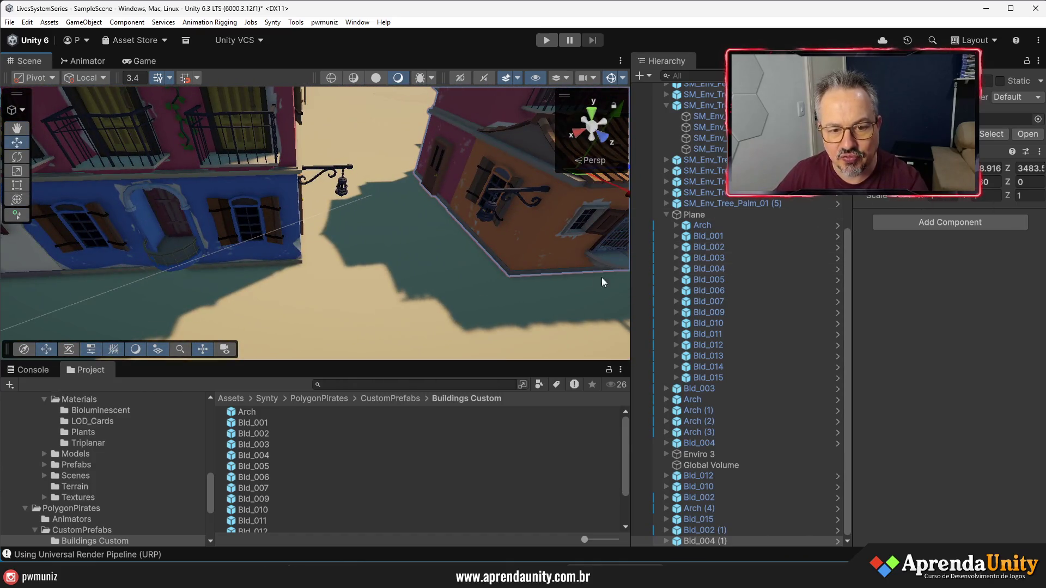
Slide the orange building along the street, survey the town, and select Bld_014 under Plane
drag(511, 282, 304, 267)
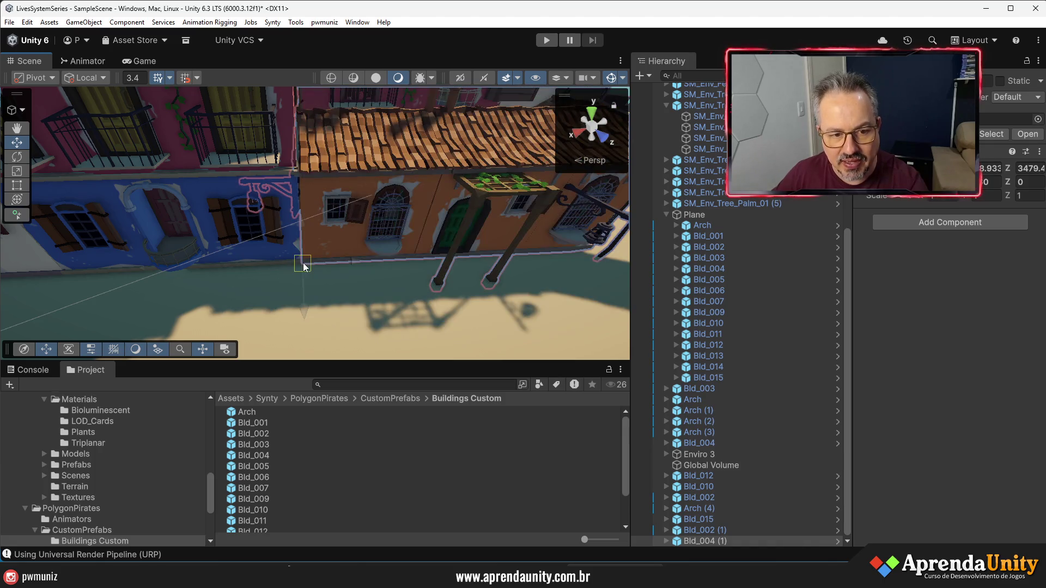
scroll(318, 268, down, 10)
mouse_move(319, 268)
mouse_down()
mouse_move(334, 285)
mouse_move(436, 246)
mouse_move(8, 275)
mouse_up()
mouse_move(373, 267)
alt+mouse_down()
mouse_move(367, 210)
mouse_move(567, 249)
mouse_move(320, 226)
mouse_move(333, 240)
mouse_move(308, 254)
mouse_move(653, 311)
mouse_move(721, 297)
mouse_move(617, 258)
mouse_move(318, 211)
mouse_move(667, 214)
mouse_move(612, 72)
mouse_move(207, 159)
mouse_move(382, 267)
mouse_move(818, 290)
mouse_move(557, 252)
mouse_move(691, 254)
mouse_move(234, 261)
alt+mouse_up()
mouse_move(109, 253)
mouse_down()
mouse_move(424, 250)
mouse_move(411, 210)
mouse_move(412, 89)
mouse_move(411, 239)
mouse_up()
click(424, 251)
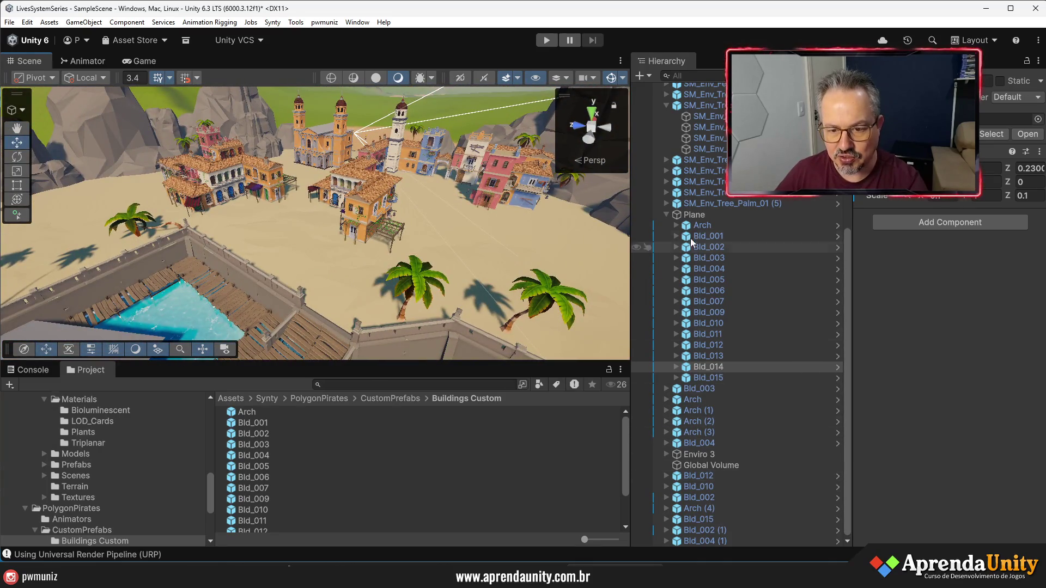
click(663, 214)
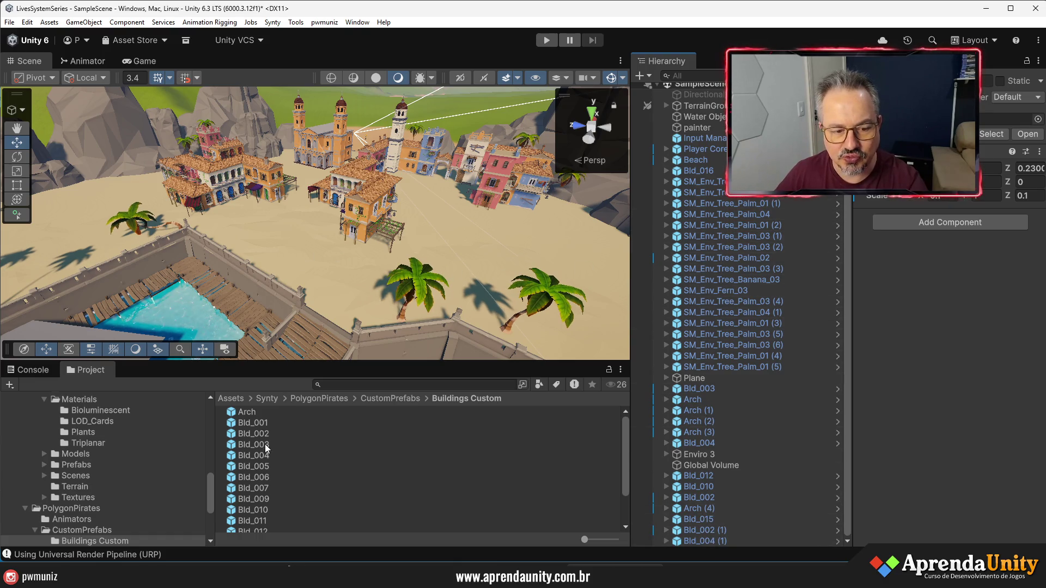
Drop a Bld_014 prefab onto the sand between the pink and blue houses
mouse_move(247, 502)
mouse_down()
mouse_move(422, 248)
mouse_move(469, 231)
mouse_move(458, 239)
mouse_up()
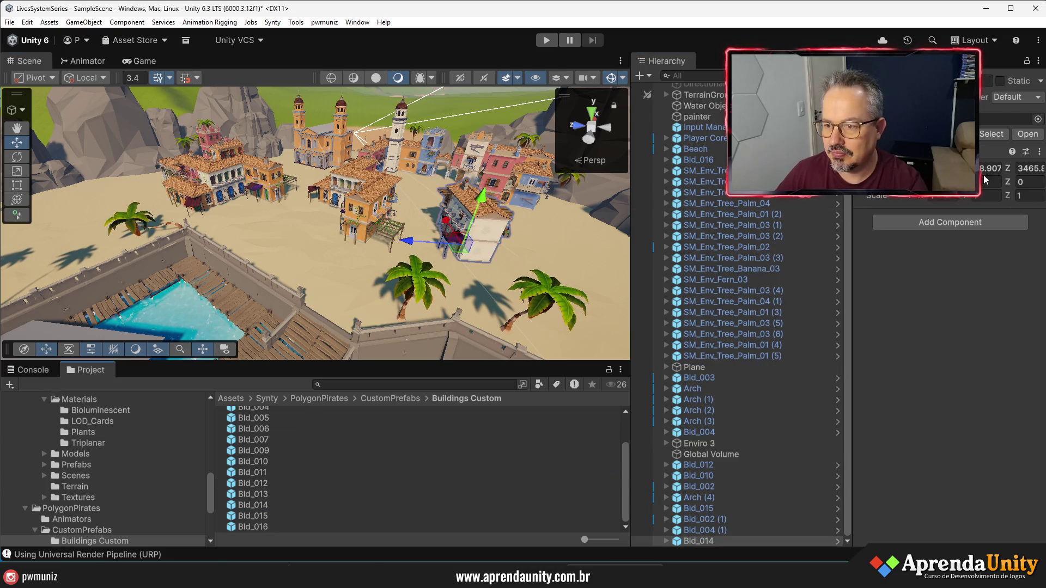
text(90)
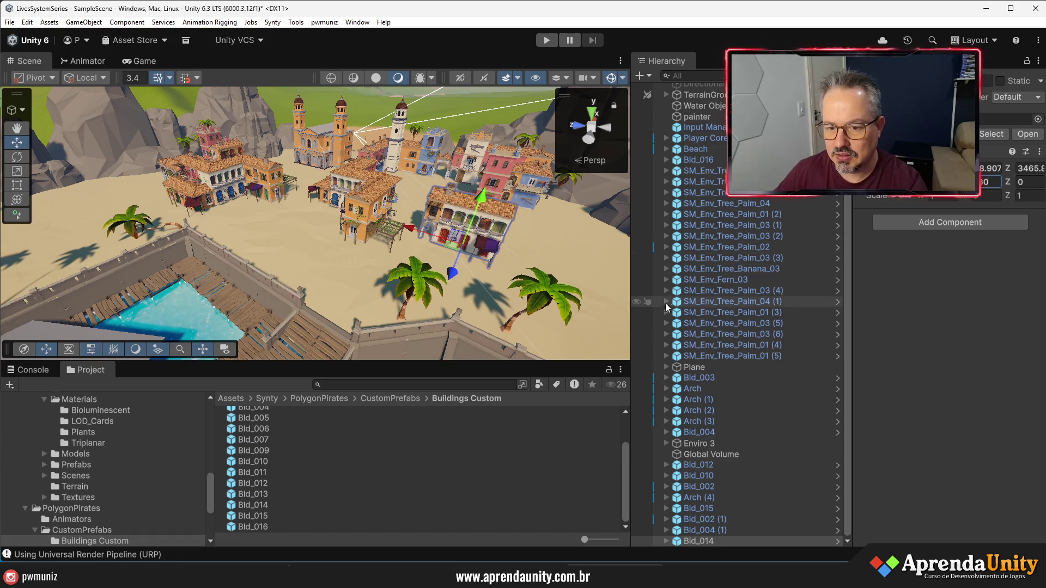
mouse_move(631, 313)
mouse_down()
mouse_move(653, 313)
mouse_move(426, 268)
mouse_up()
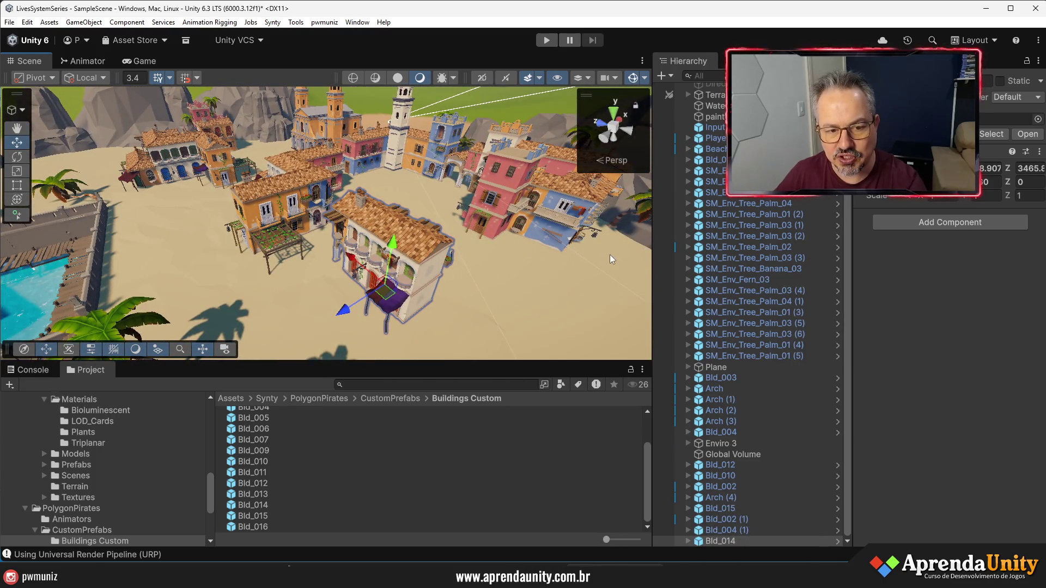
Add +90 to Bld_014's Rotation Y and spin it about its vertical axis
click(983, 184)
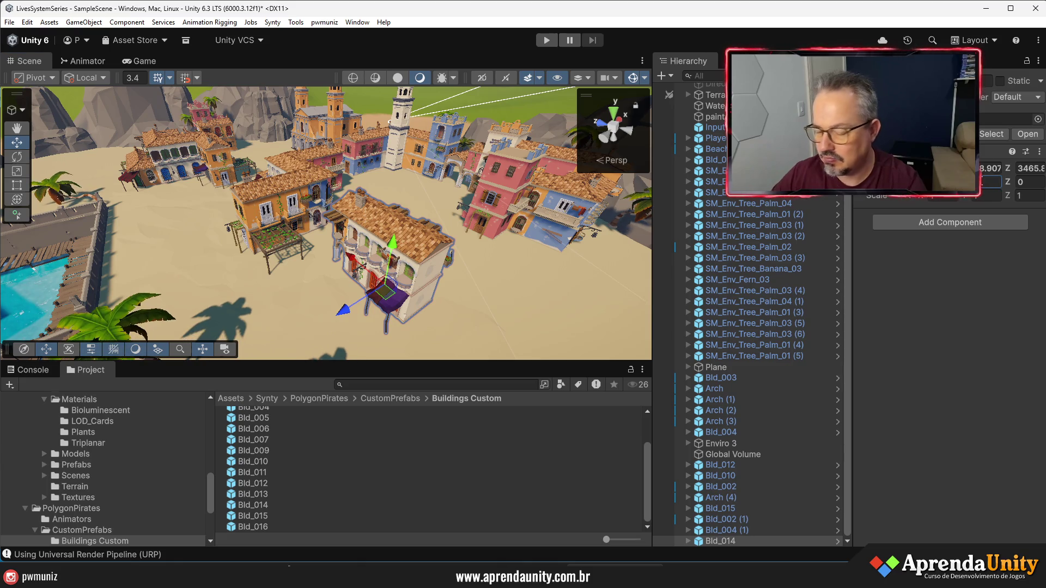
text(90)
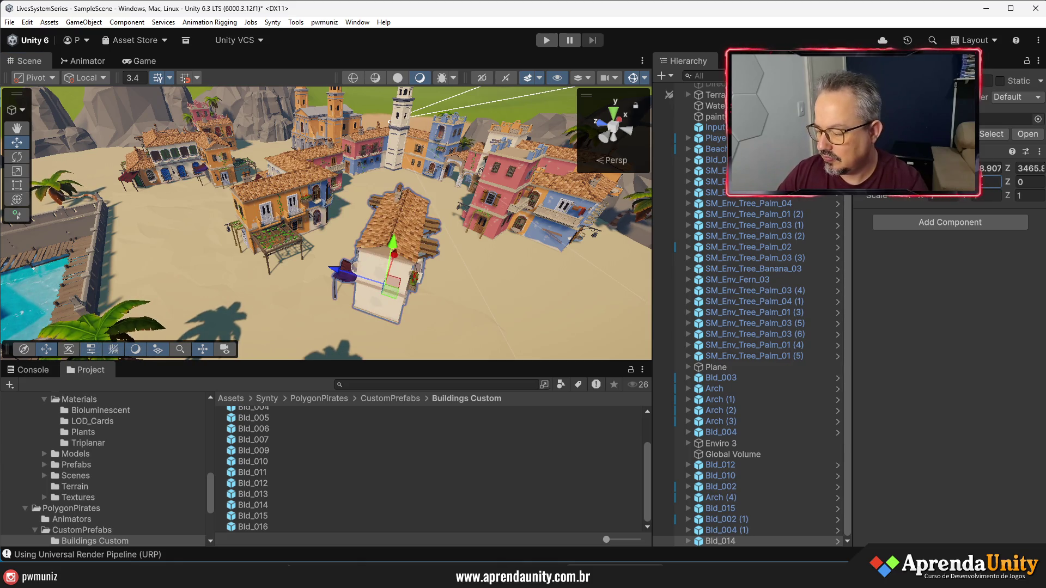
text(180)
text(-90)
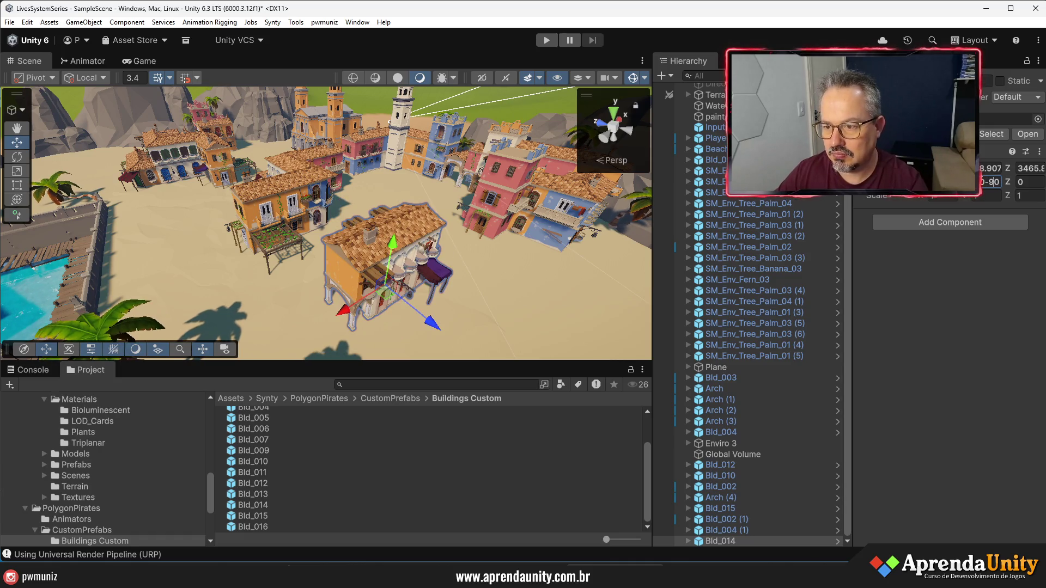
key(BackSpace)
key(BackSpace)
key(BackSpace)
text(+90)
mouse_move(339, 174)
mouse_down()
mouse_move(273, 196)
mouse_move(451, 269)
mouse_up()
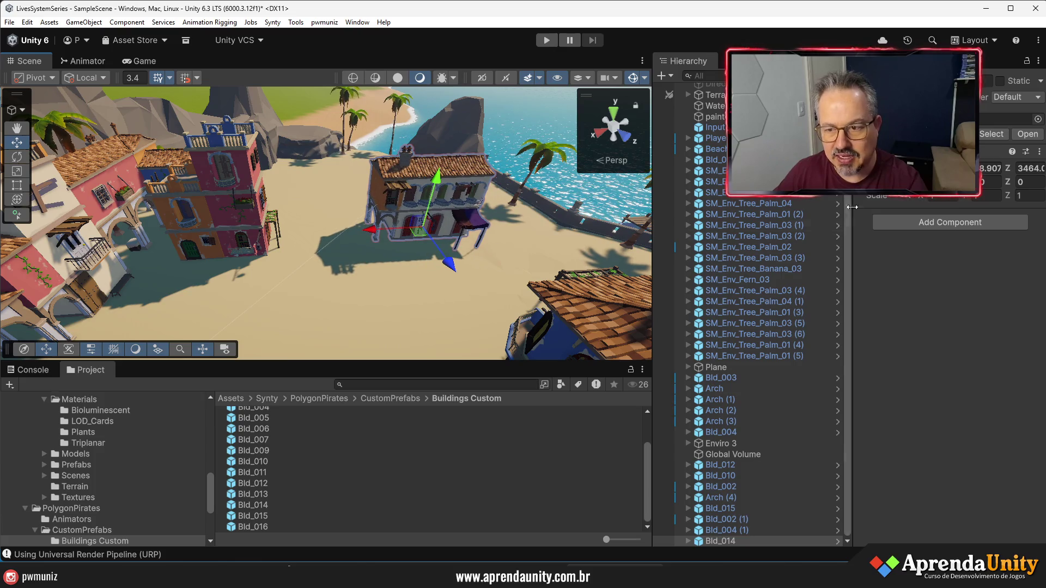
drag(428, 215, 405, 209)
Slide Bld_014 along its Z axis toward the street, viewing it front-on
mouse_move(395, 244)
mouse_down()
mouse_move(374, 267)
mouse_move(589, 229)
mouse_up()
mouse_move(786, 201)
mouse_down()
mouse_move(491, 218)
mouse_move(719, 210)
mouse_move(510, 199)
mouse_move(555, 184)
mouse_move(548, 246)
mouse_up()
drag(360, 245, 359, 279)
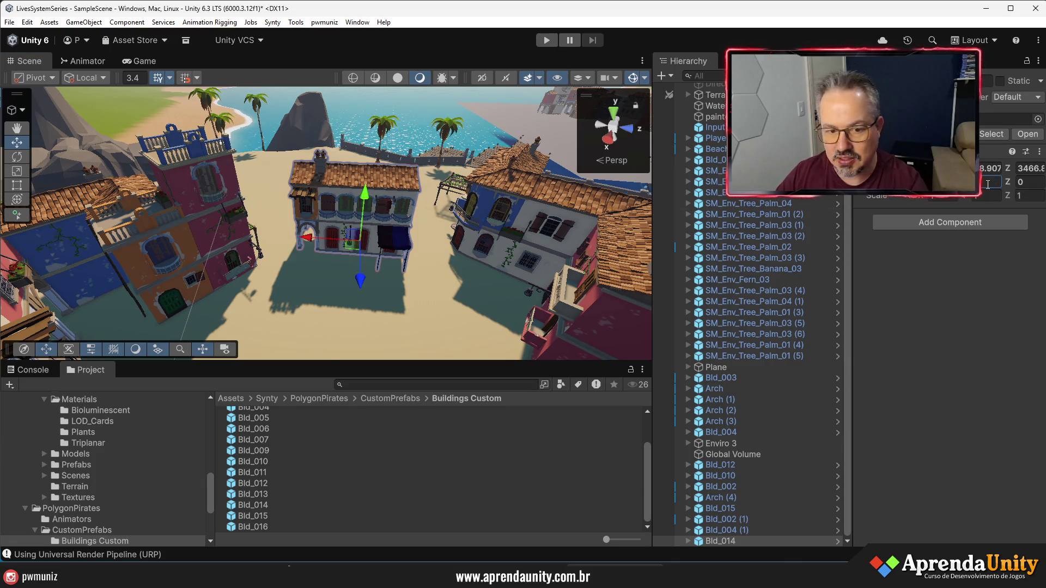
Retype Bld_014's Rotation Y (60, 45, 90, 45) to turn it a further 45°
text(60)
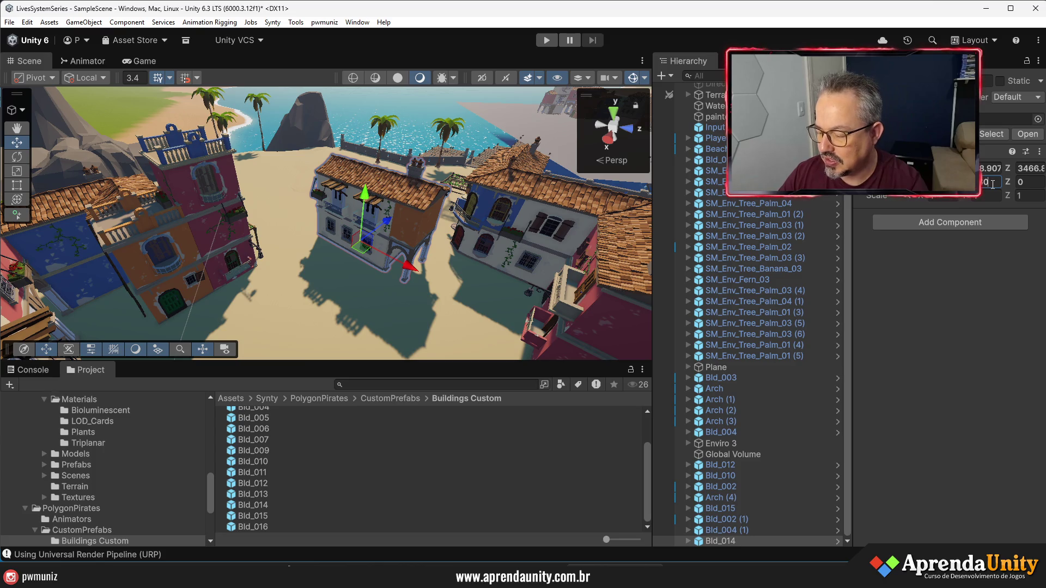
text(45)
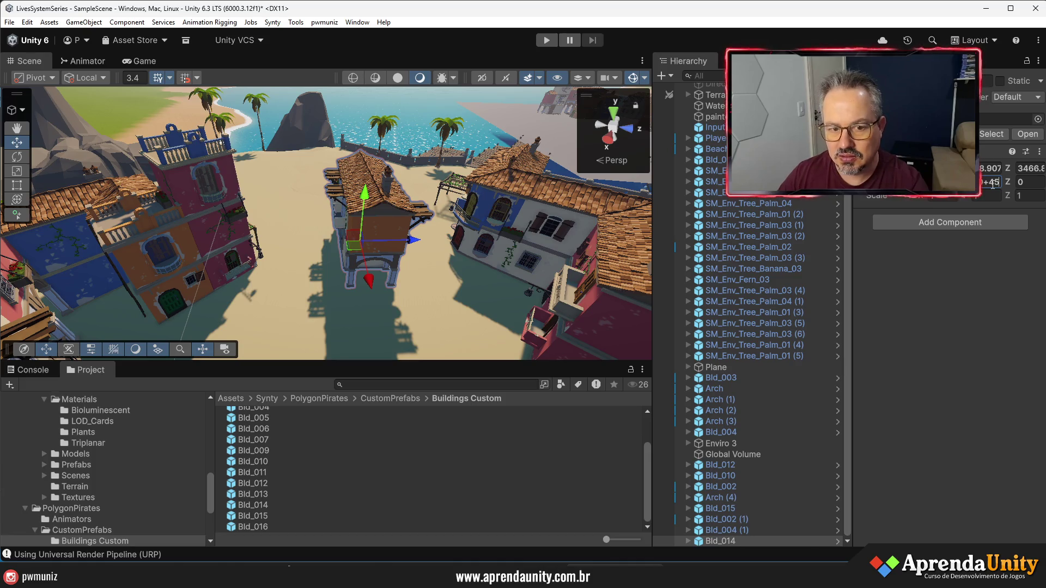
key(BackSpace)
key(BackSpace)
text(90)
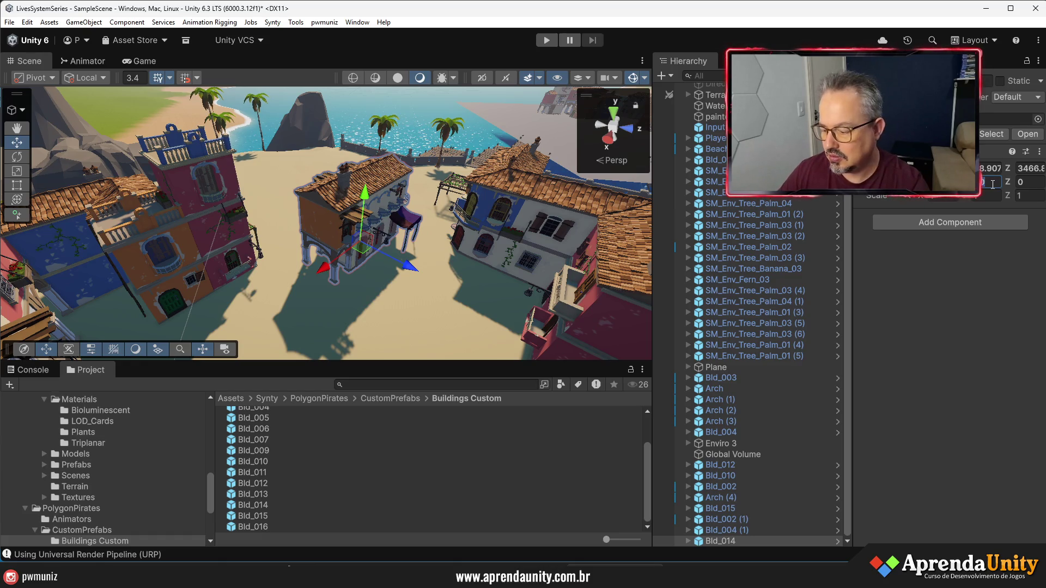
text(45)
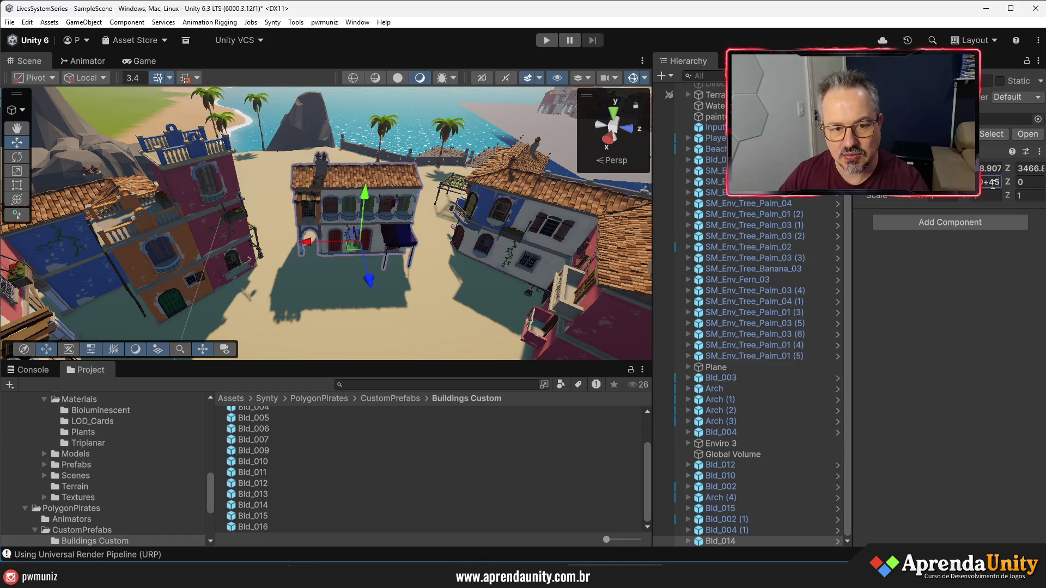
Fine-tune Bld_014's Z and X position between the houses, then show the Game view
mouse_move(374, 280)
mouse_down()
mouse_move(363, 267)
mouse_move(365, 279)
mouse_up()
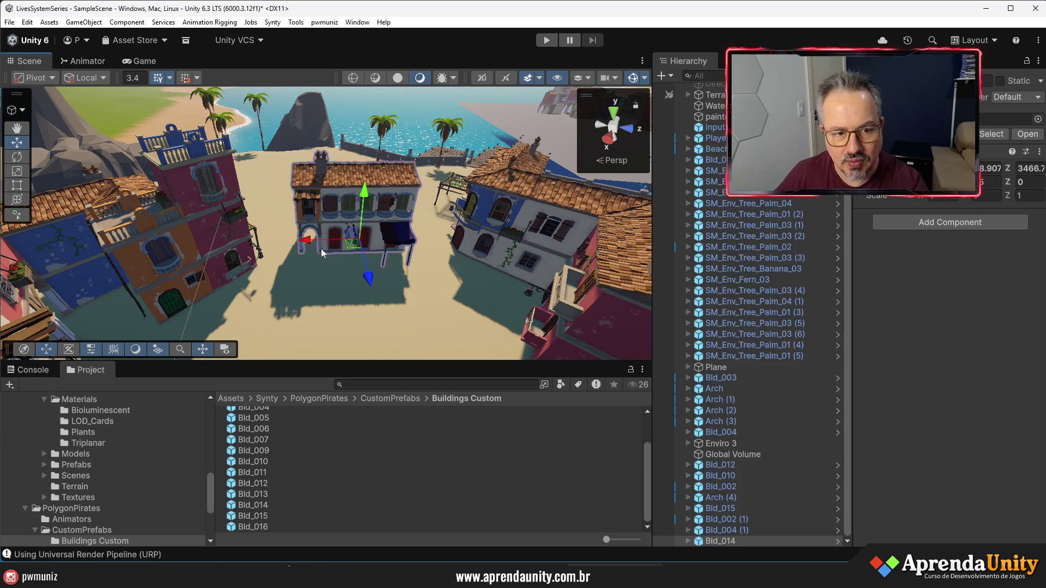
drag(309, 244, 312, 240)
drag(378, 282, 374, 270)
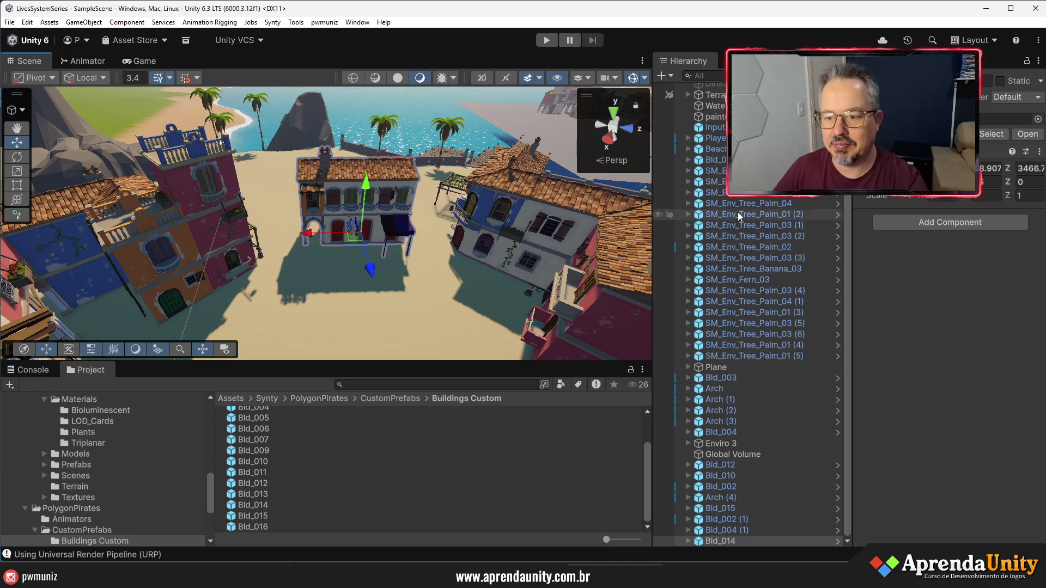
drag(850, 285, 905, 290)
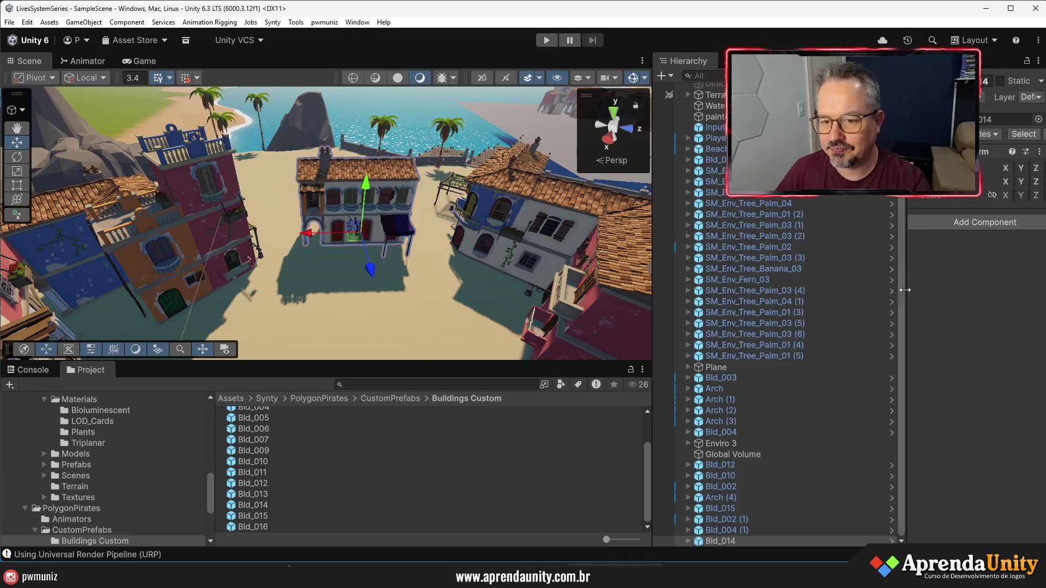
click(142, 61)
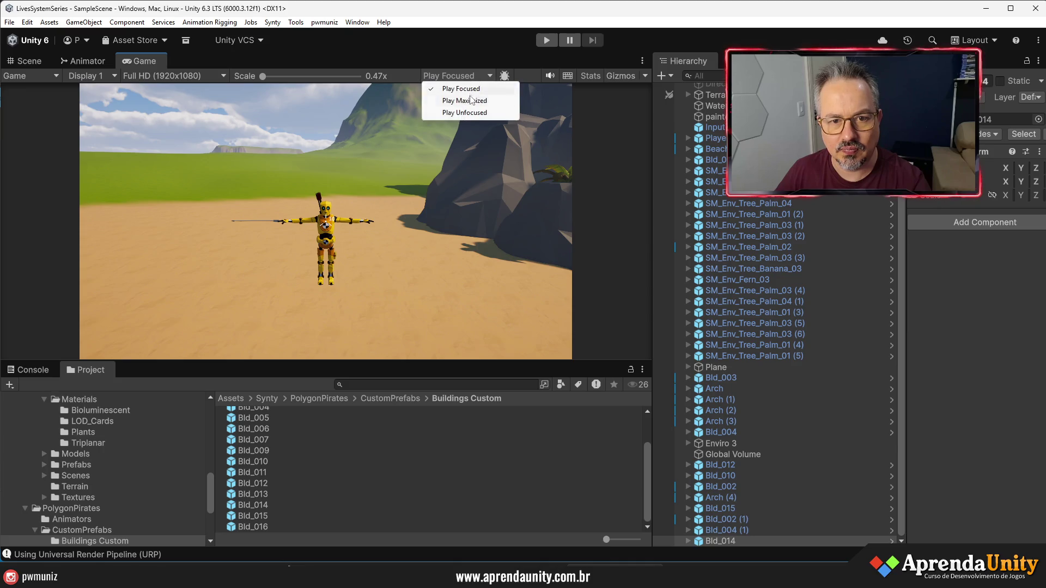
Play the scene, run the character forward through the town with W, then stop
click(547, 41)
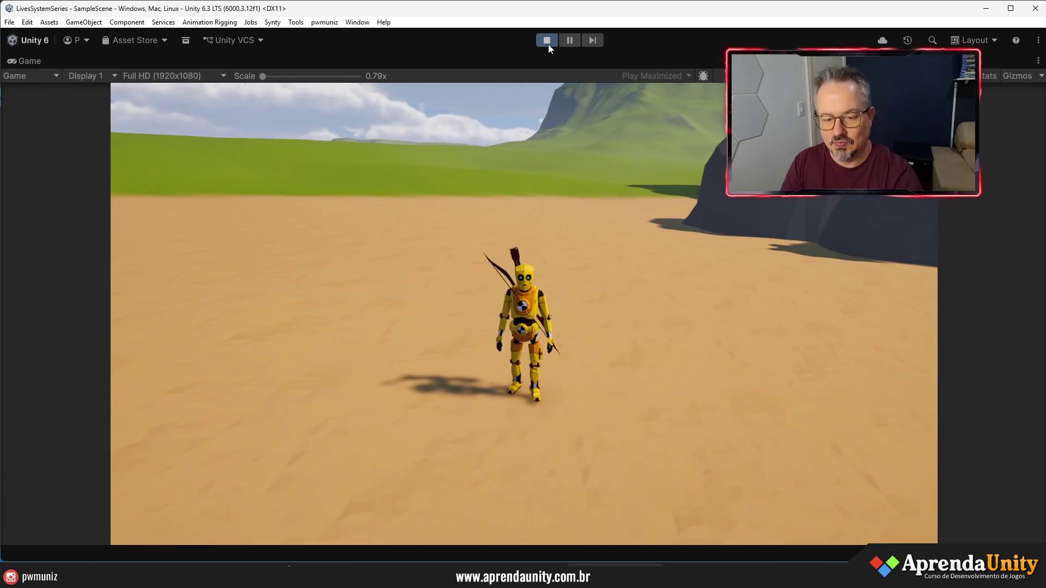
key(w)
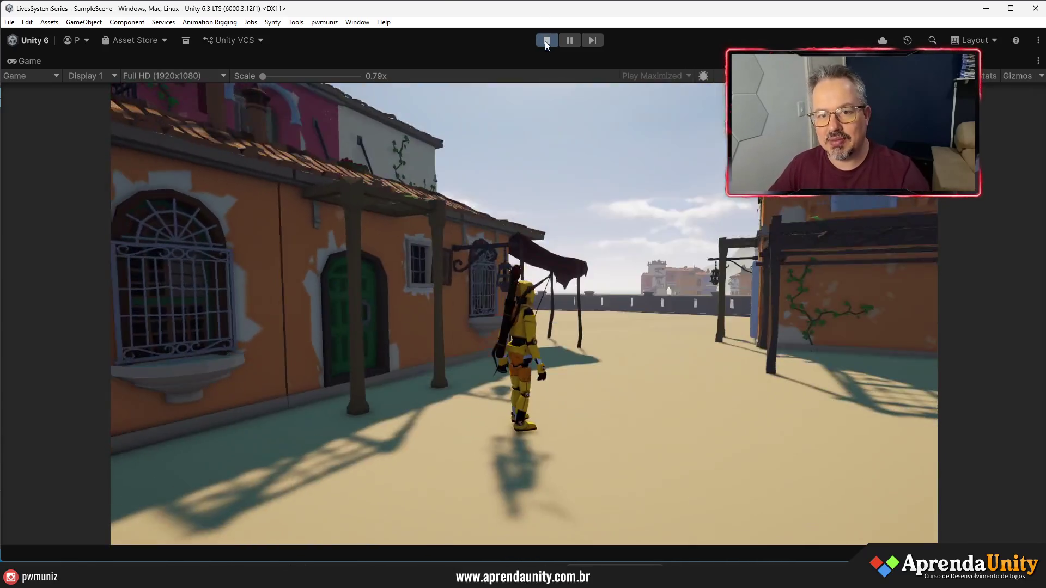
click(547, 41)
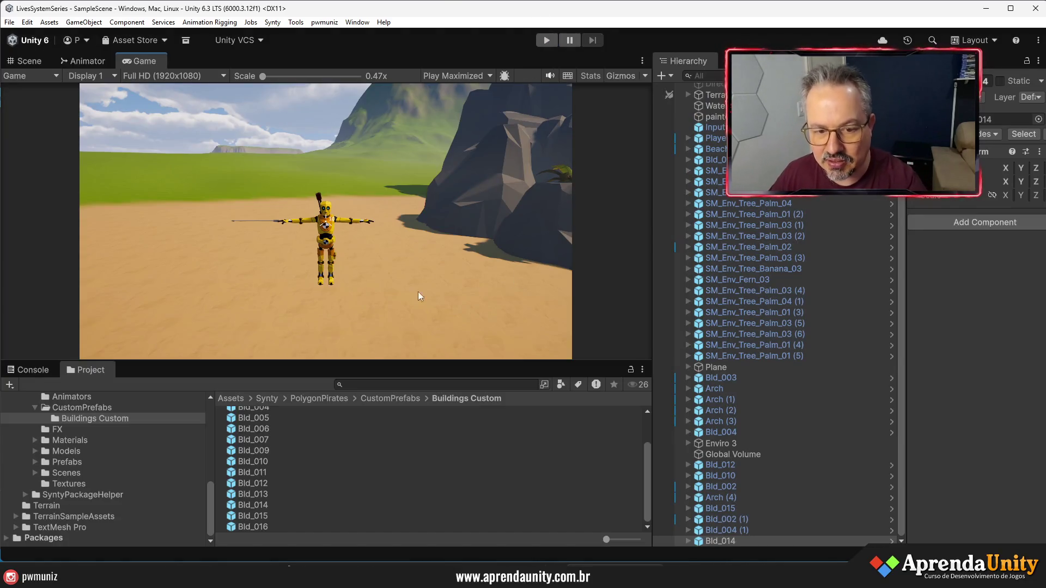
Back in the Scene view, select Vila - Nome and pull the view back over the island and pier
click(33, 63)
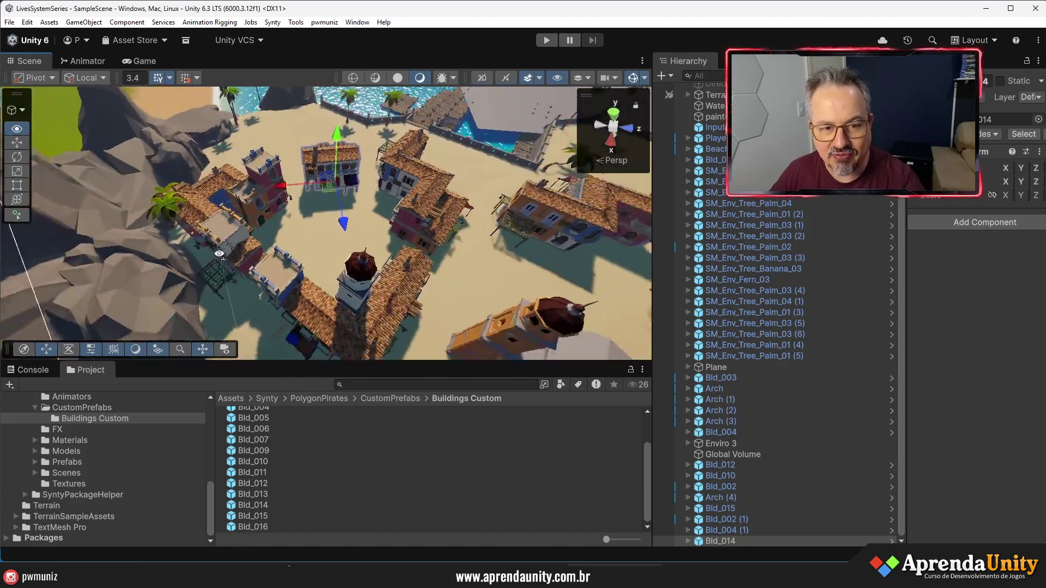
scroll(360, 270, up, 8)
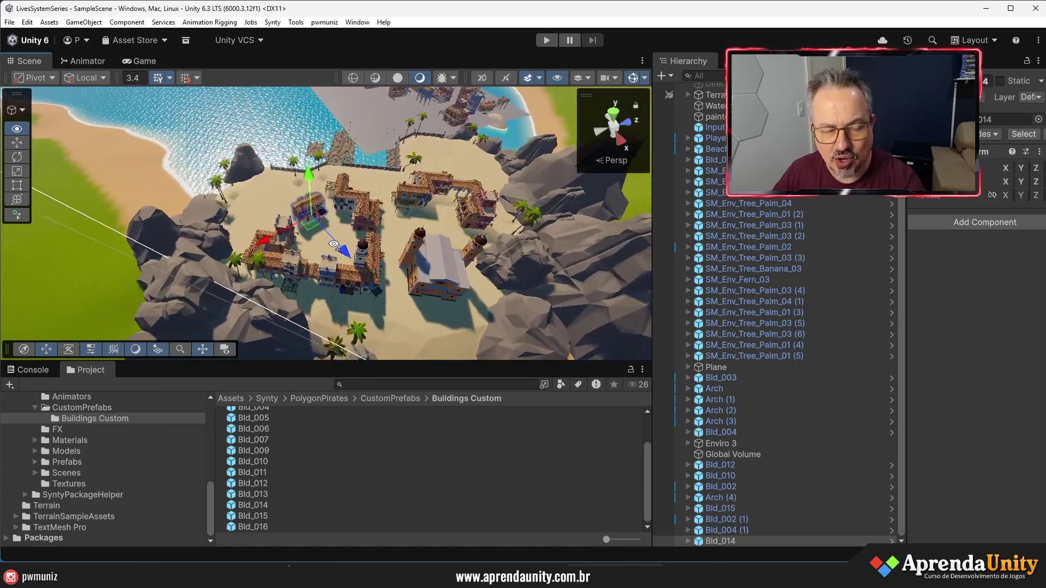
mouse_move(333, 244)
mouse_down()
mouse_move(600, 198)
mouse_move(355, 228)
mouse_up()
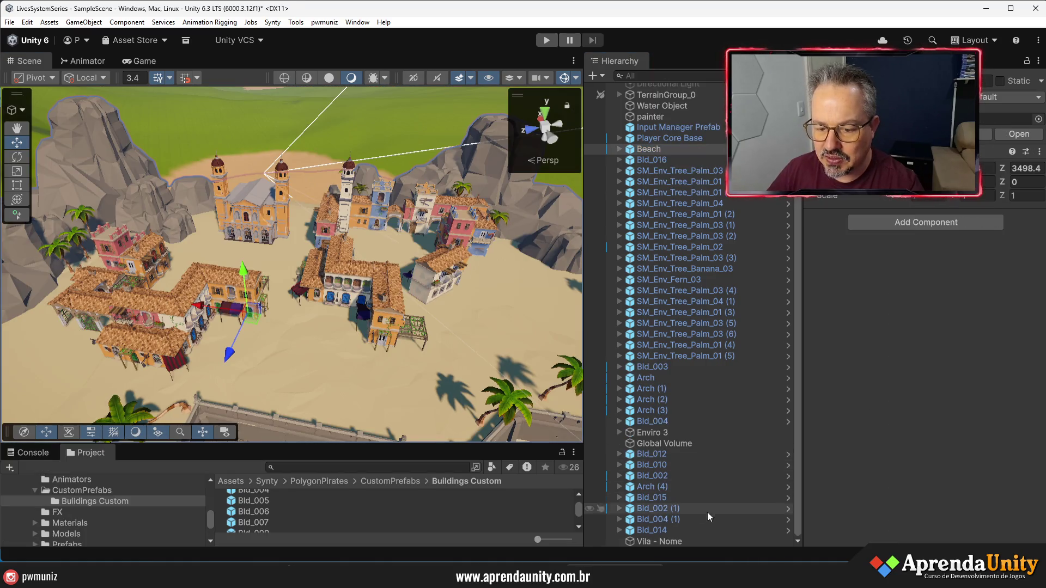
click(659, 542)
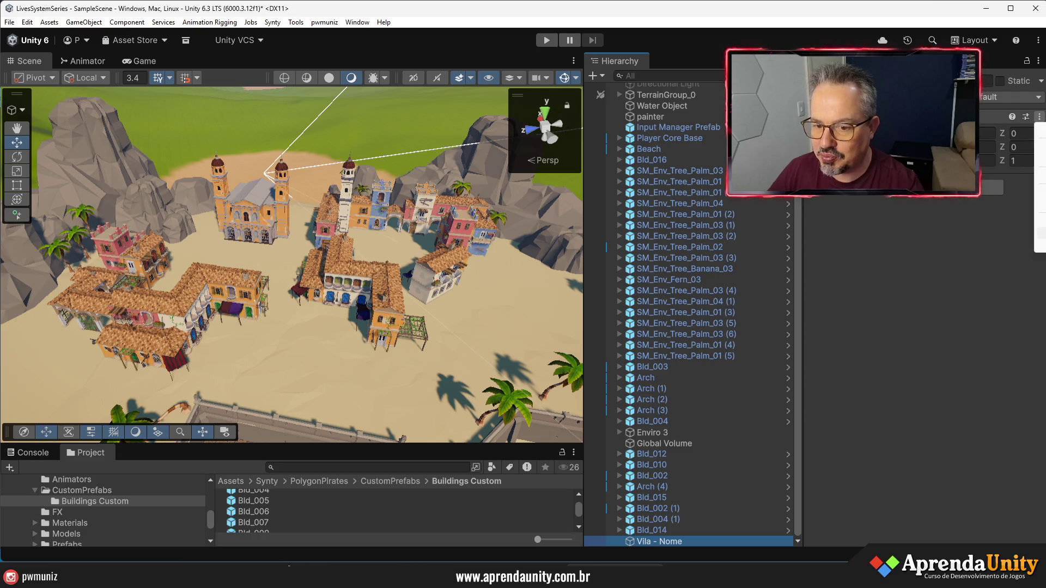
click(1040, 233)
scroll(493, 329, down, 10)
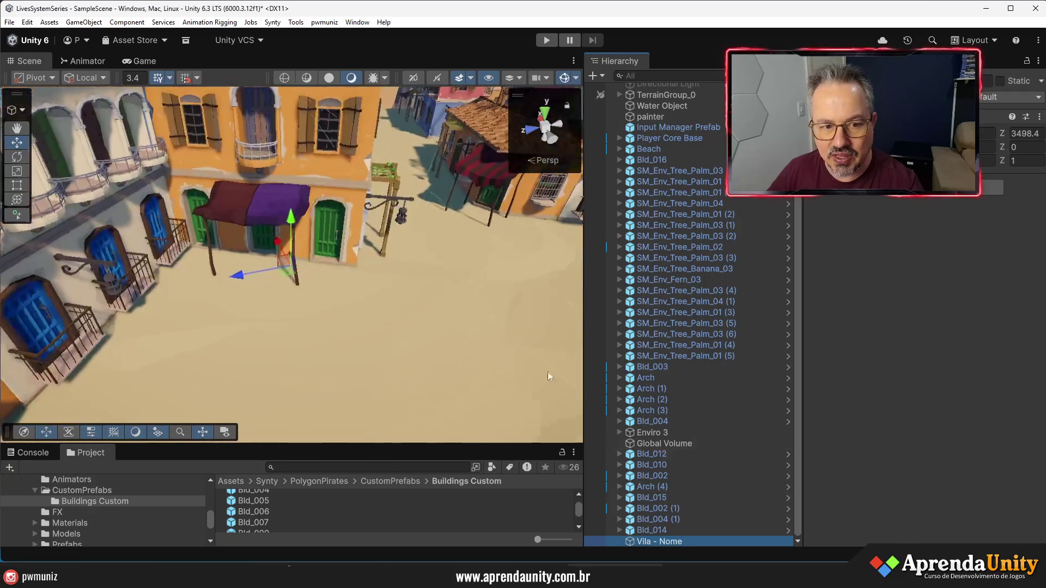
mouse_move(528, 336)
mouse_down()
mouse_move(368, 330)
mouse_move(402, 325)
mouse_up()
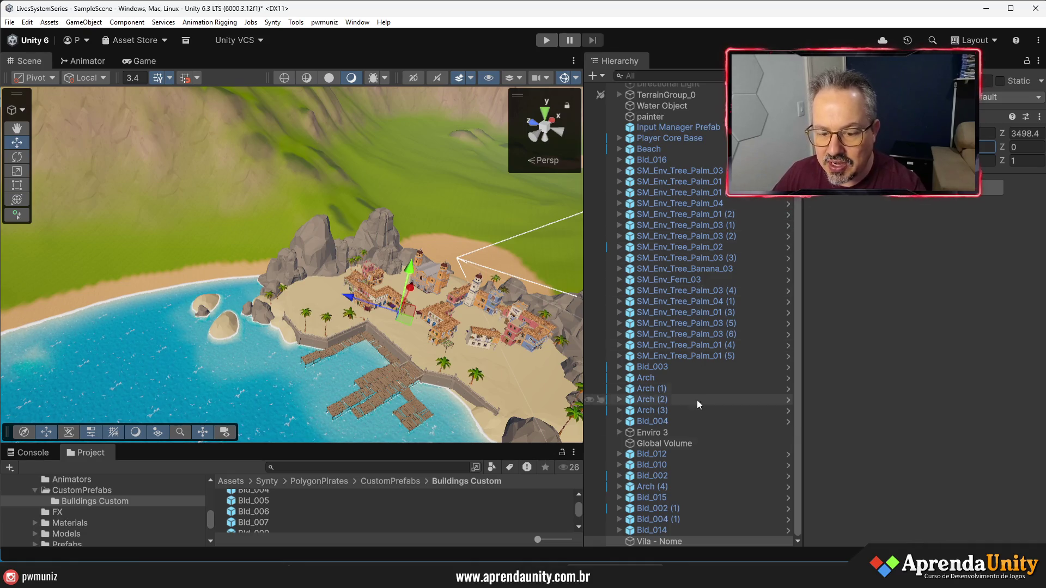
Create an empty child under Vila - Nome named Buildings
click(657, 542)
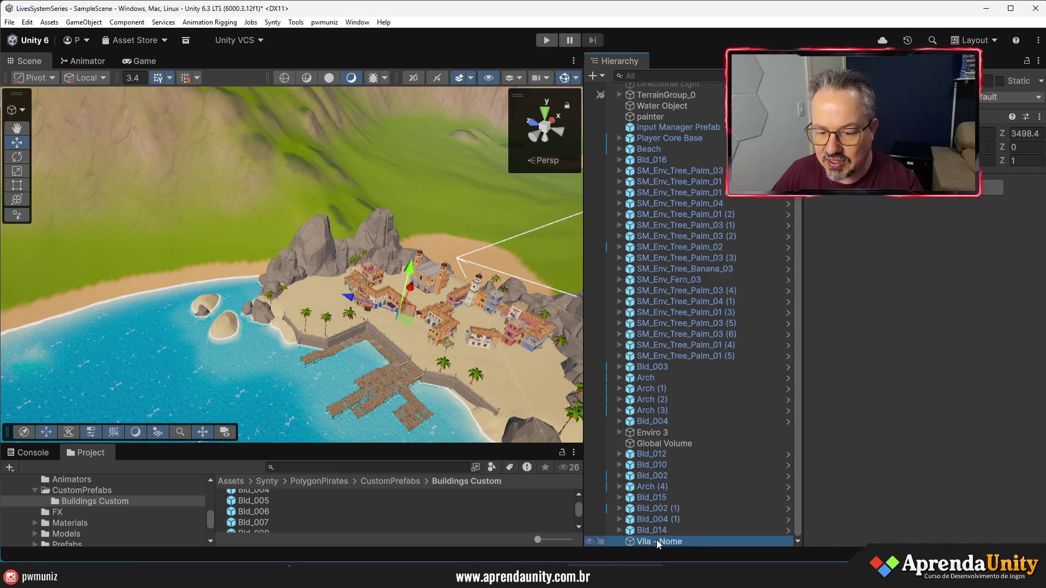
right_click(658, 542)
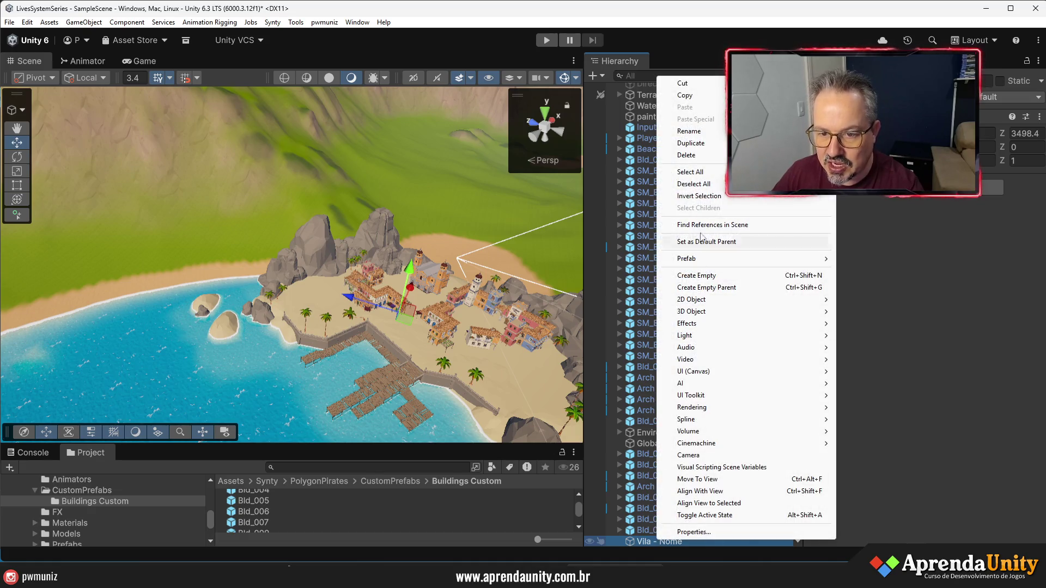
click(708, 276)
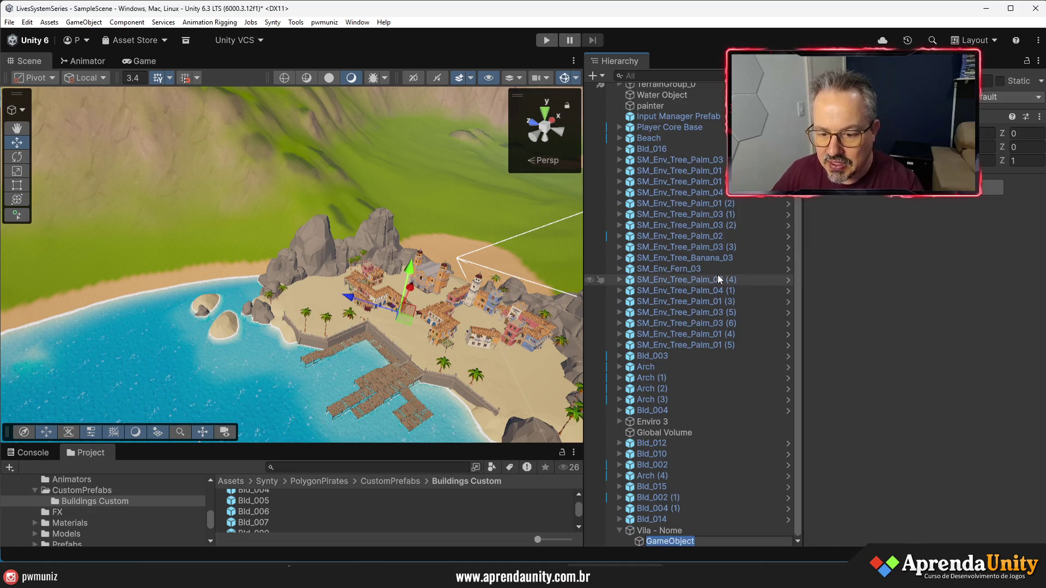
text(B)
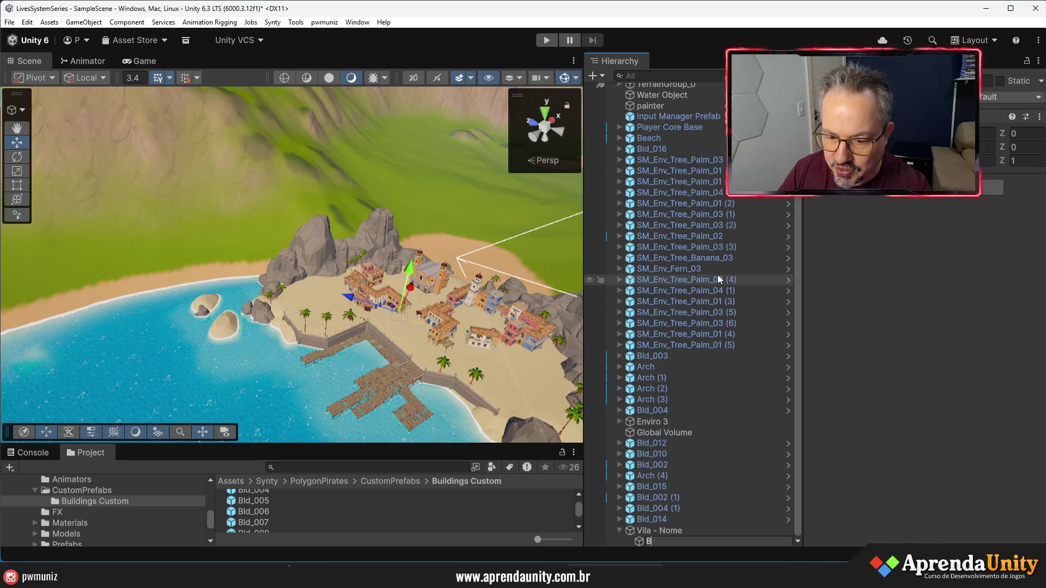
text(L)
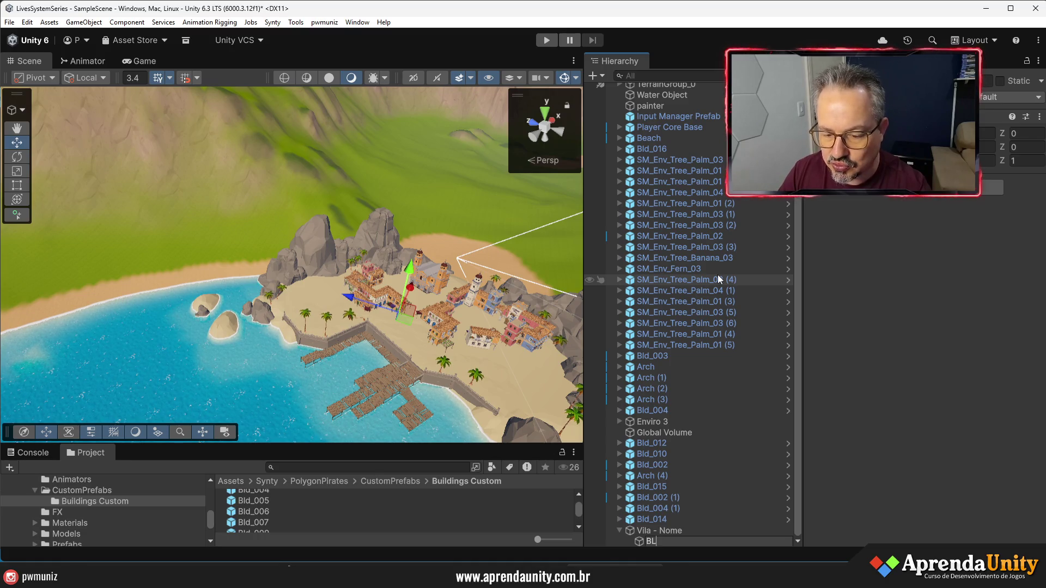
text(uildings)
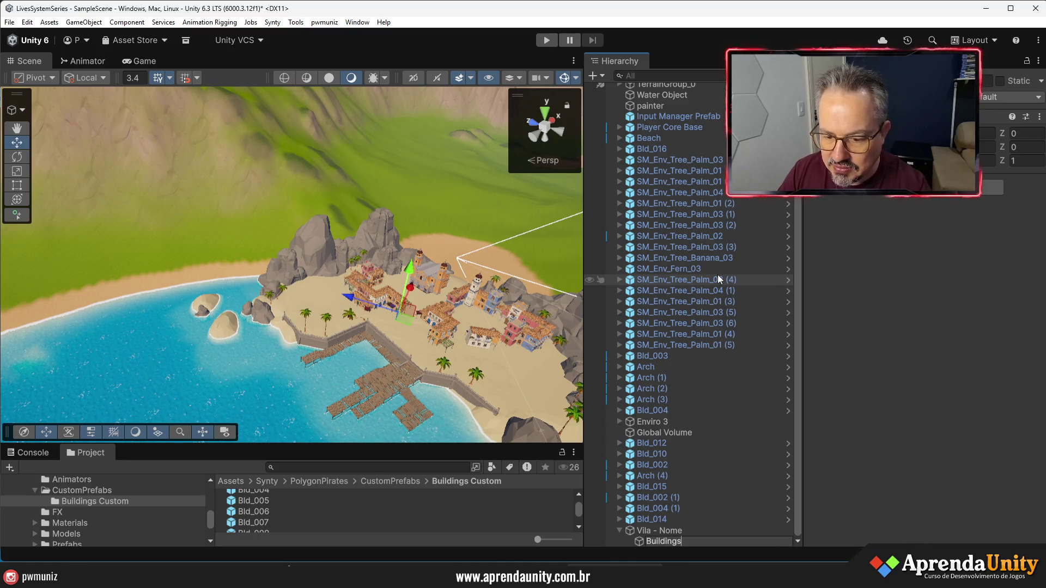
key(Return)
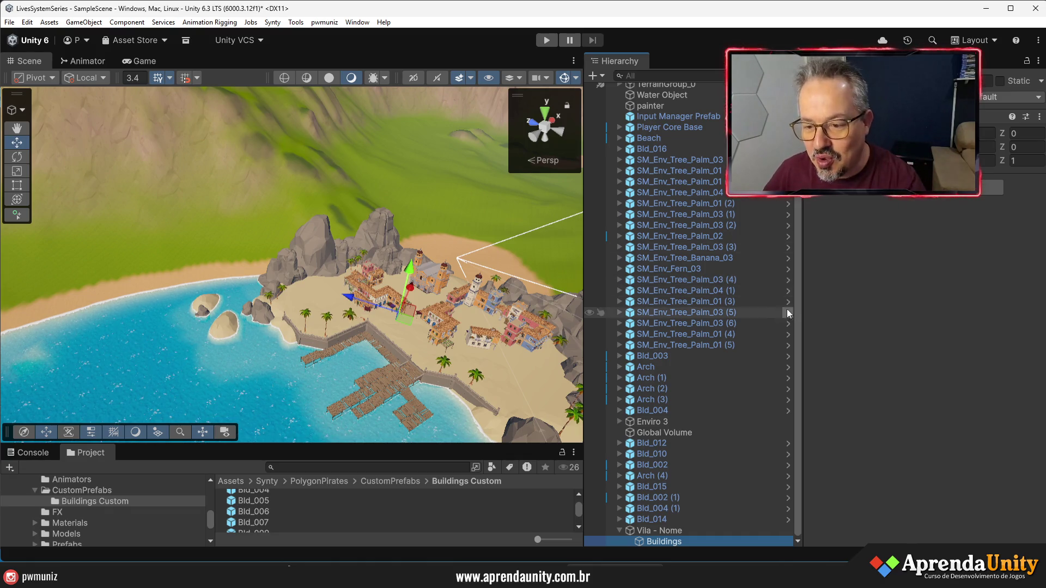
Widen the Scene view, orbit in over the village and select Bld_014
drag(801, 316, 828, 315)
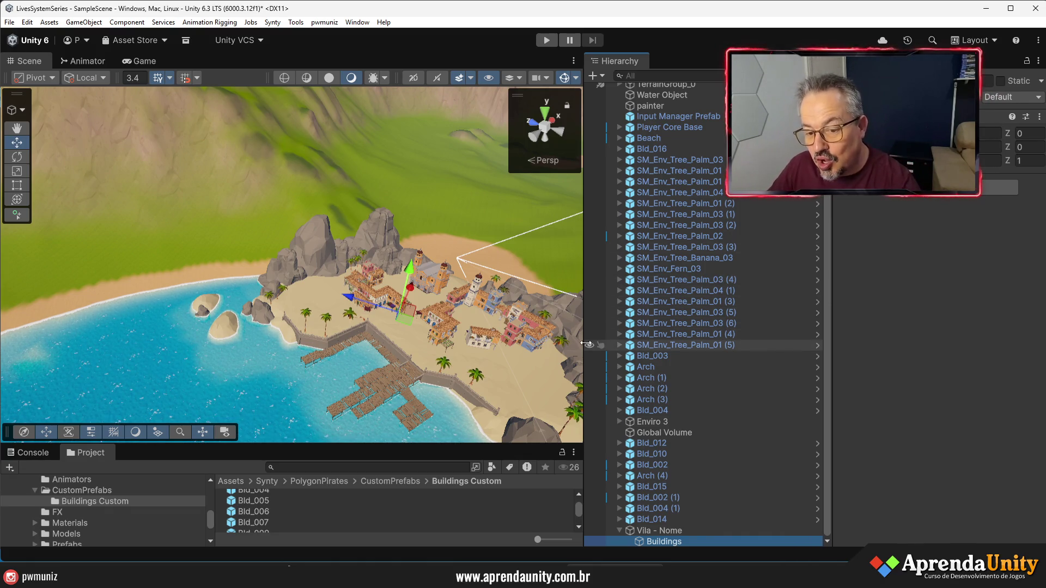
drag(585, 343, 640, 344)
drag(442, 336, 539, 367)
scroll(539, 367, down, 10)
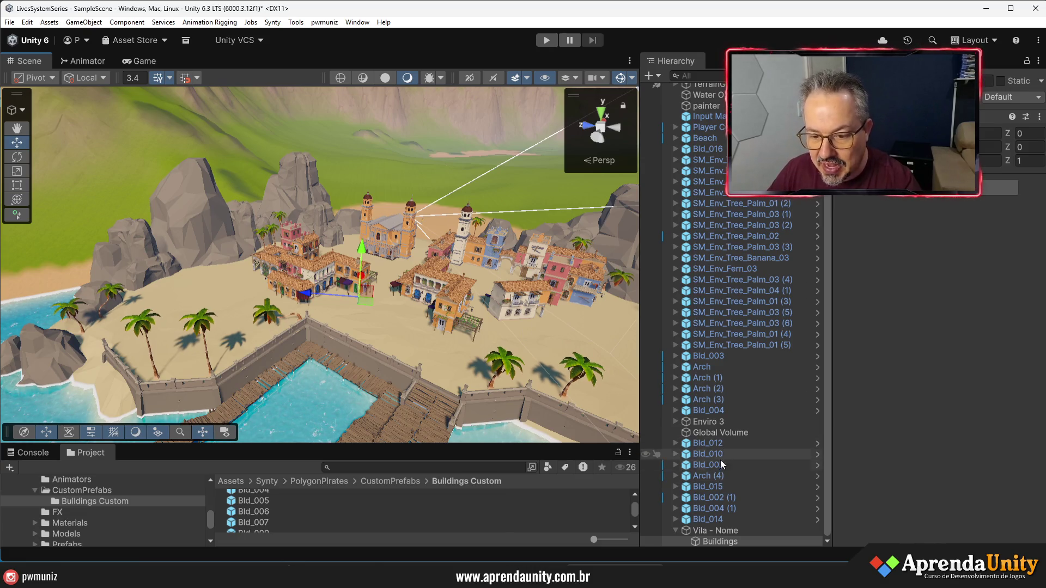
click(714, 522)
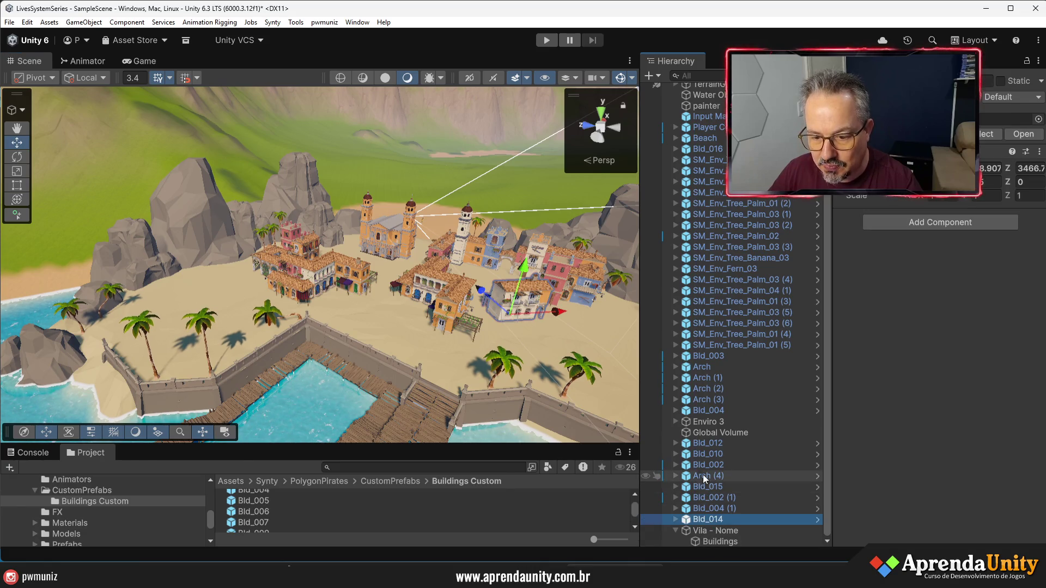
Nest Bld_014–Bld_012, the Arch pieces, Bld_003–Bld_004 and Bld_016 under Buildings
shift+click(704, 443)
drag(707, 524, 711, 542)
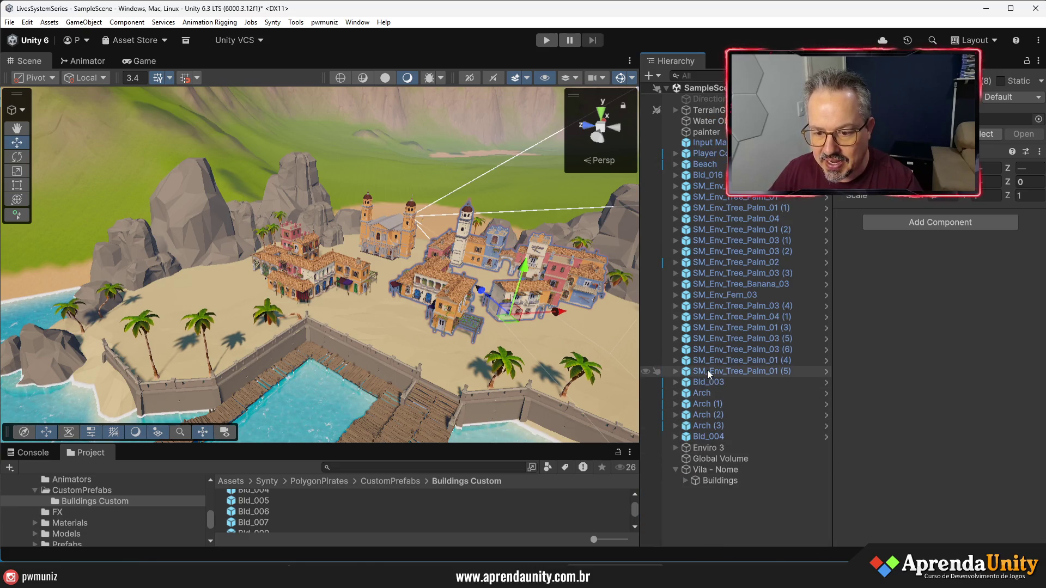
click(695, 423)
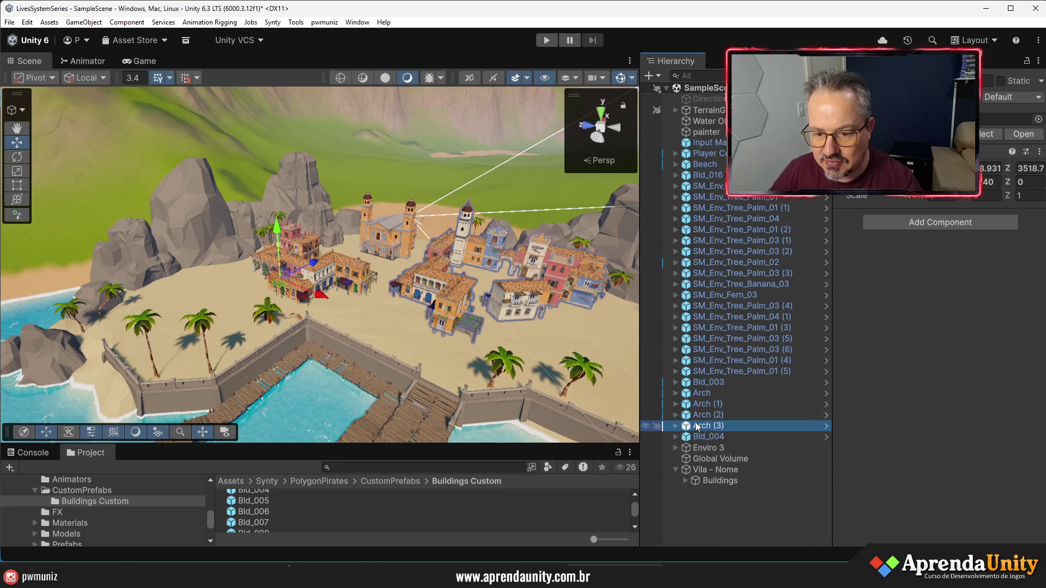
click(696, 394)
click(699, 384)
shift+click(704, 436)
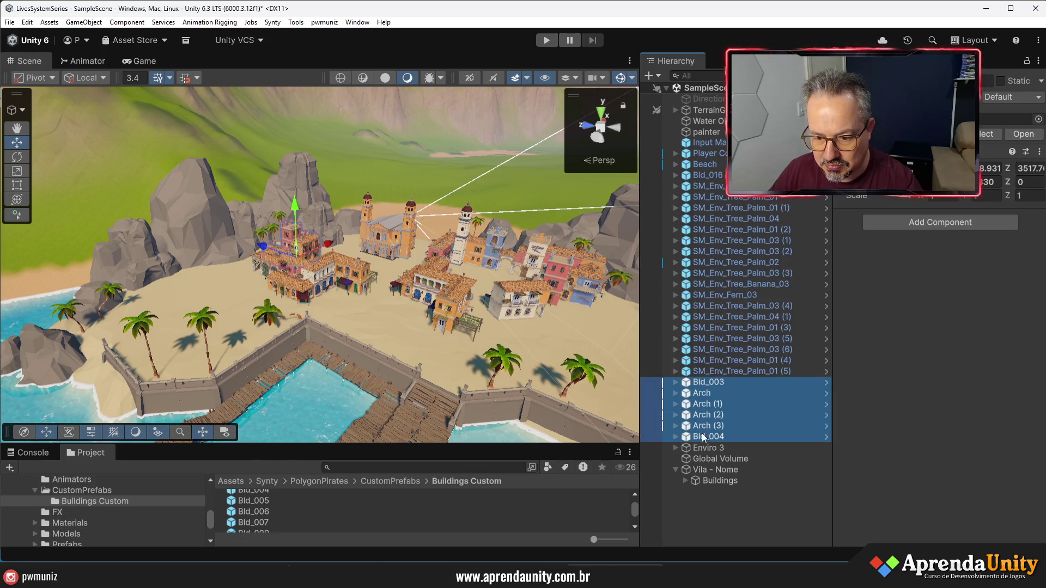
drag(705, 432, 708, 479)
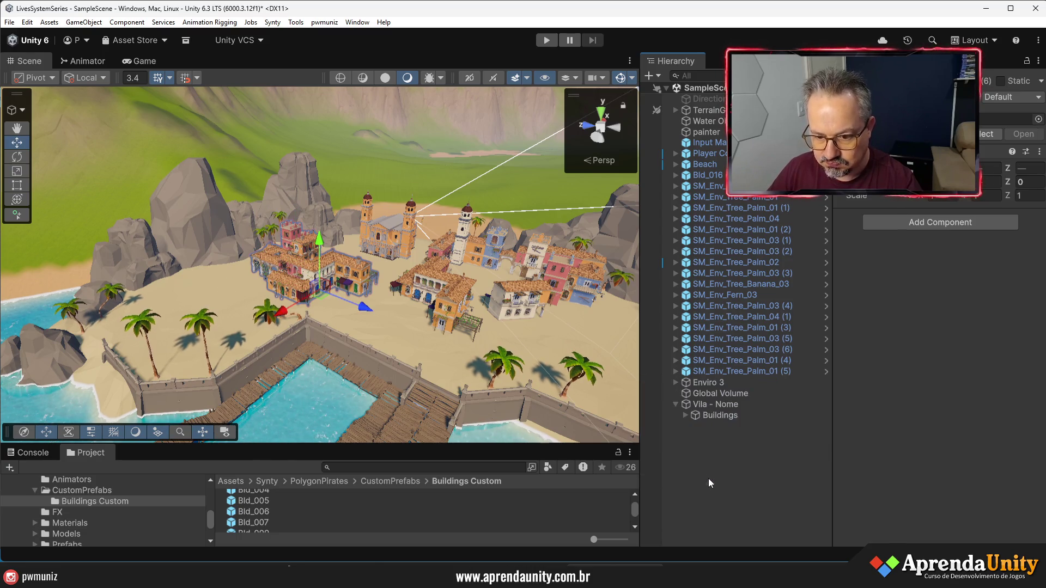
drag(710, 173, 714, 413)
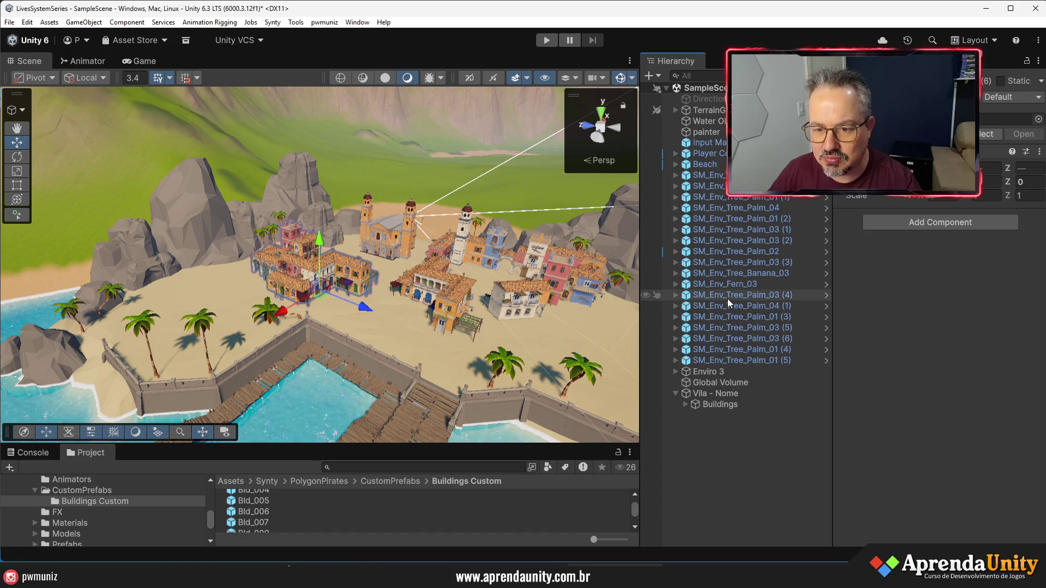
Select SM_Env_Fern_03 and frame it in the Scene view
click(727, 284)
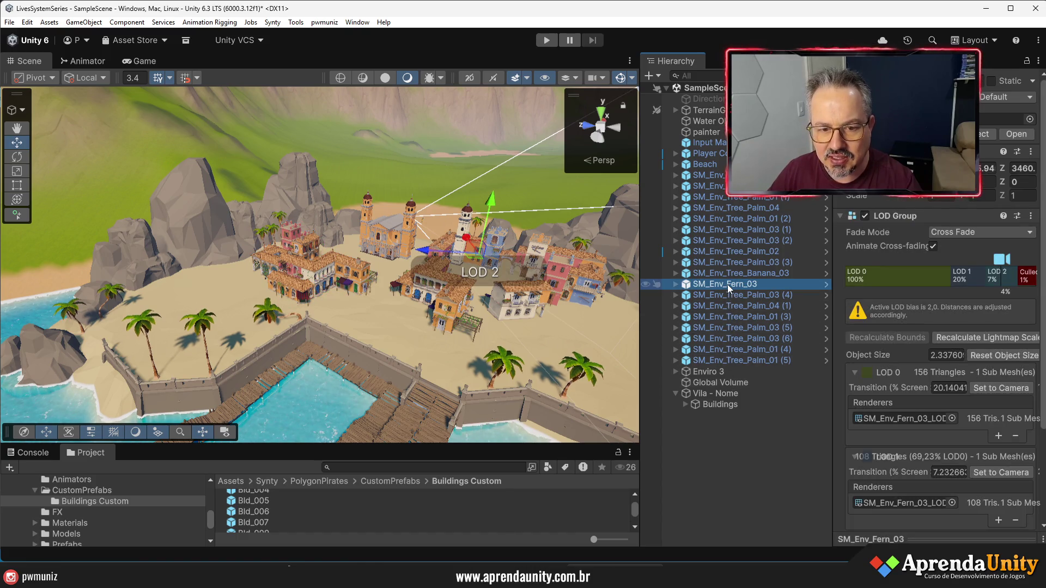
double_click(727, 284)
scroll(453, 321, down, 10)
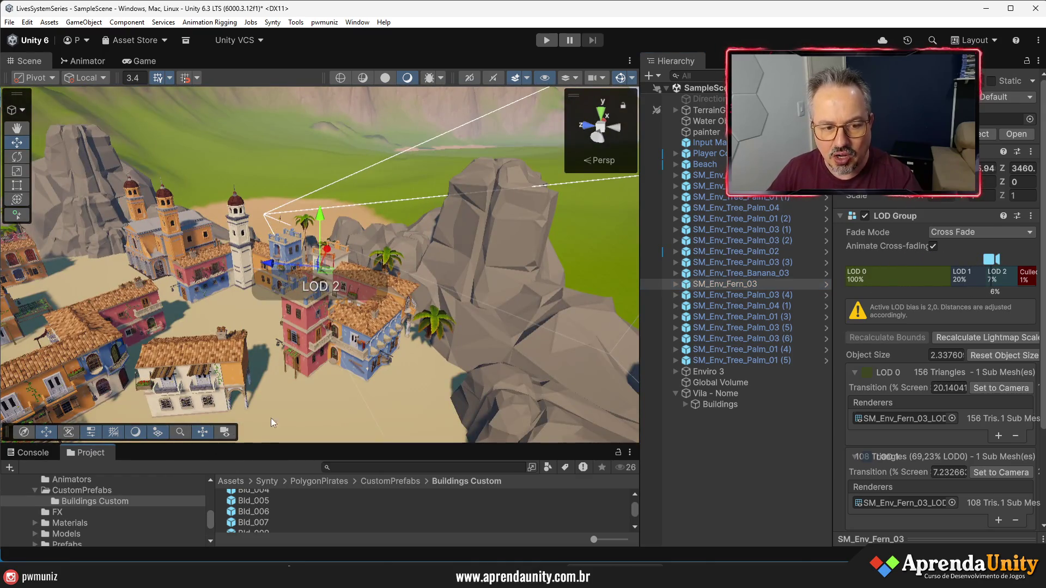
scroll(327, 392, down, 5)
scroll(385, 396, up, 5)
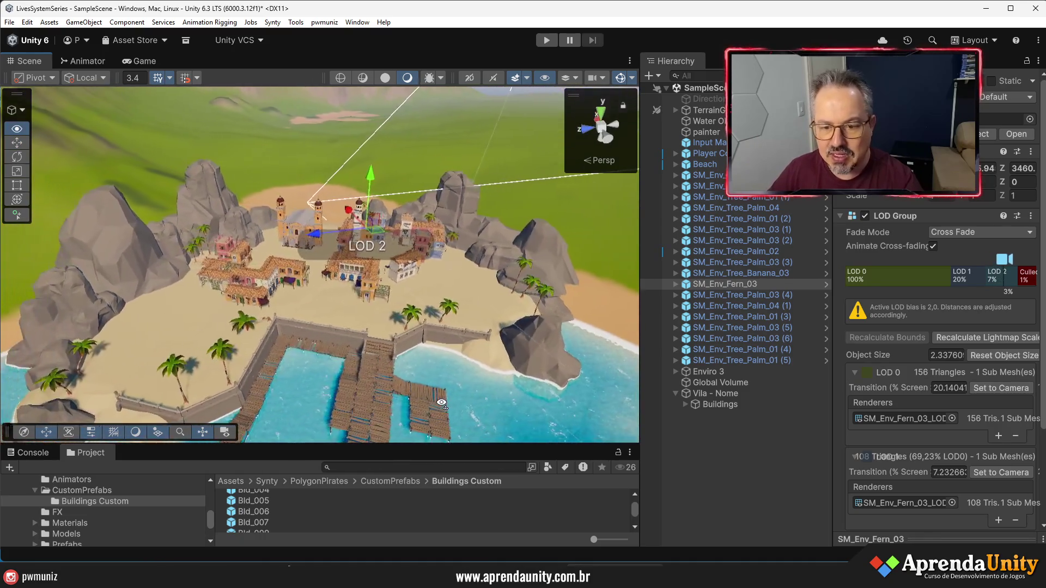
Create an empty child of Vila - Nome named Trees
click(704, 420)
click(712, 395)
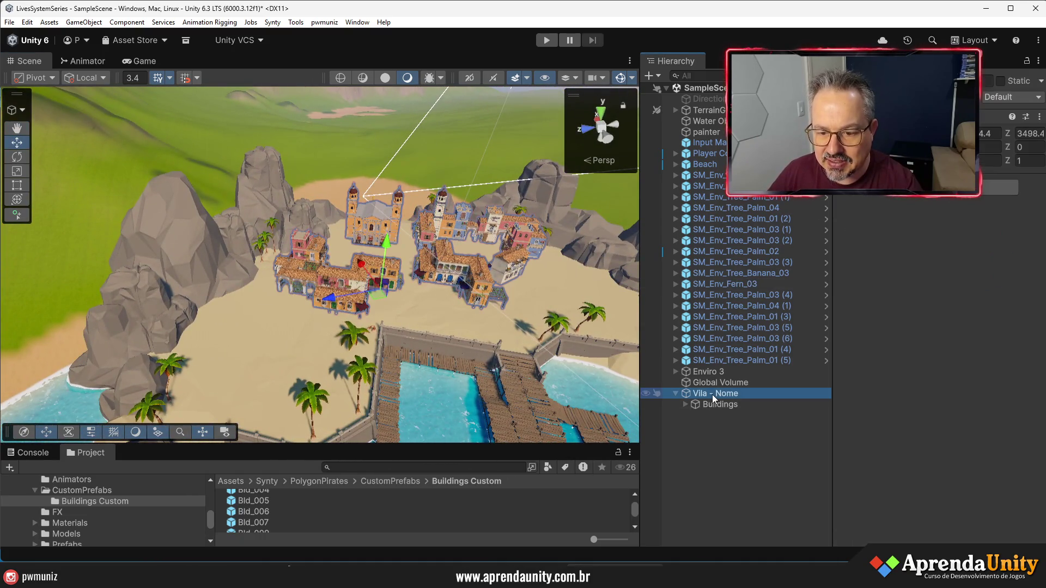
right_click(711, 395)
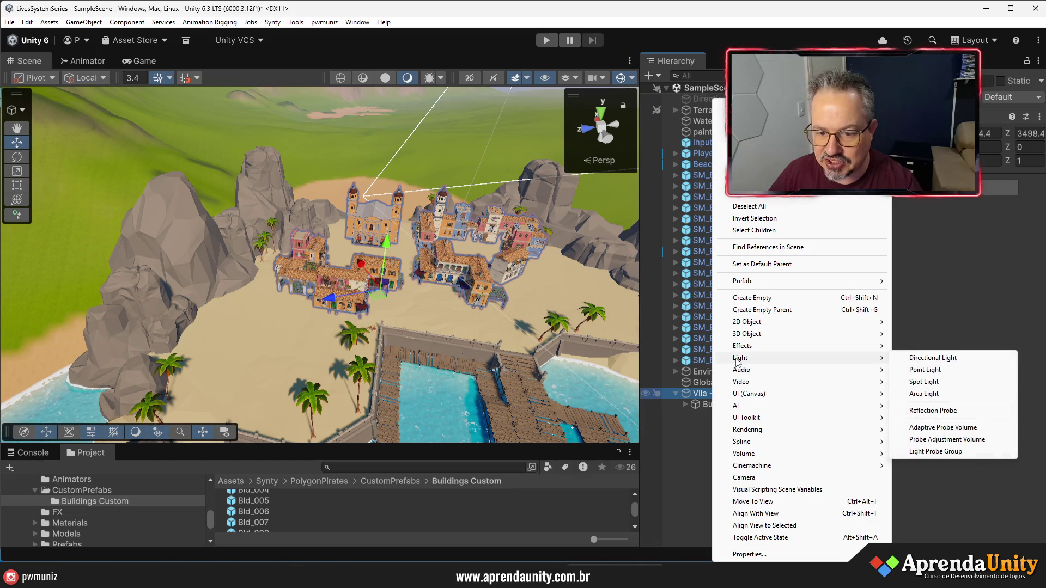
click(753, 298)
text(Trees)
key(Return)
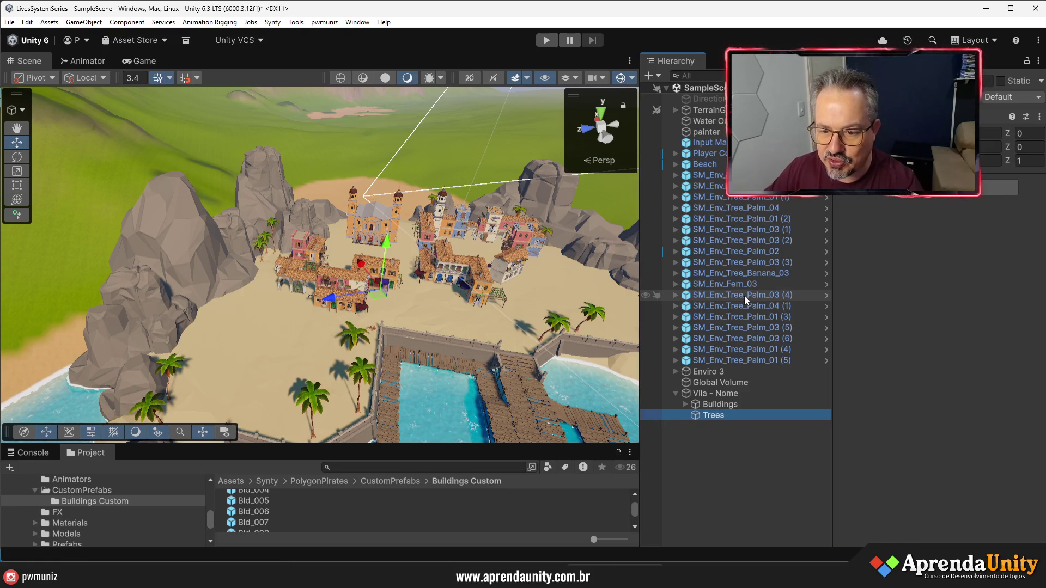
click(718, 414)
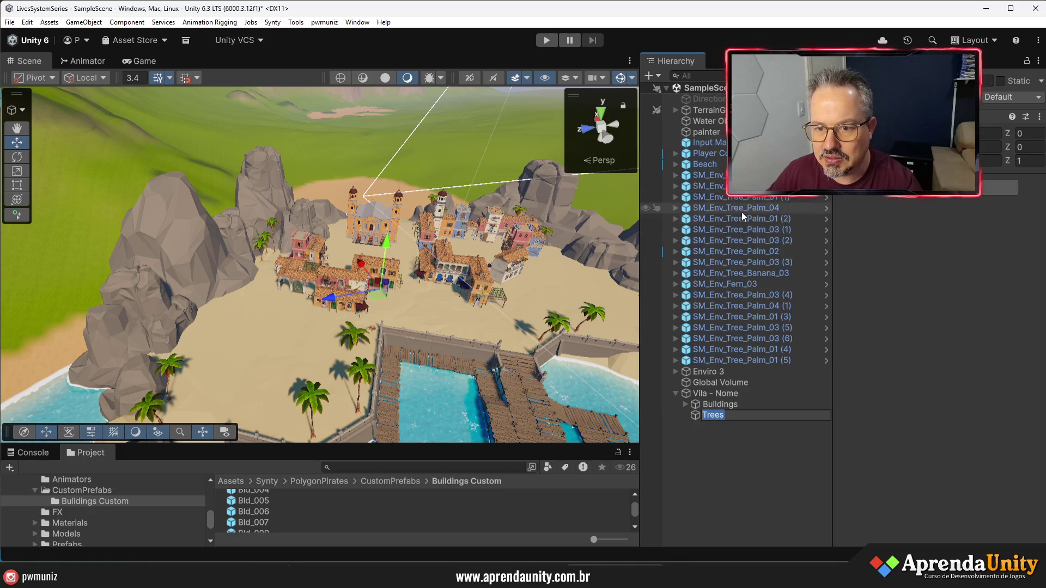
click(740, 284)
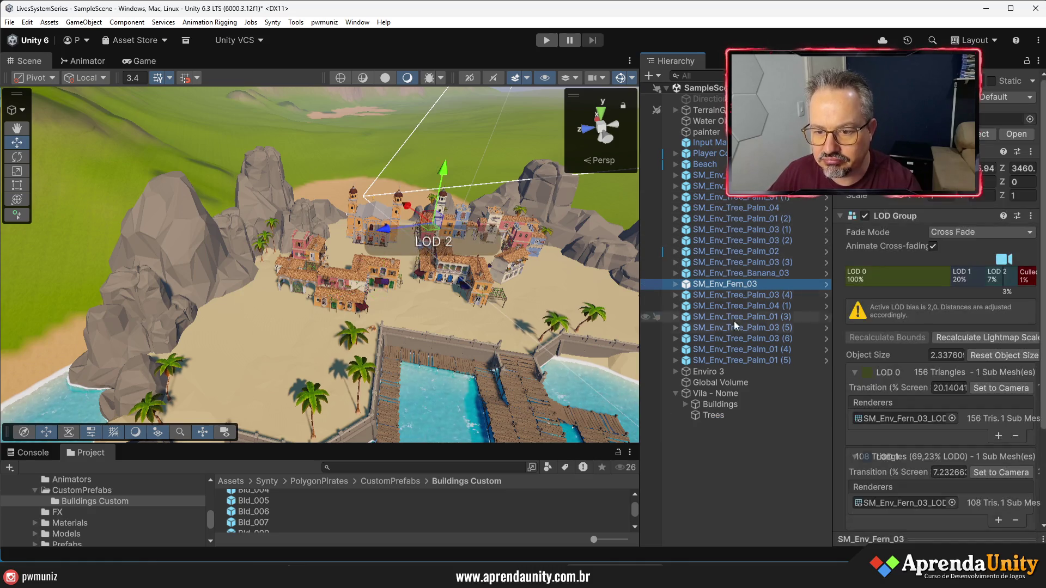
Move all the SM_Env_ palm, banana and fern plants into Trees
click(725, 359)
shift+click(708, 175)
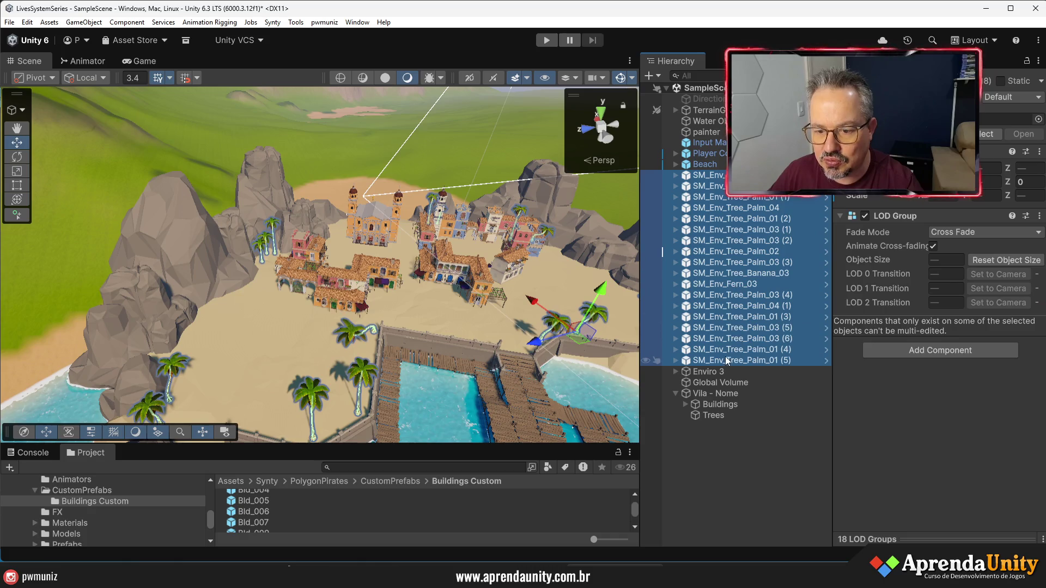
drag(725, 362, 707, 416)
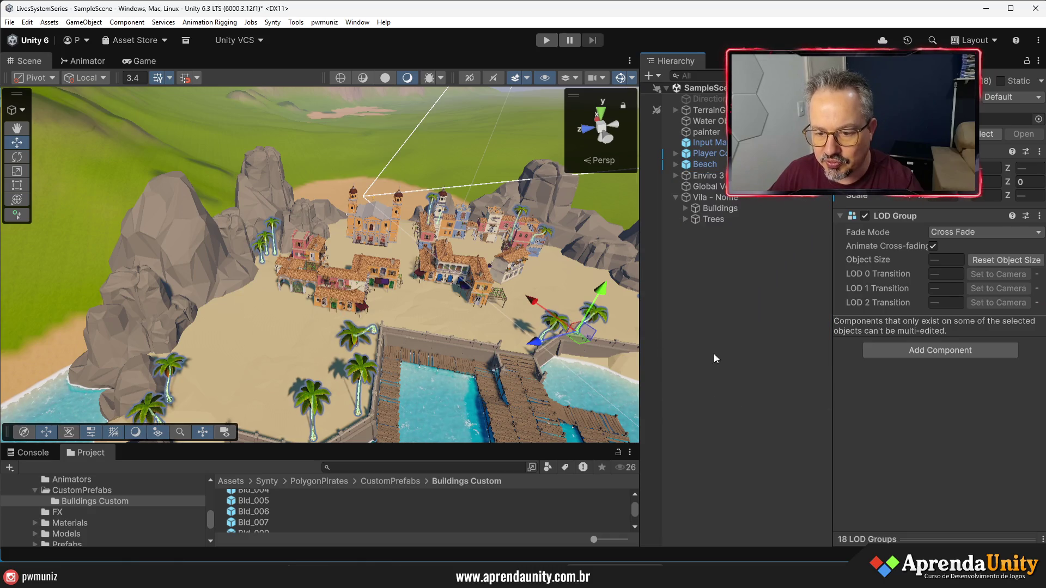
Place Beach inside Vila - Nome and toggle the village active with Alt+Shift+A to check it
click(698, 166)
drag(705, 197, 705, 197)
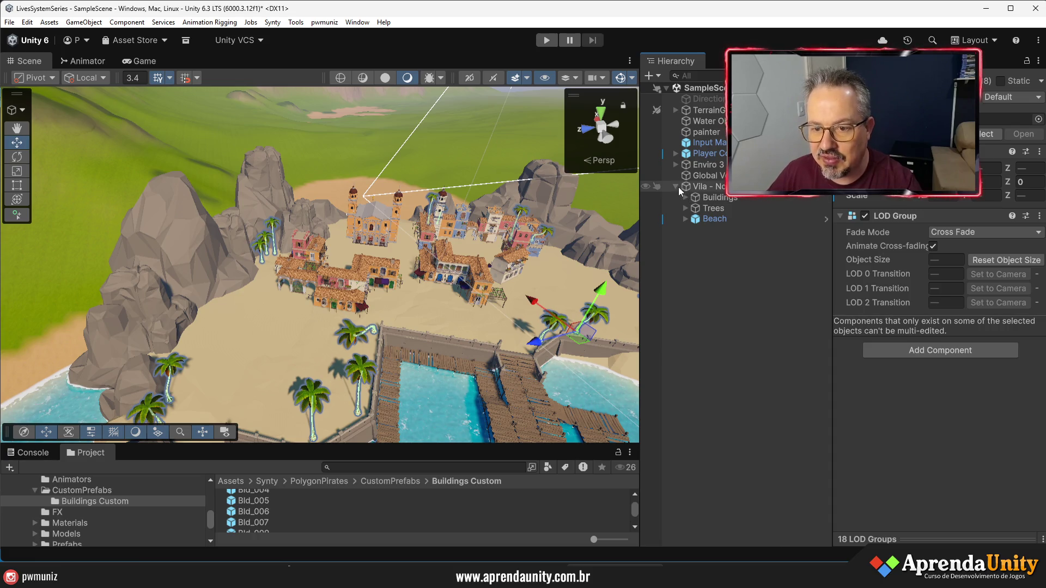
click(679, 188)
click(700, 186)
key(alt+shift+a)
key(alt+shift+a)
drag(373, 199, 384, 349)
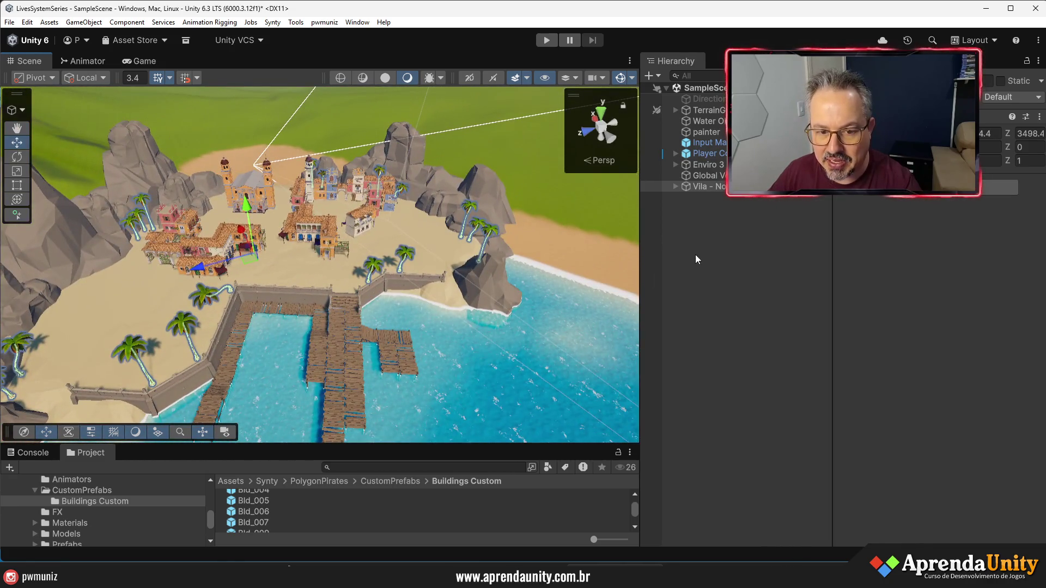
click(668, 267)
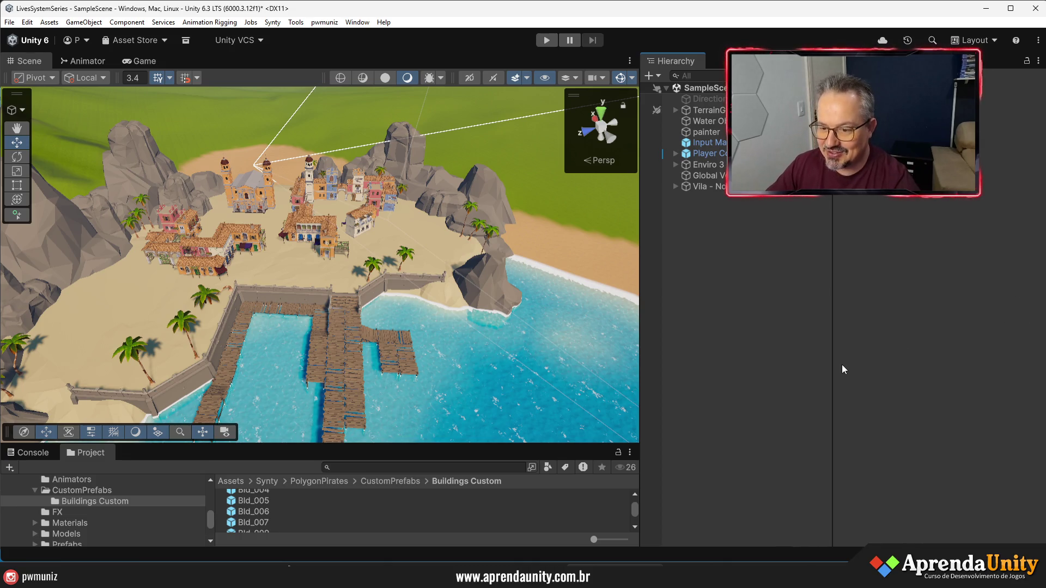
Widen the Hierarchy and Scene panels, then orbit and zoom over the town and walled dock pool
drag(832, 367, 866, 374)
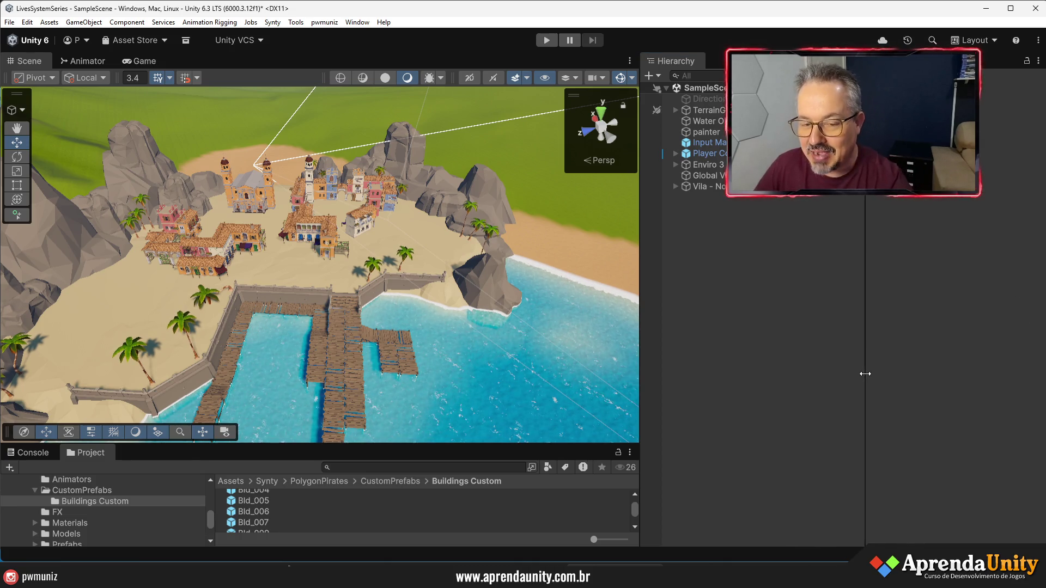
drag(641, 354, 685, 355)
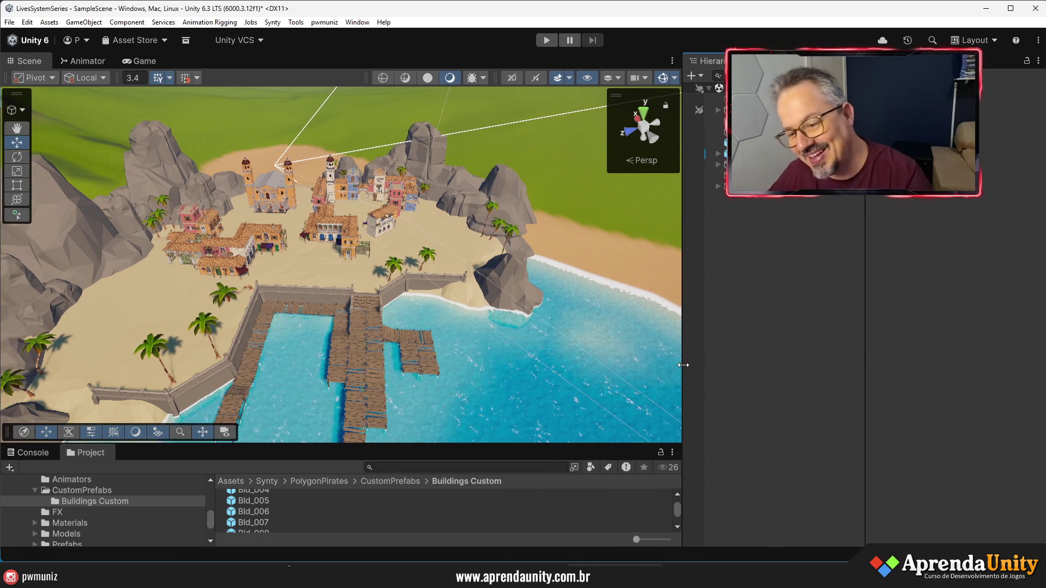
mouse_move(414, 382)
mouse_down()
mouse_move(409, 410)
mouse_move(370, 323)
mouse_up()
scroll(369, 323, up, 10)
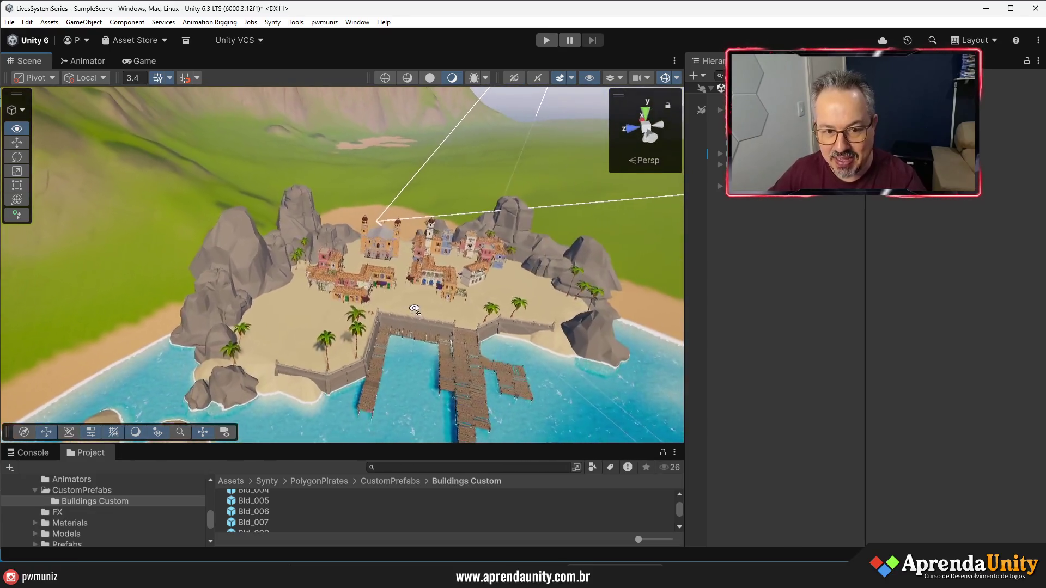
mouse_move(420, 315)
mouse_down()
mouse_move(271, 304)
mouse_move(495, 254)
mouse_move(515, 293)
mouse_move(283, 273)
mouse_move(261, 256)
mouse_up()
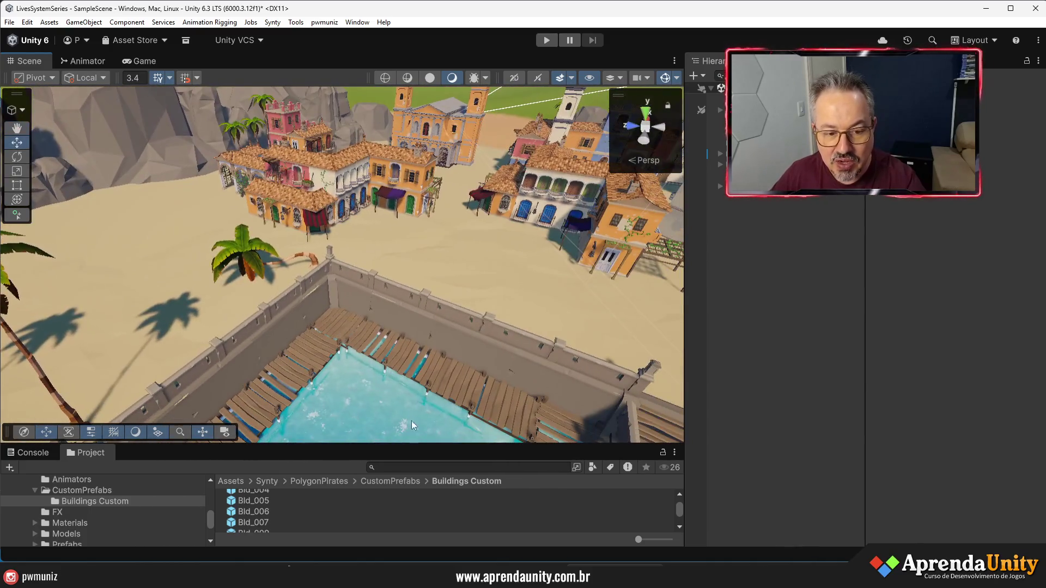
drag(433, 445, 433, 186)
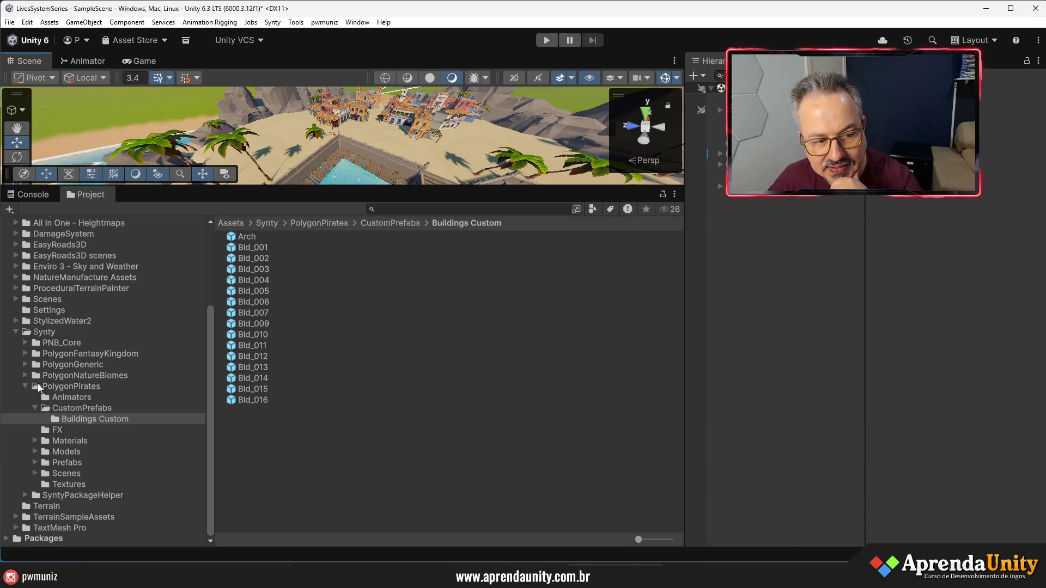
Open PolygonPirates/Prefabs/Buildings as large thumbnails, scroll down, and search 'bld_shop t:prefab'
click(68, 461)
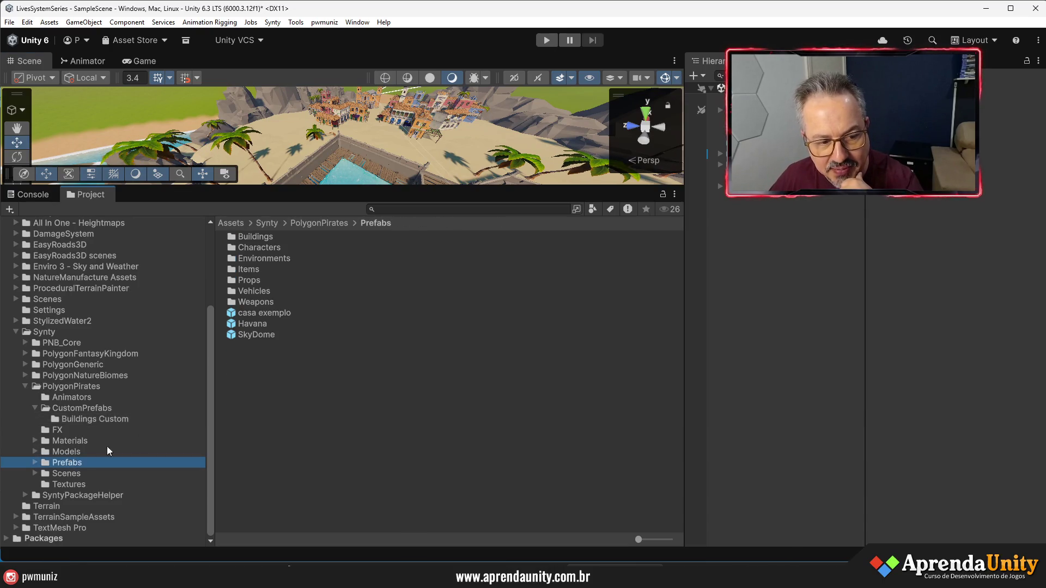
double_click(263, 238)
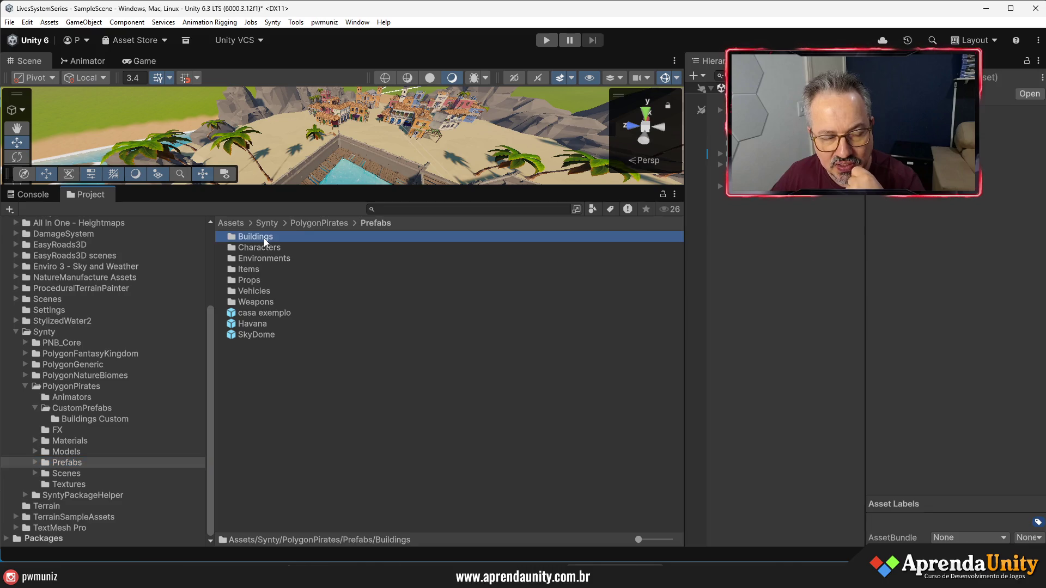
click(672, 540)
scroll(532, 420, down, 3)
scroll(532, 420, down, 10)
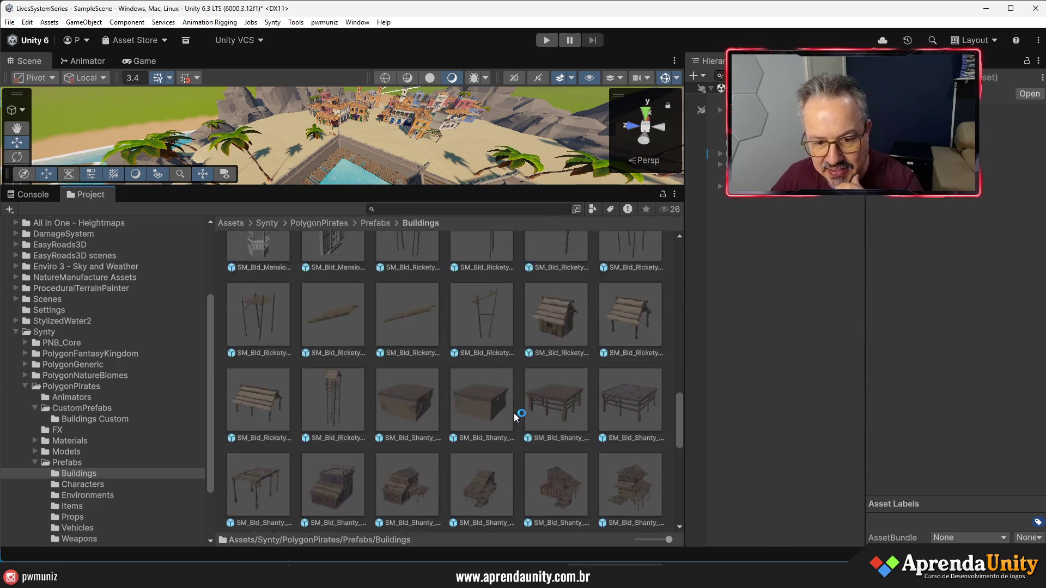
scroll(516, 417, down, 3)
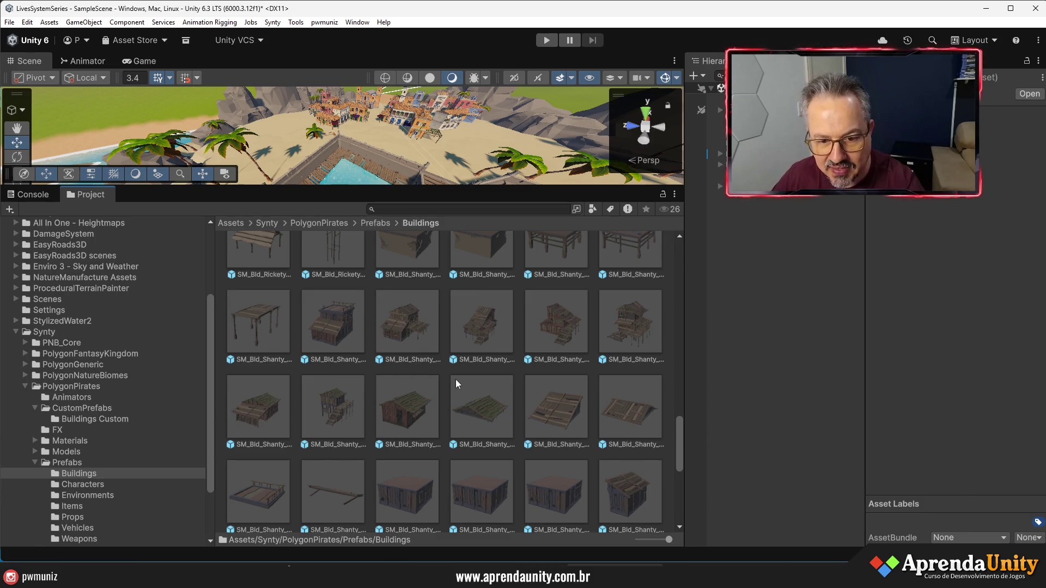
scroll(498, 403, down, 3)
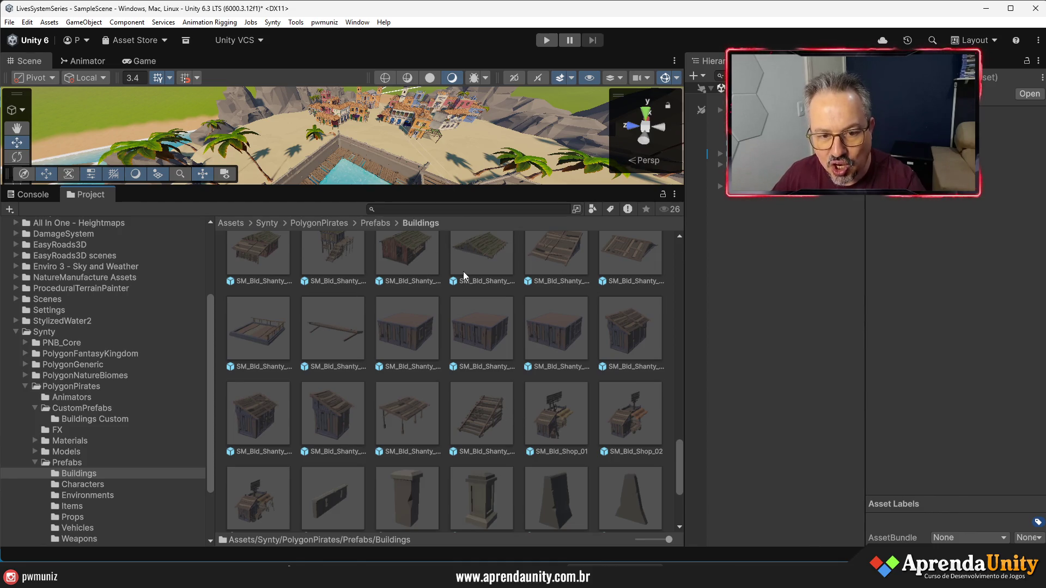
click(444, 213)
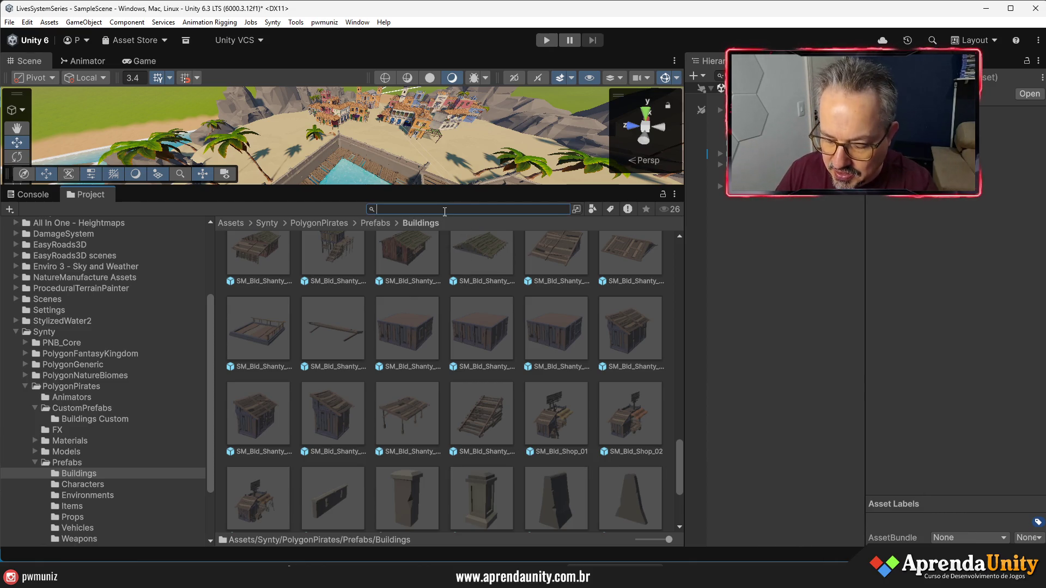
text(bl)
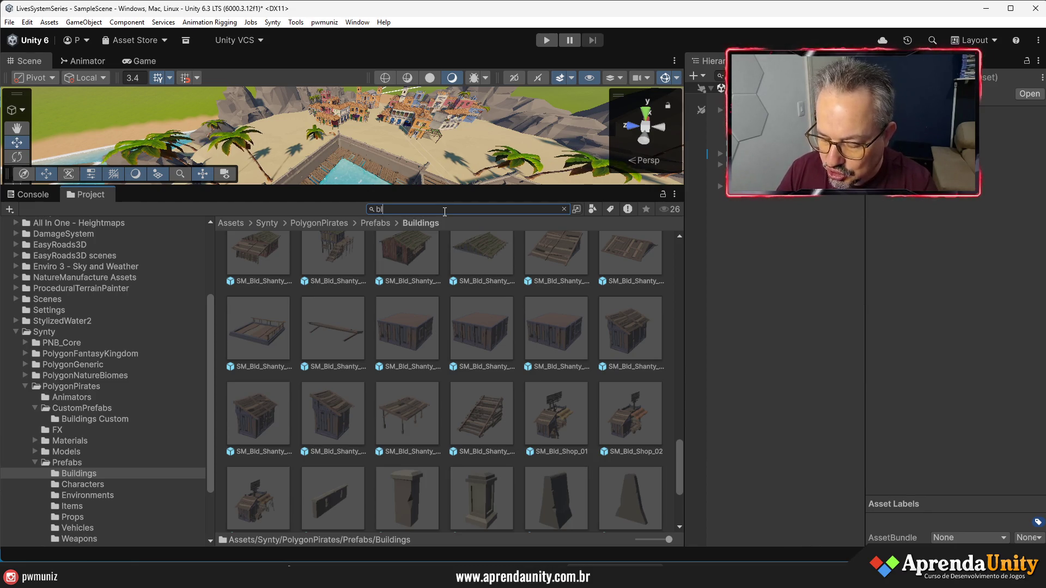
text(d_shop t:prefab)
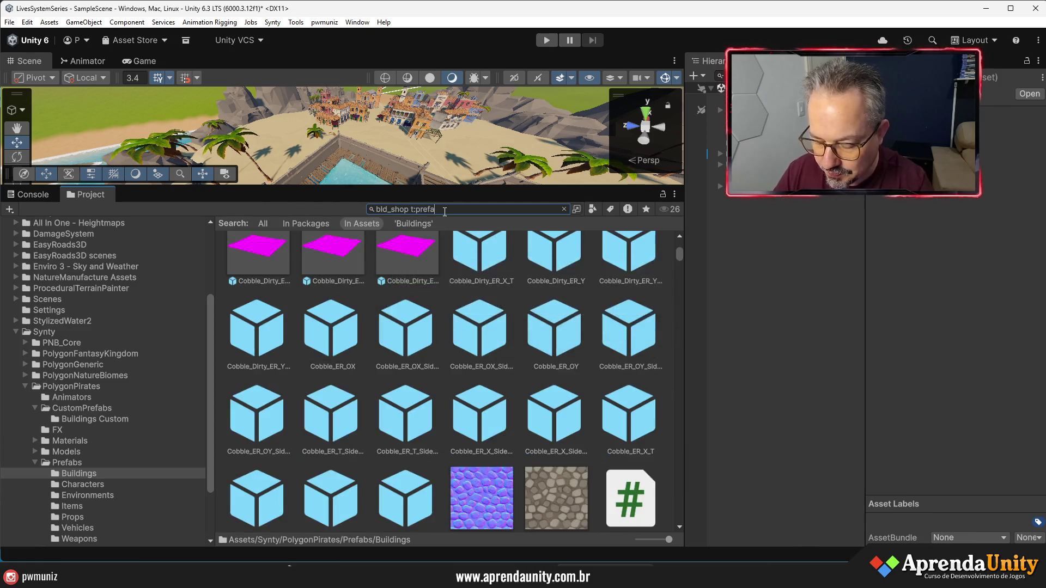
Preview SM_Bld_Shop_01 and SM_Bld_Shop_02 in the Inspector's enlarged 3D preview
drag(431, 198, 436, 366)
mouse_move(677, 332)
mouse_down()
mouse_move(743, 234)
mouse_move(748, 279)
mouse_up()
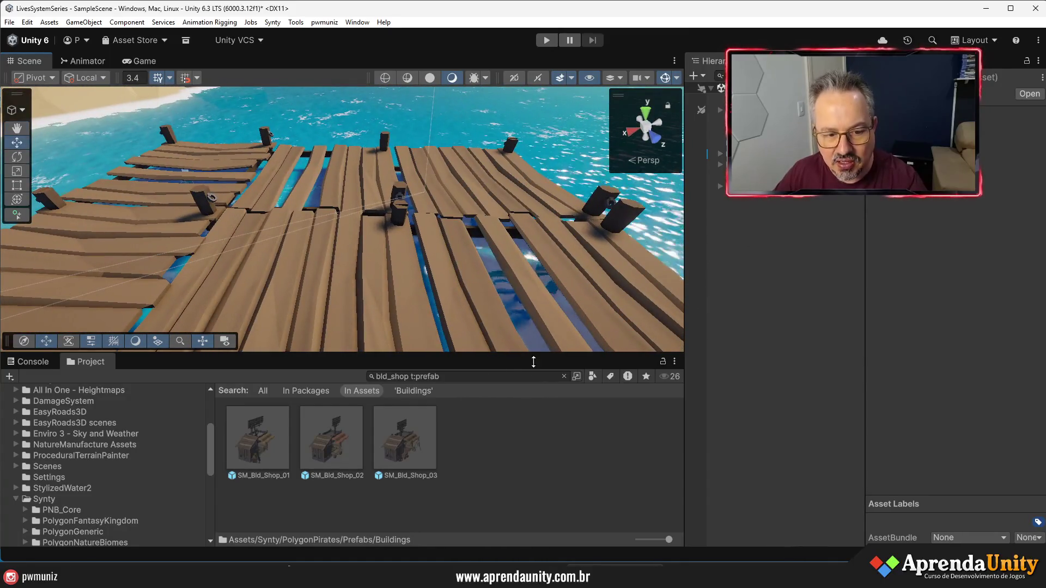
click(269, 436)
click(937, 536)
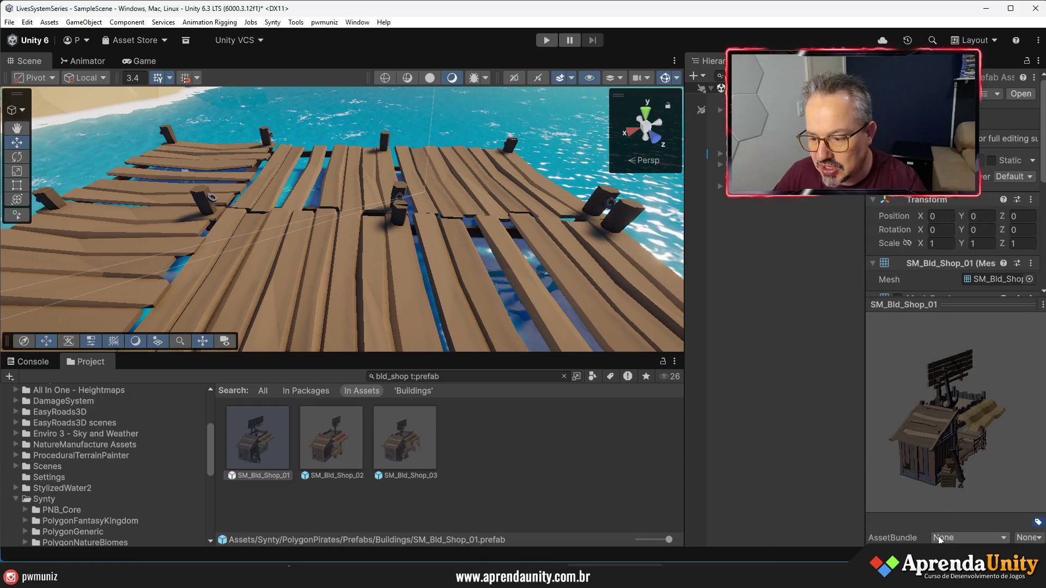
click(309, 433)
drag(888, 424, 894, 432)
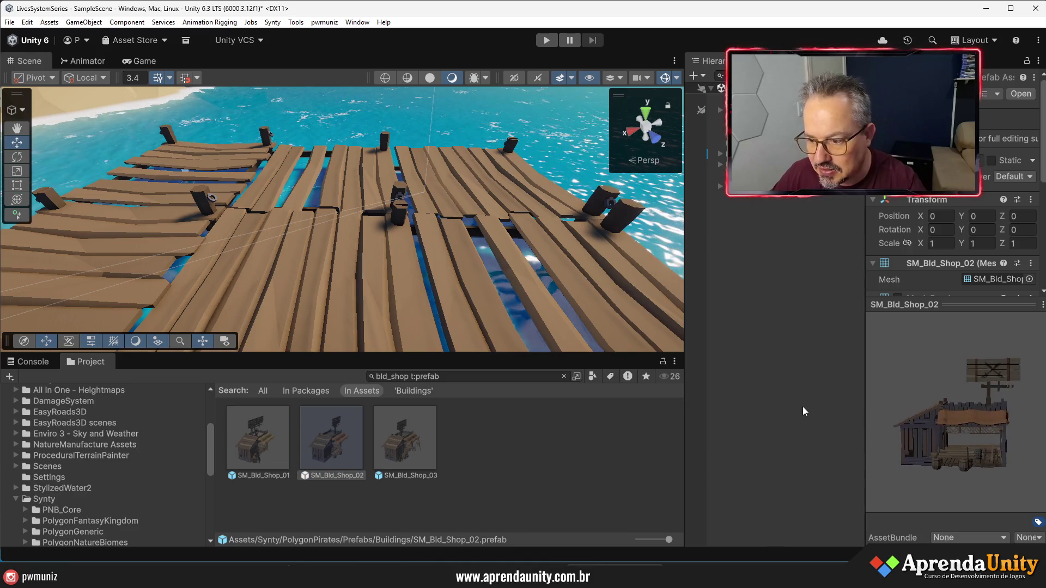
Drag SM_Bld_Shop_03 into the Scene and drop it onto the wooden pier
click(414, 439)
drag(979, 424, 831, 423)
drag(384, 457, 400, 327)
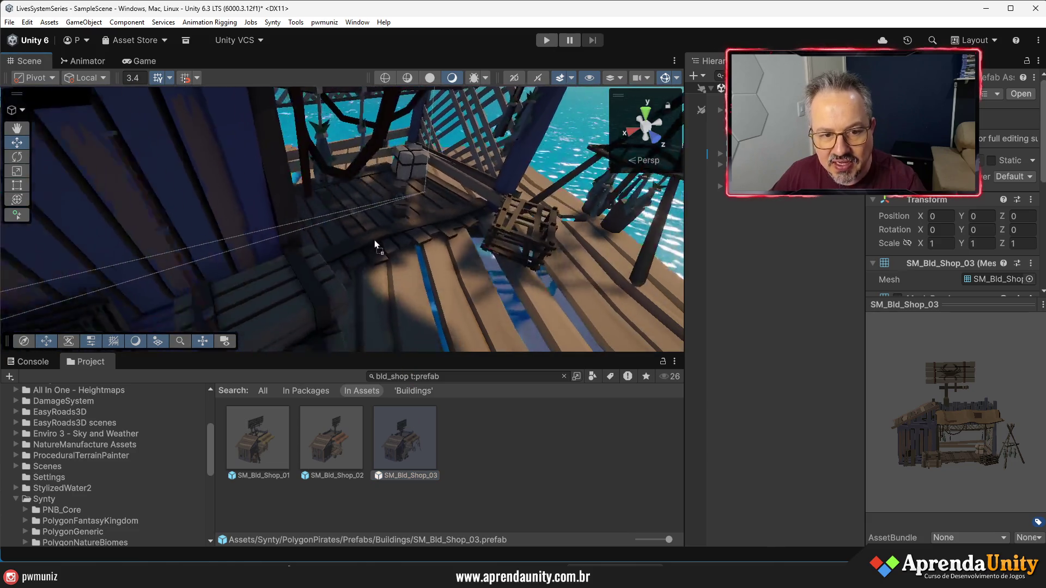
scroll(487, 231, down, 5)
scroll(487, 231, up, 5)
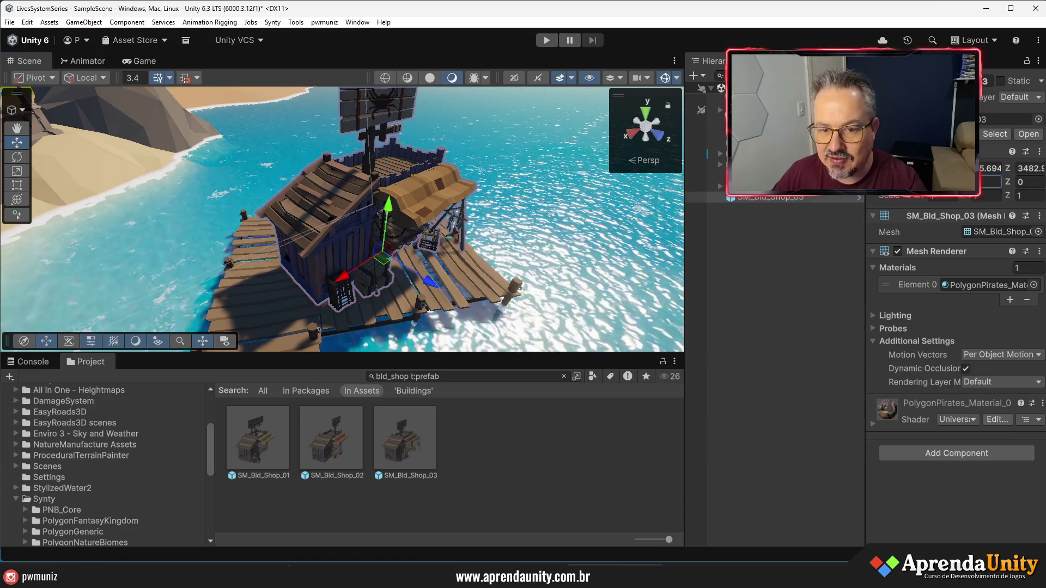
Orbit around the pier shop and enter 90 for its Y rotation
drag(283, 226, 214, 226)
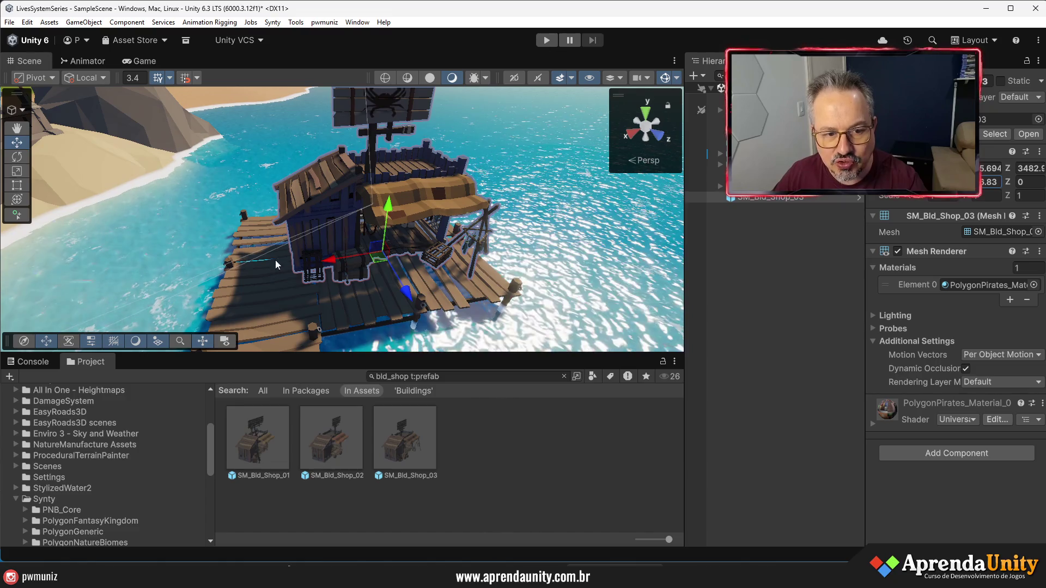
mouse_move(330, 260)
mouse_down()
mouse_move(349, 289)
mouse_move(374, 280)
mouse_move(357, 256)
mouse_up()
drag(446, 354, 447, 421)
mouse_move(490, 272)
mouse_down()
mouse_move(674, 305)
mouse_move(463, 381)
mouse_up()
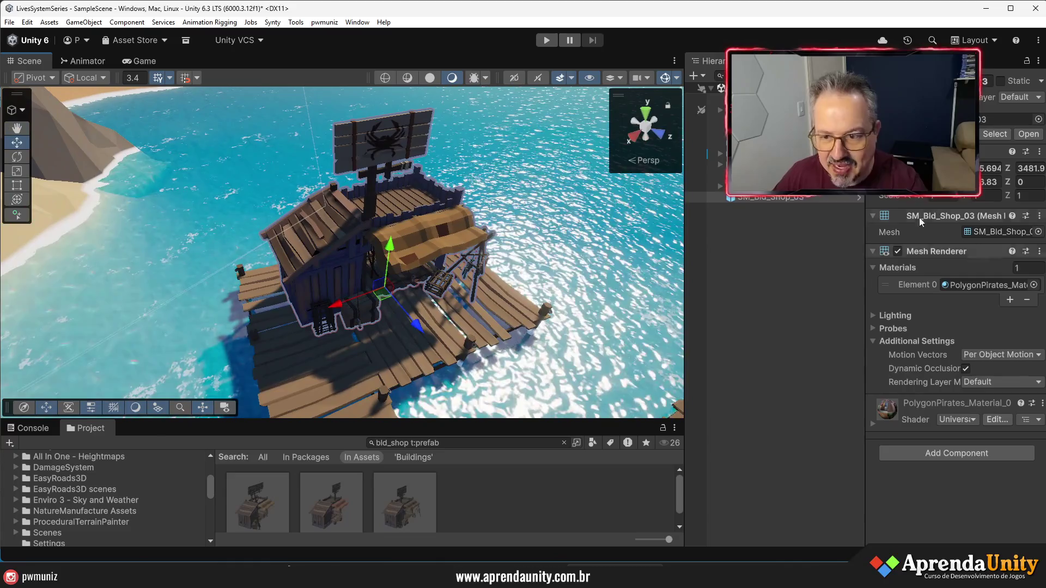
text(90)
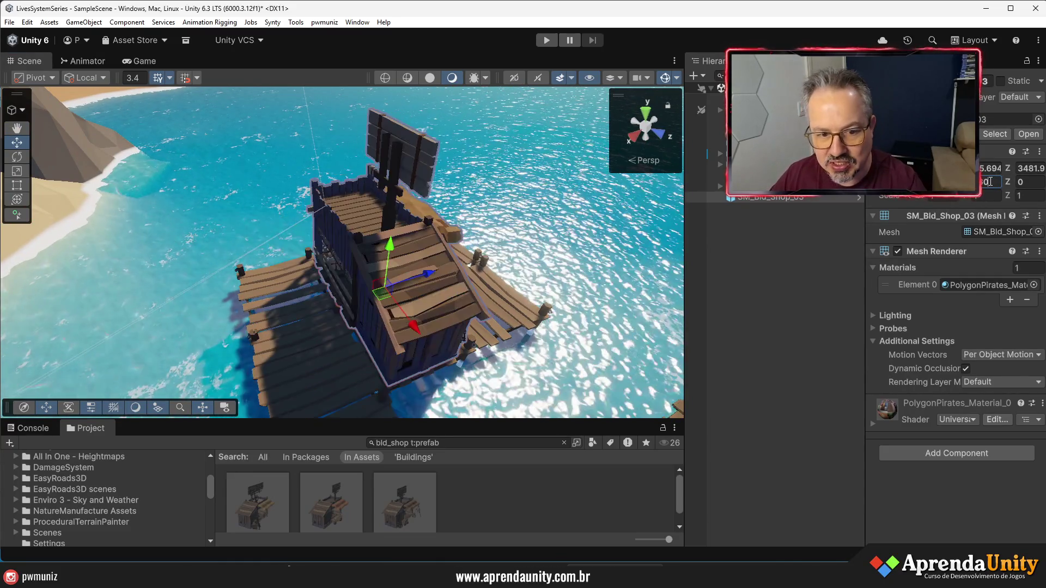
Change the shop's Y rotation to -90 so it sits squarely on the pier
drag(668, 354, 248, 338)
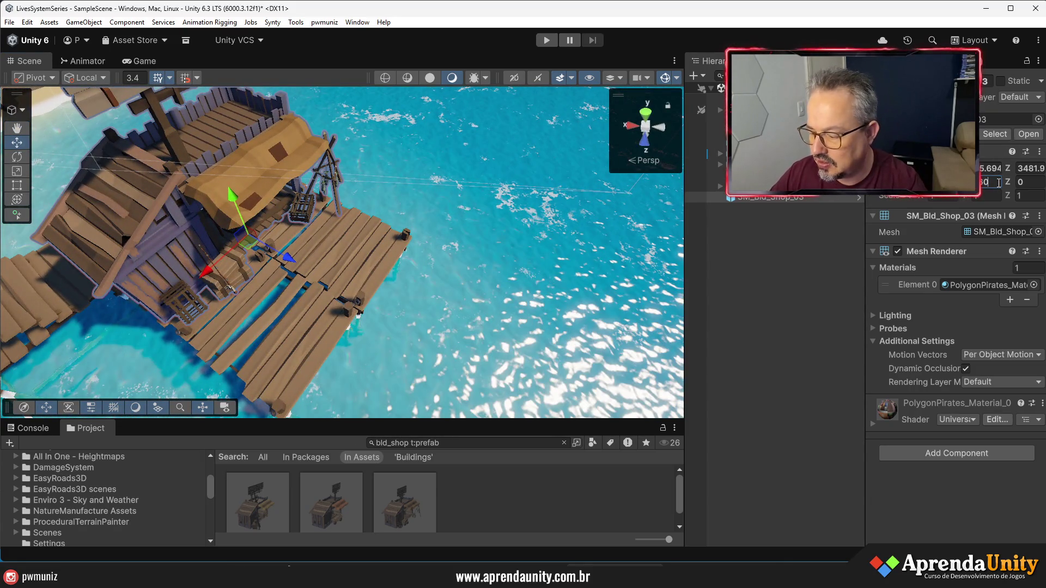
text(-90)
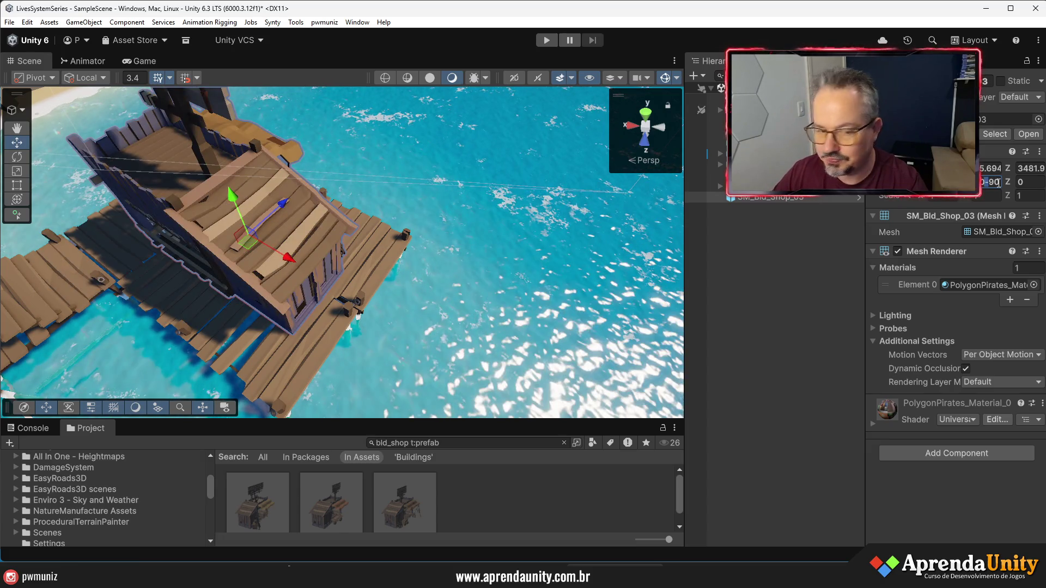
key(Left)
key(Left)
key(BackSpace)
text(+)
mouse_move(414, 305)
mouse_down()
mouse_move(446, 245)
mouse_move(585, 97)
mouse_move(453, 238)
mouse_up()
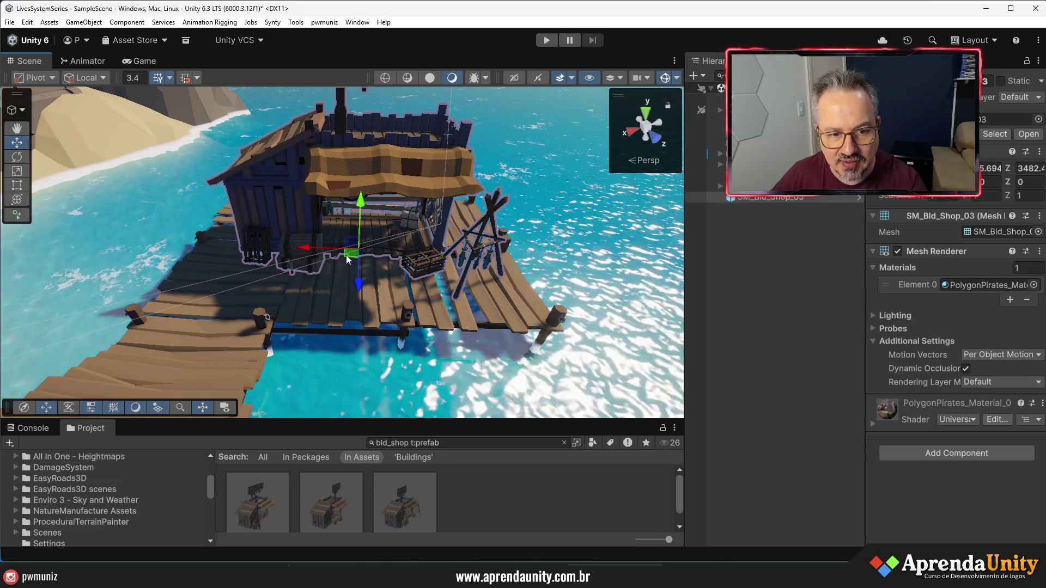
click(814, 294)
Parent SM_Bld_Shop_03 under the Buildings object beside Trees and Beach in the Hierarchy
mouse_move(545, 294)
mouse_down()
mouse_move(491, 297)
mouse_move(700, 188)
mouse_up()
click(716, 188)
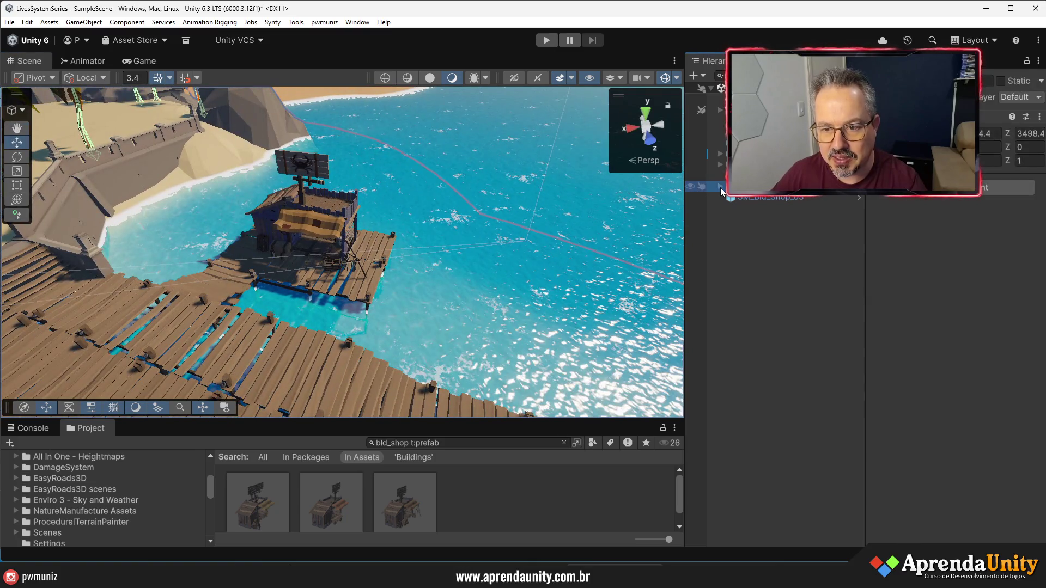
click(719, 187)
drag(746, 231, 763, 201)
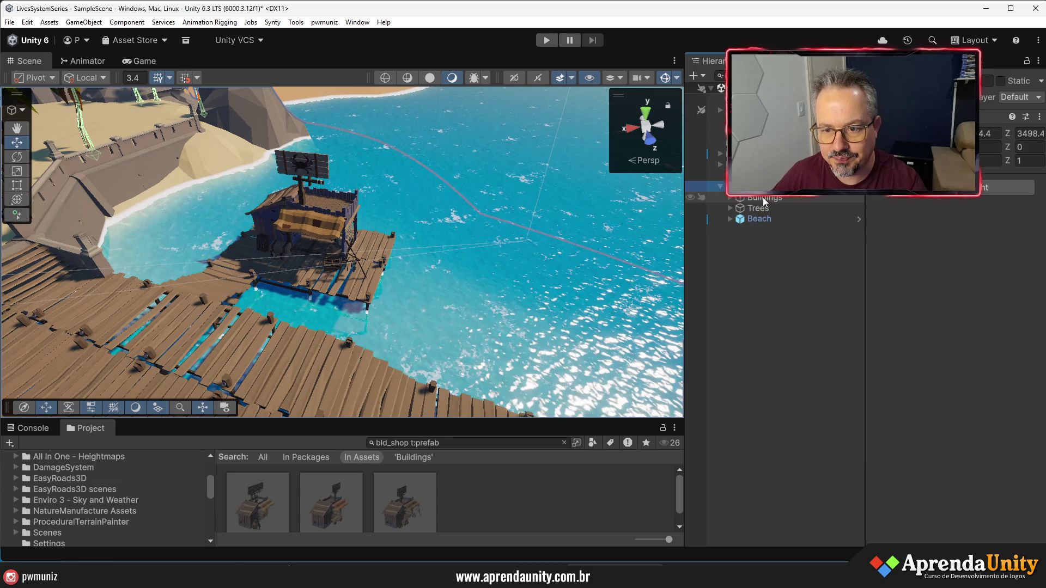
click(752, 258)
mouse_move(453, 271)
mouse_down()
mouse_move(274, 258)
mouse_move(520, 221)
mouse_move(314, 265)
mouse_move(273, 188)
mouse_move(452, 193)
mouse_move(119, 168)
mouse_move(84, 251)
mouse_move(106, 310)
mouse_up()
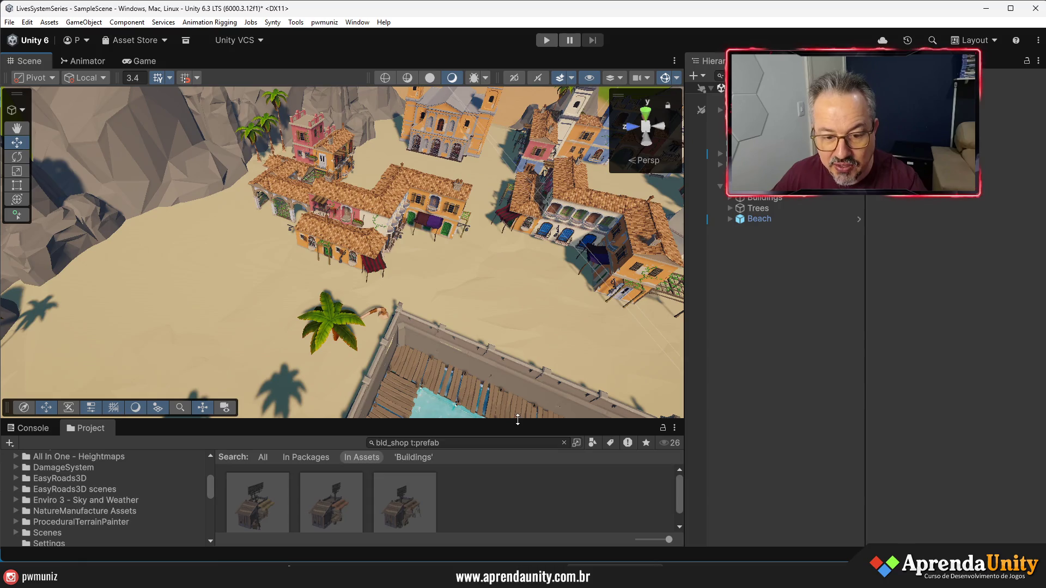
drag(518, 420, 541, 275)
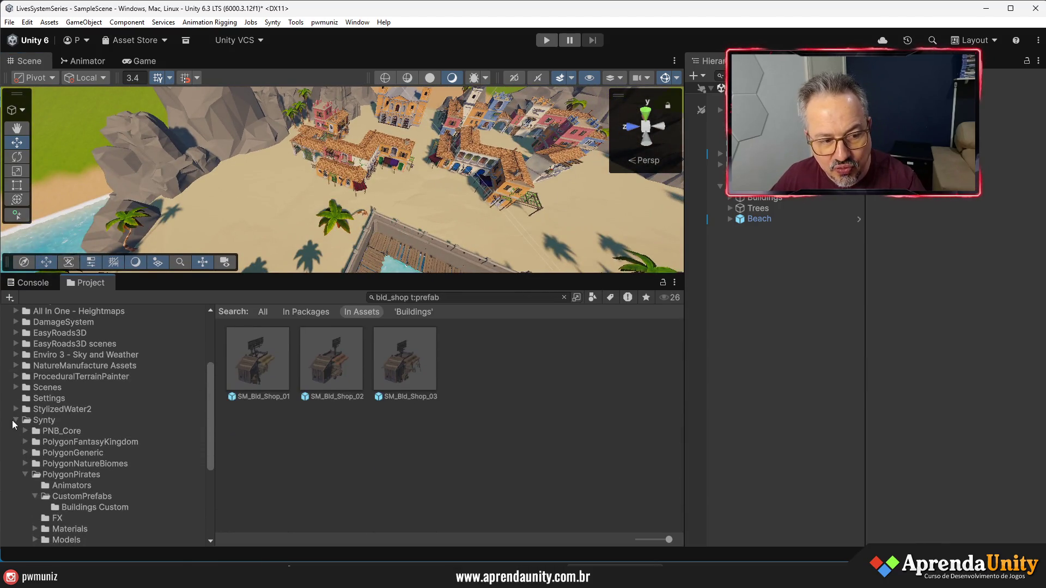
Drag Preset_Blacksmith_01 from the PolygonFantasyKingdom folder onto the beach sand
click(25, 475)
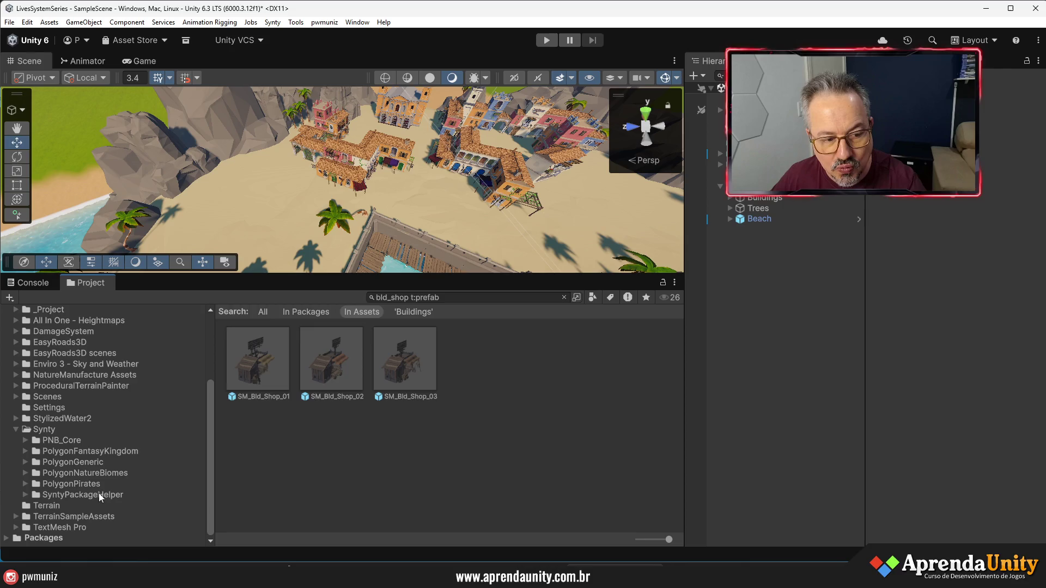
click(102, 452)
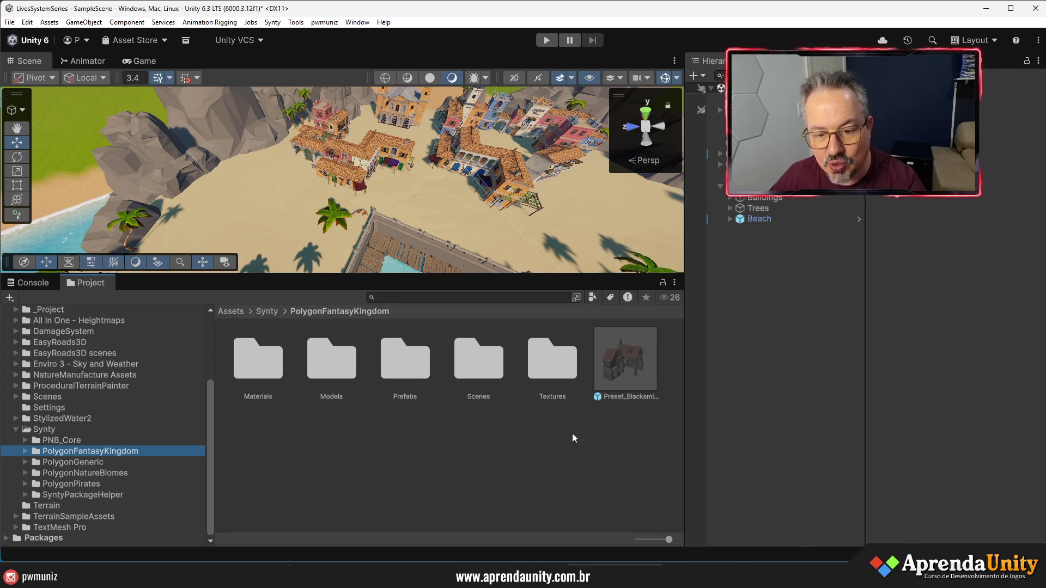
drag(482, 285, 497, 362)
click(621, 430)
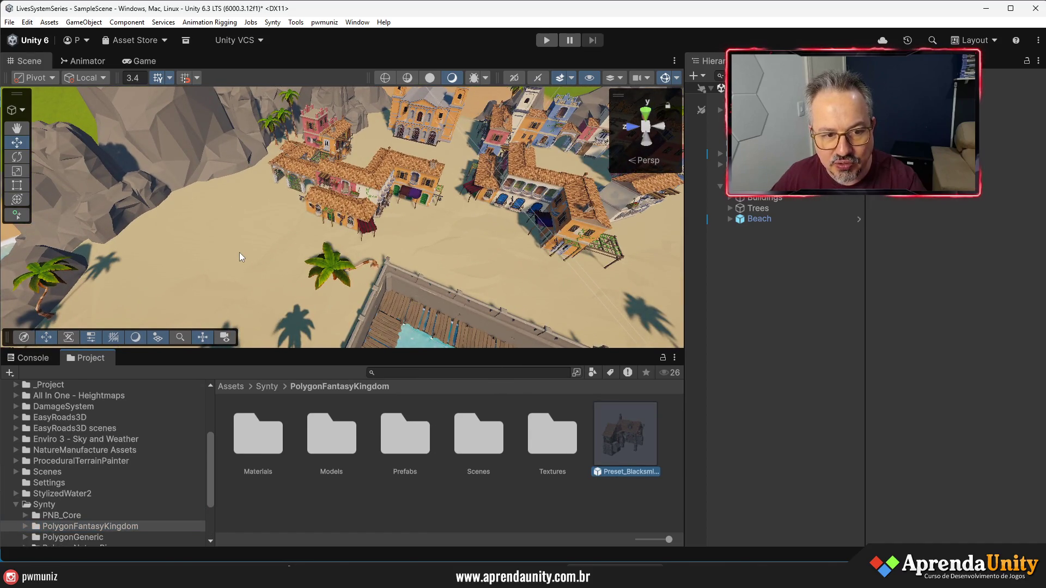
drag(239, 253, 242, 253)
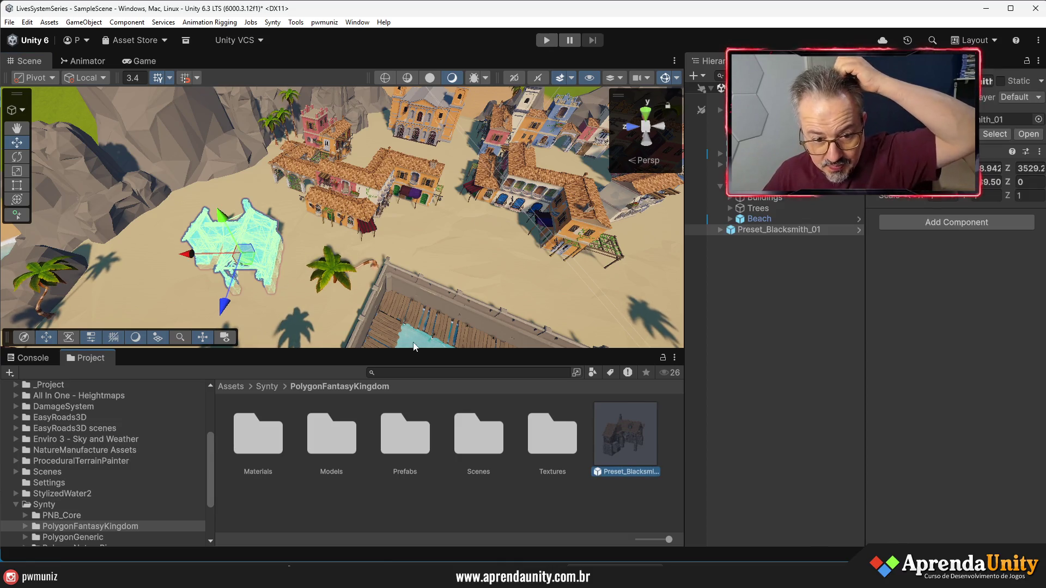
Enlarge the Scene view and orbit to a front view of the blacksmith
drag(412, 350, 517, 406)
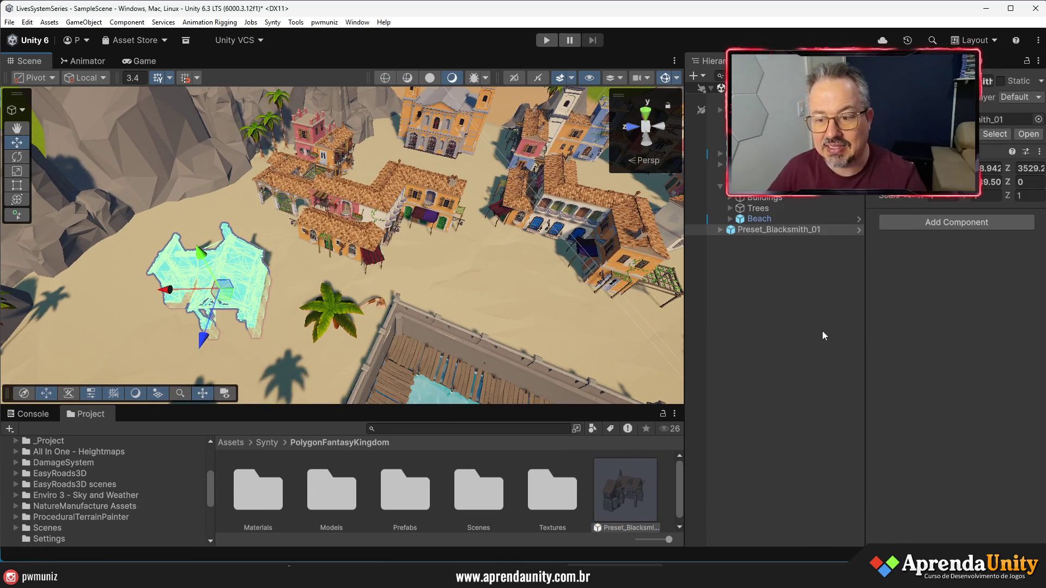
drag(861, 345, 882, 345)
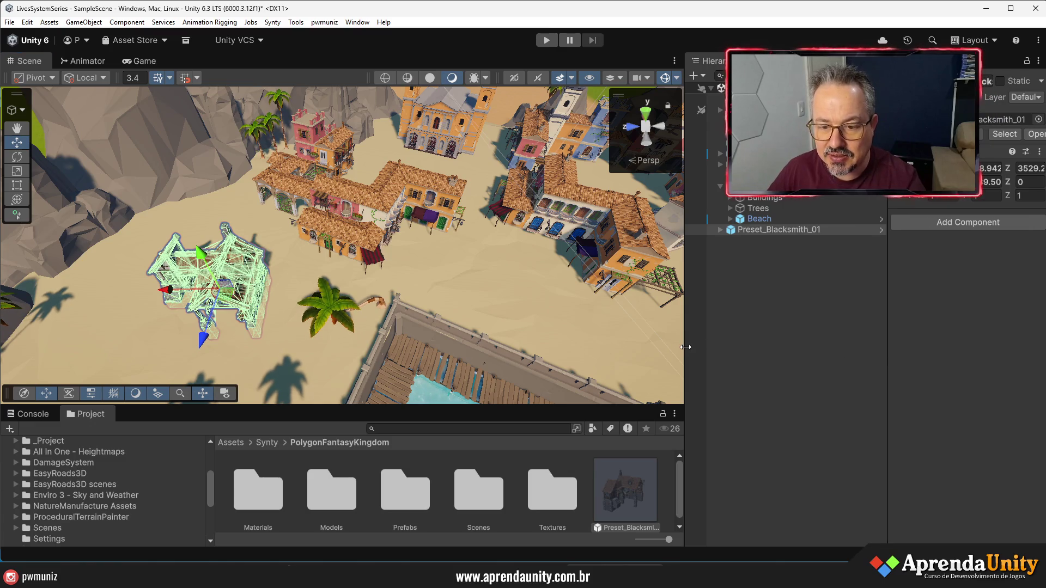
drag(686, 347, 729, 357)
drag(594, 406, 578, 434)
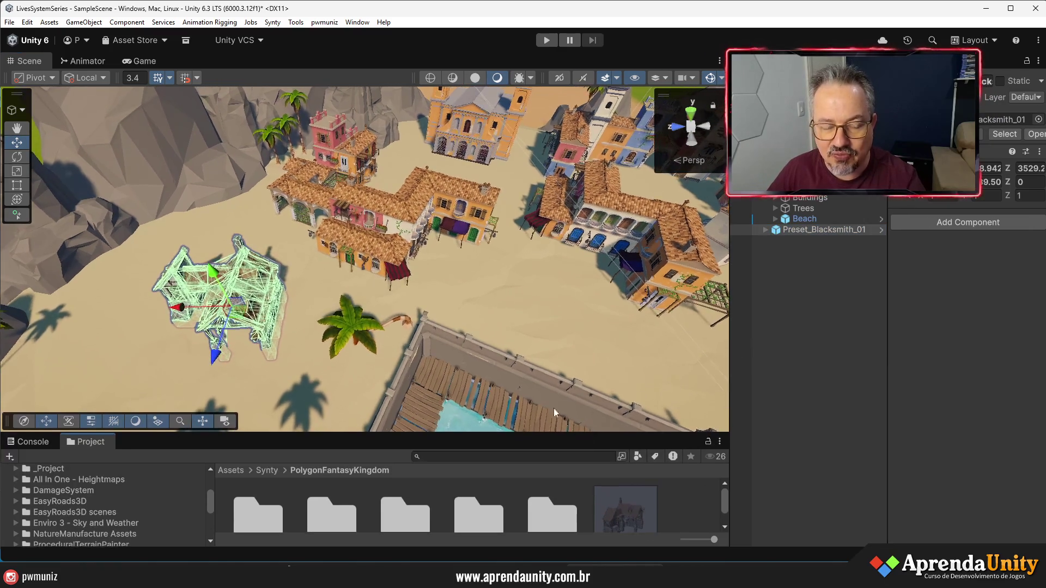
scroll(430, 393, up, 8)
mouse_move(430, 393)
mouse_down()
mouse_move(491, 338)
mouse_move(605, 296)
mouse_up()
click(795, 299)
scroll(546, 282, up, 5)
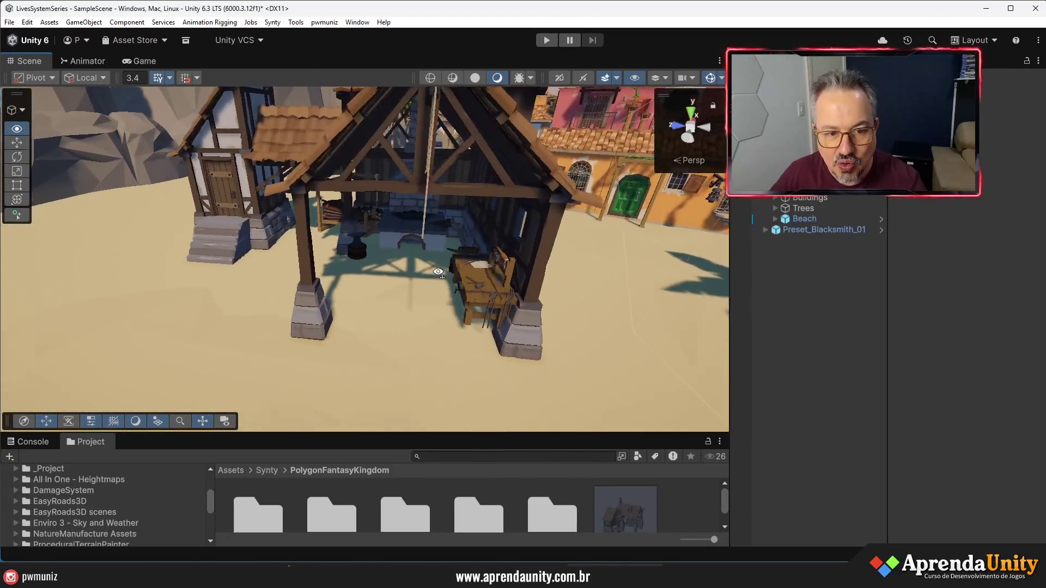
Inspect the blacksmith up close, from its roof down to the anvil
mouse_move(546, 282)
mouse_down()
mouse_move(346, 276)
mouse_move(719, 263)
mouse_move(472, 260)
mouse_move(486, 272)
mouse_up()
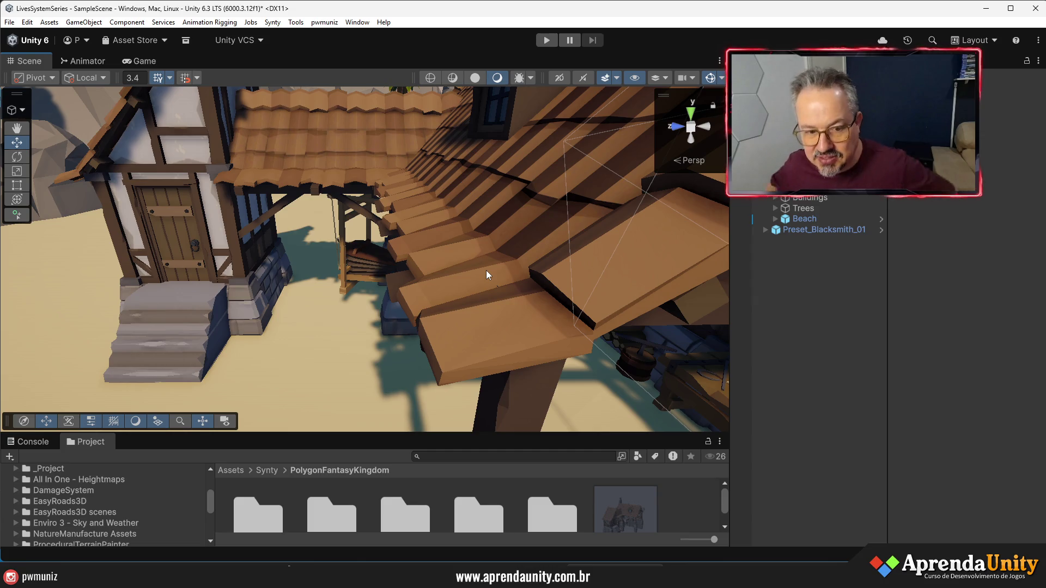
mouse_move(290, 244)
mouse_down()
mouse_move(482, 272)
mouse_move(271, 210)
mouse_move(480, 226)
mouse_move(296, 230)
mouse_up()
scroll(296, 229, down, 3)
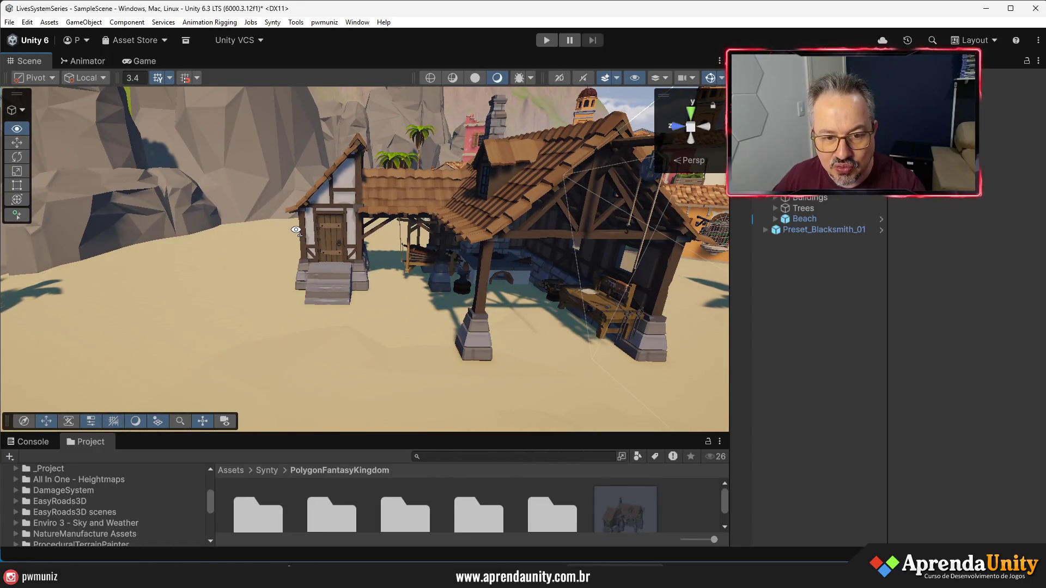
scroll(526, 291, down, 5)
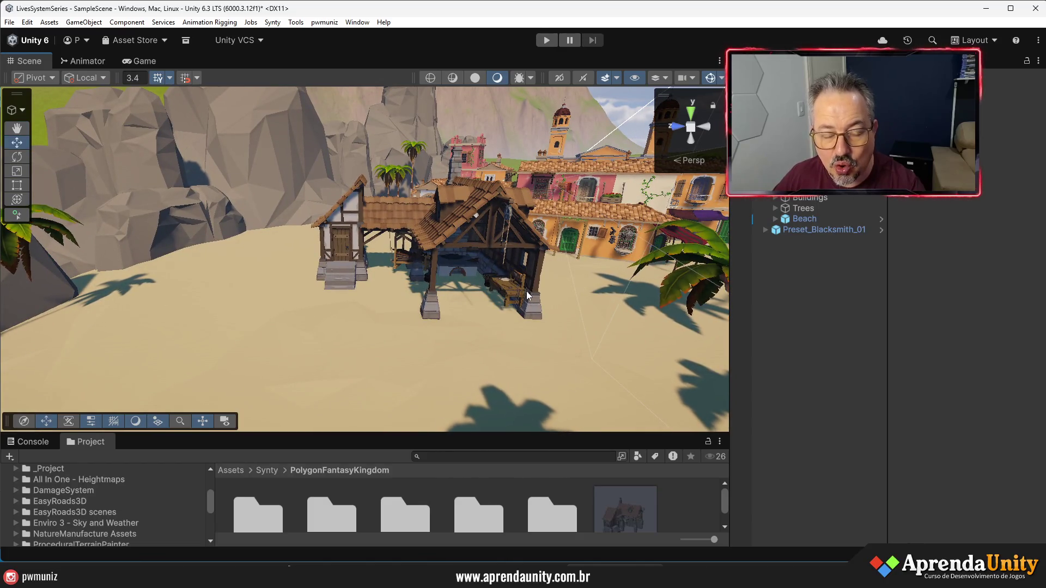
mouse_move(550, 256)
mouse_down()
mouse_move(524, 269)
mouse_move(708, 234)
mouse_move(806, 199)
mouse_up()
Rotate the blacksmith to about 95° and slide it back to Z about 3540
double_click(820, 236)
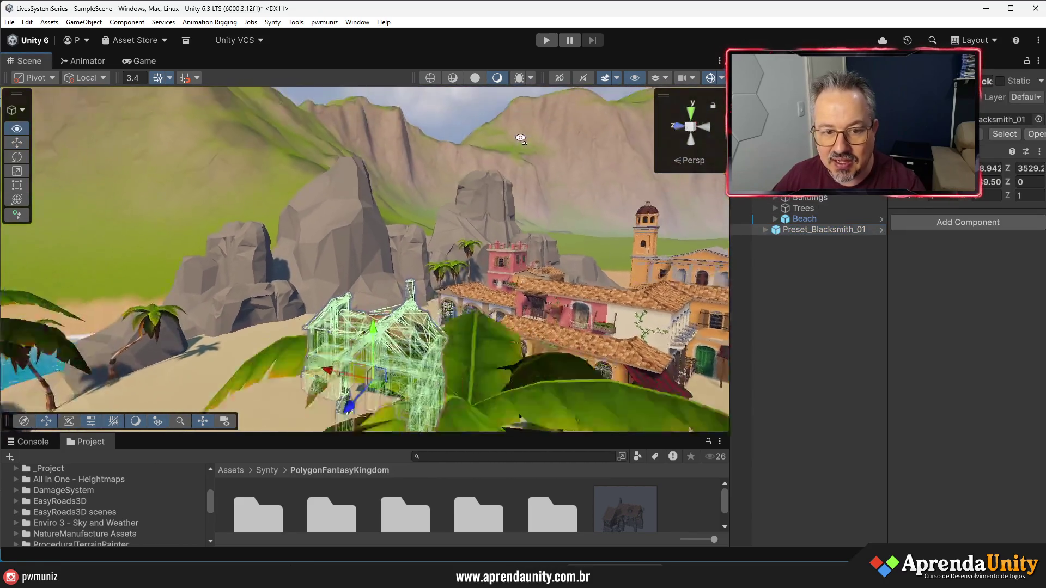
mouse_move(986, 182)
mouse_down()
mouse_move(218, 327)
mouse_move(699, 327)
mouse_up()
mouse_move(392, 320)
mouse_down()
mouse_move(294, 272)
mouse_move(216, 300)
mouse_up()
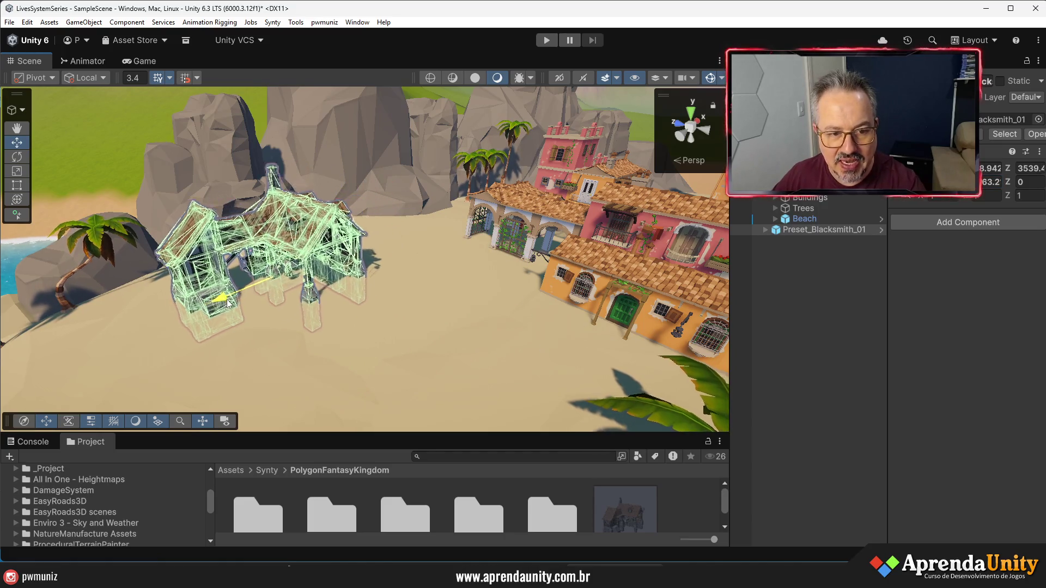
drag(974, 182, 888, 198)
click(801, 319)
mouse_move(599, 272)
mouse_down()
mouse_move(616, 279)
mouse_move(121, 257)
mouse_move(231, 172)
mouse_up()
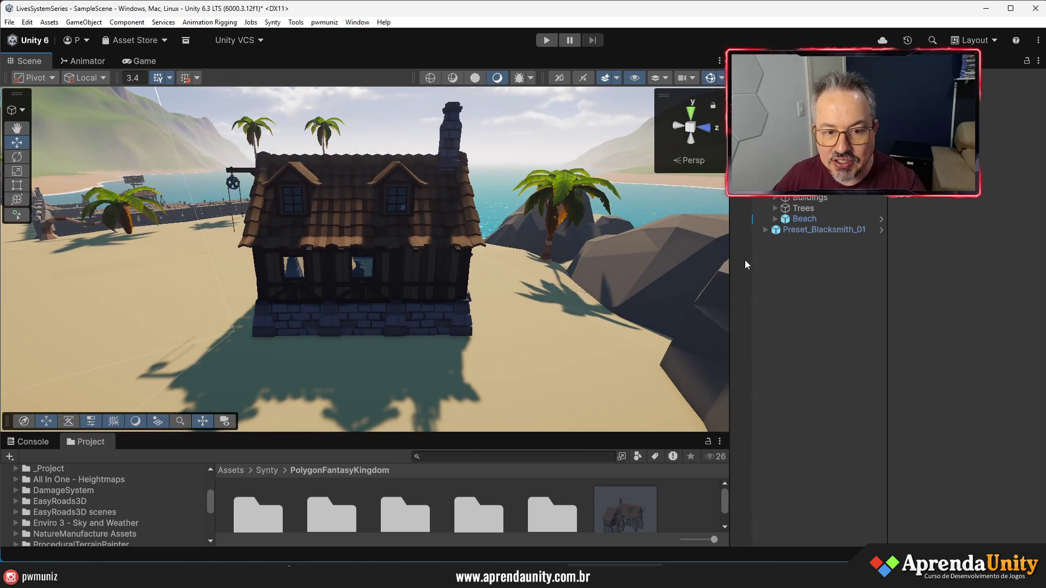
Select and frame several of the blacksmith house's parts
click(436, 279)
click(435, 280)
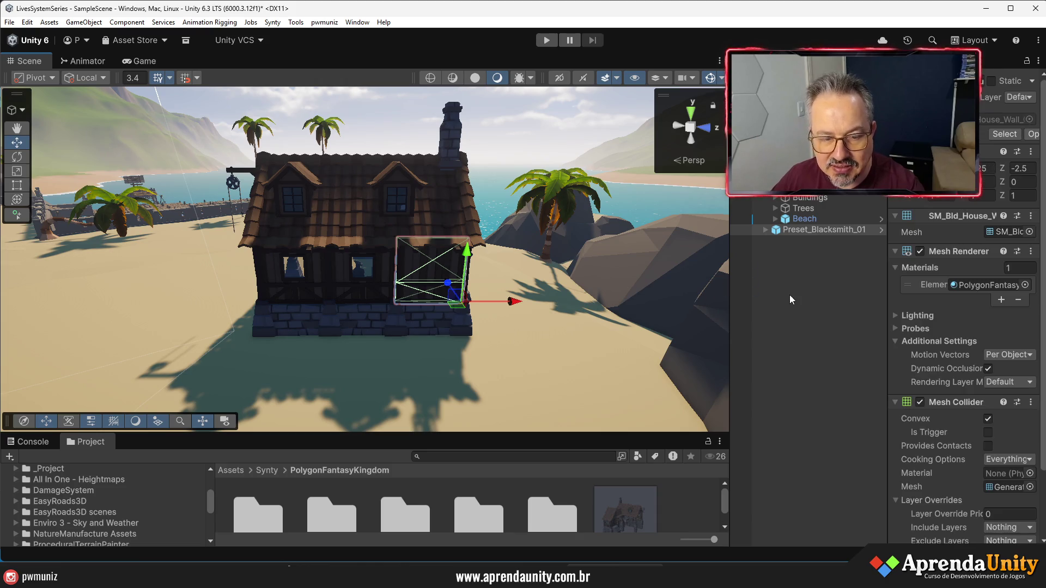
drag(401, 286, 544, 290)
key(f)
key(w)
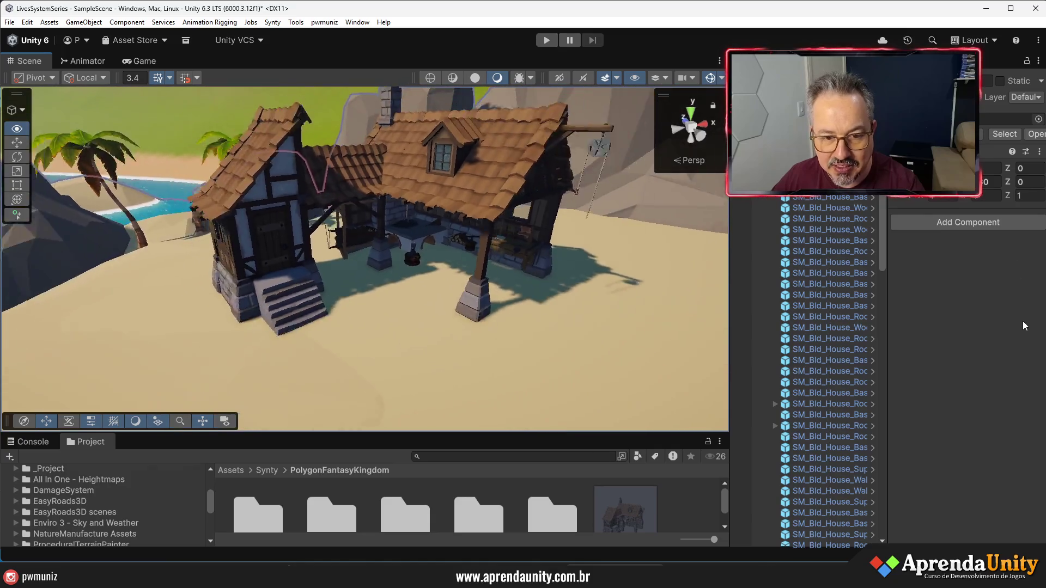
scroll(539, 324, up, 5)
scroll(519, 336, down, 3)
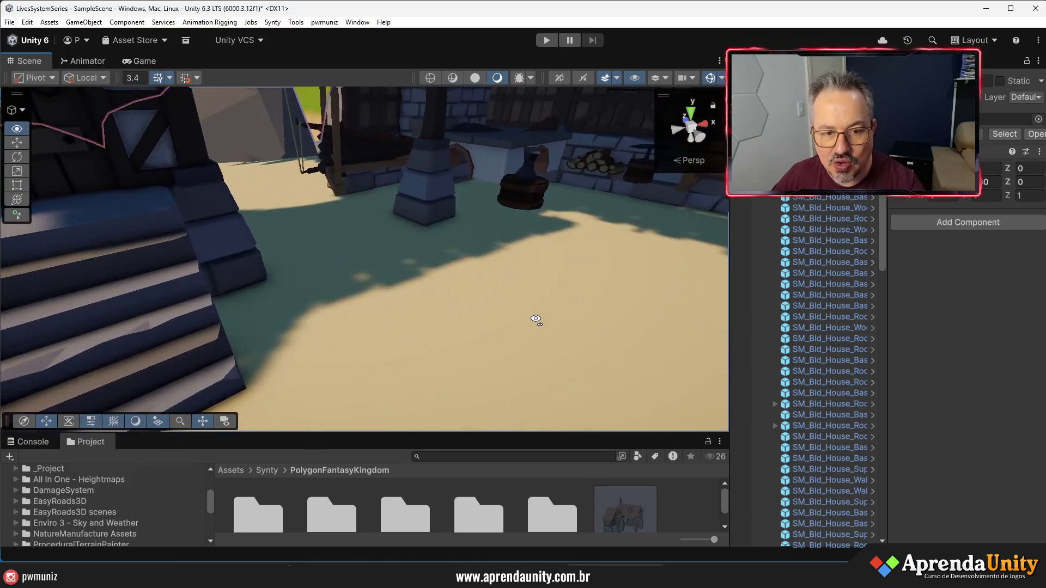
mouse_move(536, 320)
mouse_down()
mouse_move(542, 306)
mouse_move(790, 283)
mouse_move(570, 309)
mouse_move(685, 206)
mouse_up()
Enter Prefab Mode for Preset_Blacksmith_01 from the Hierarchy
click(774, 197)
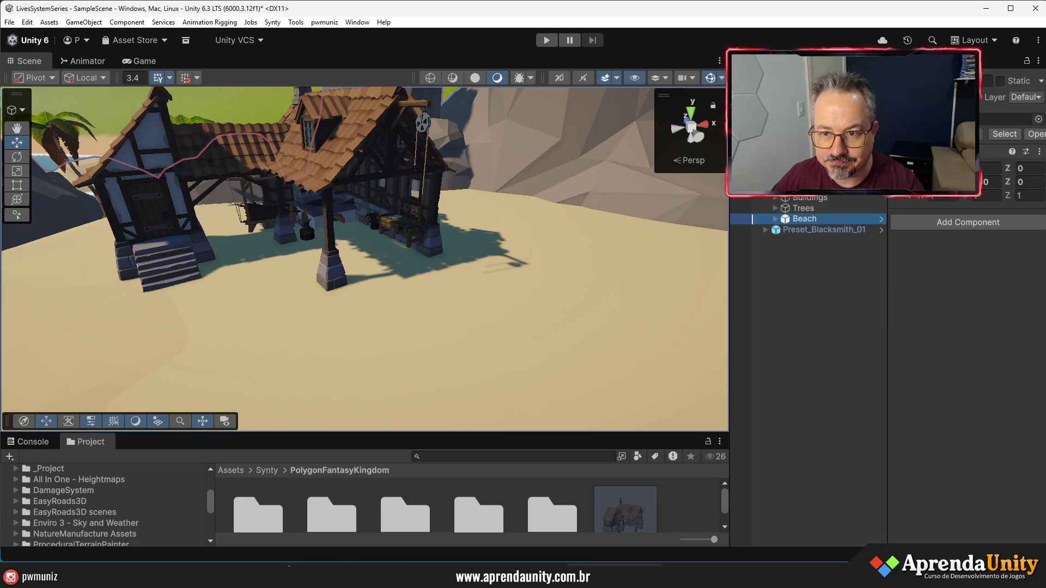
click(791, 256)
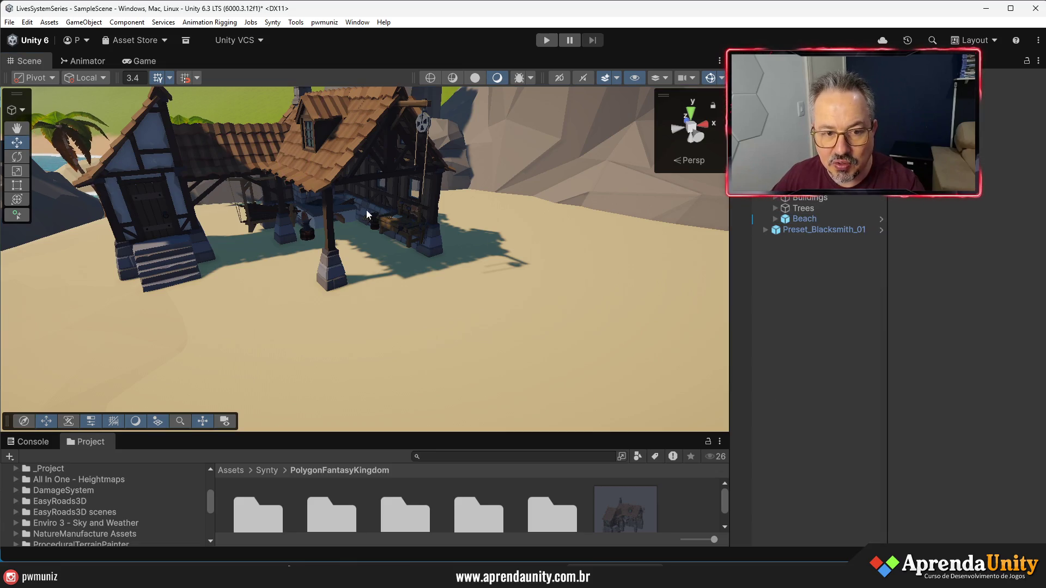
click(817, 230)
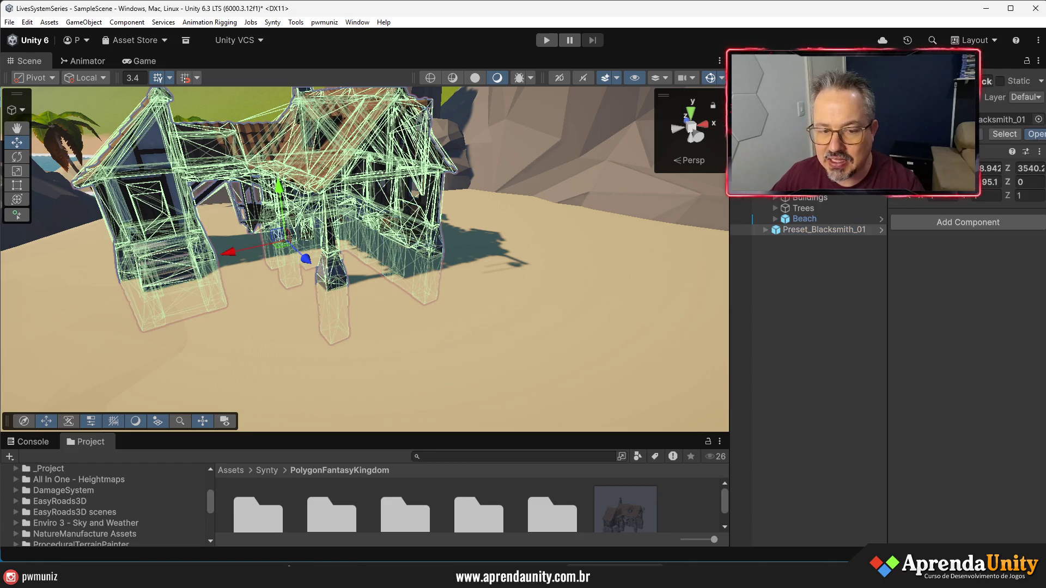
click(881, 229)
drag(514, 436, 515, 460)
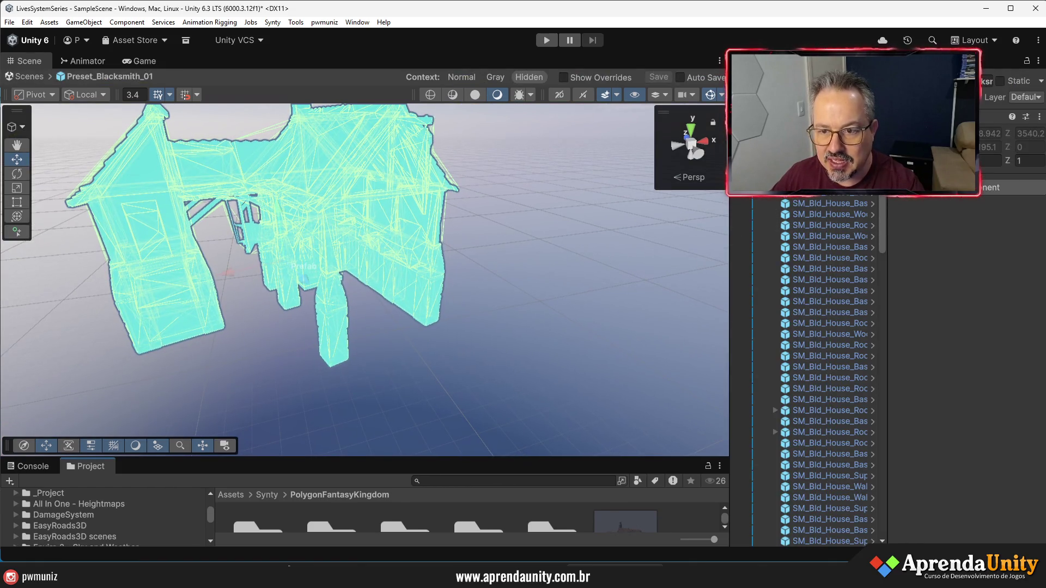
Enlarge the Project panel and browse the PolygonFantasyKingdom Prefabs > Buildings folder
mouse_move(370, 275)
mouse_down()
mouse_move(398, 284)
mouse_move(352, 279)
mouse_up()
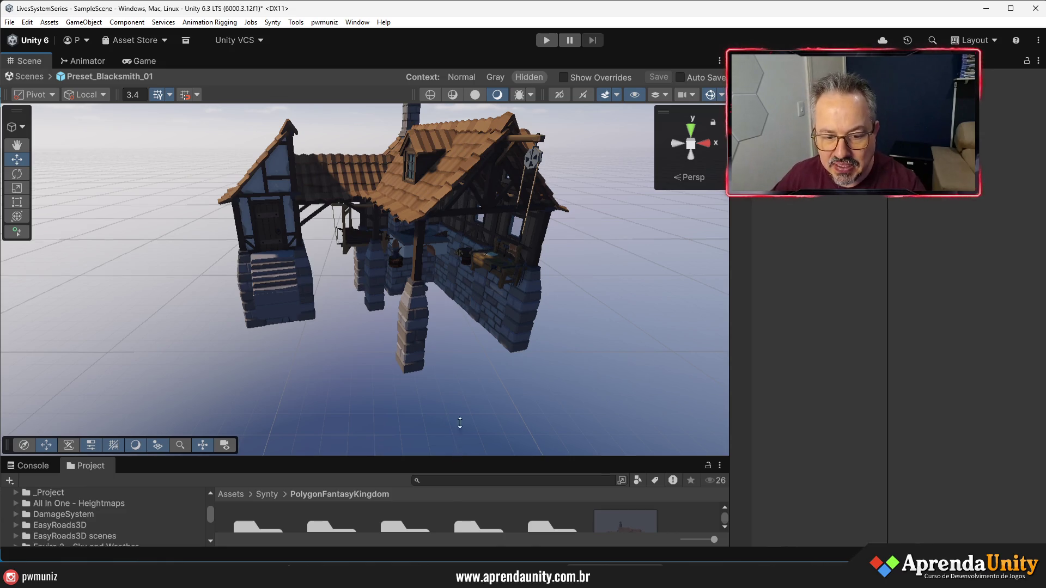
drag(459, 443, 451, 293)
double_click(417, 391)
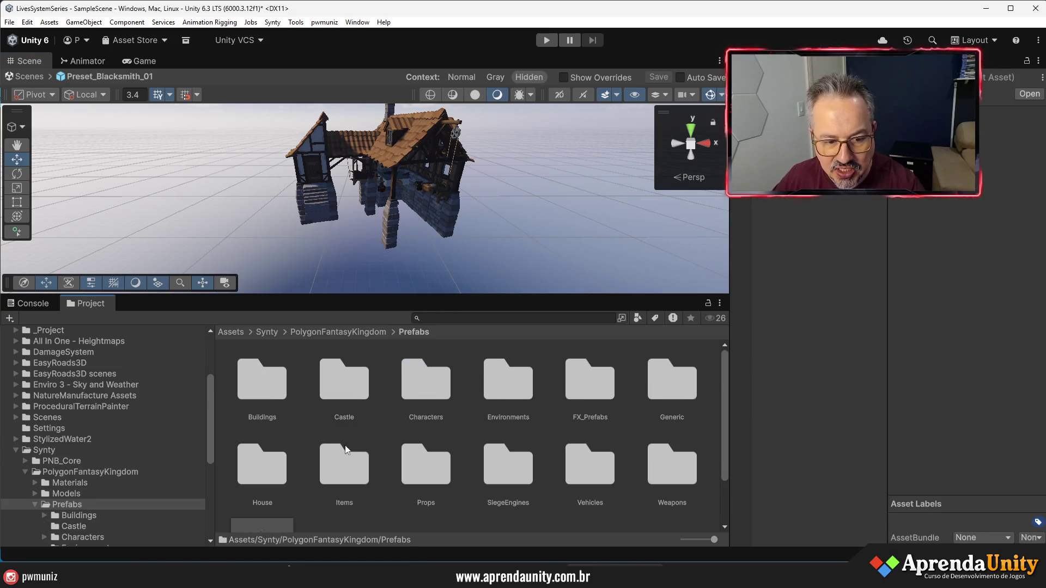
click(268, 403)
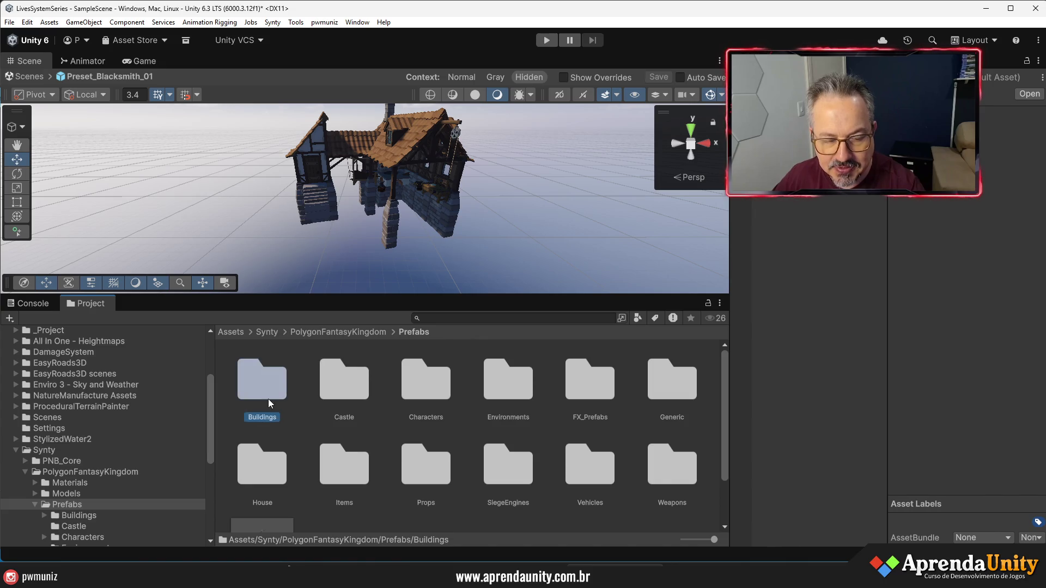
double_click(267, 402)
scroll(518, 420, down, 2)
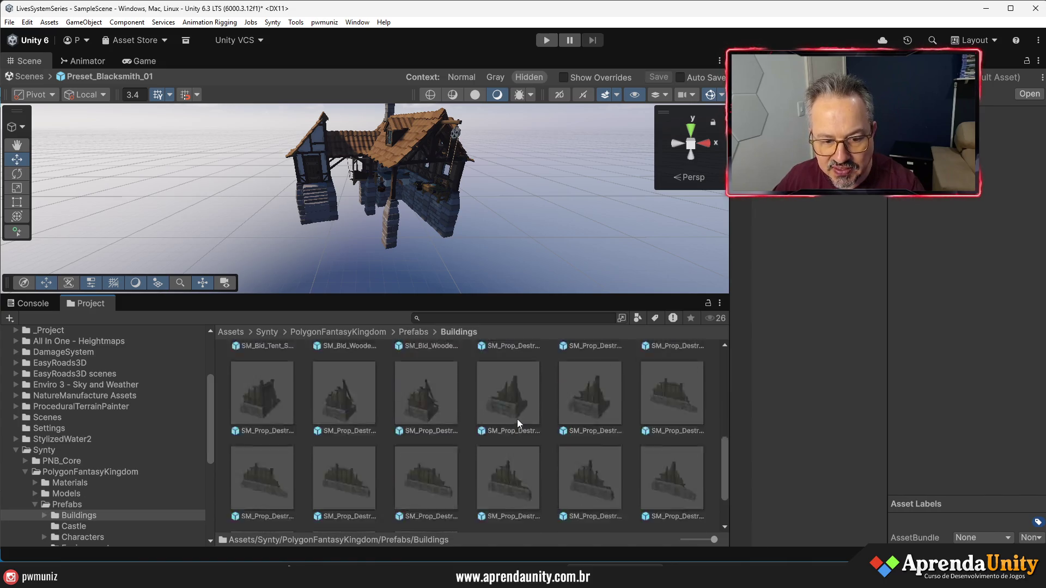
scroll(521, 420, up, 5)
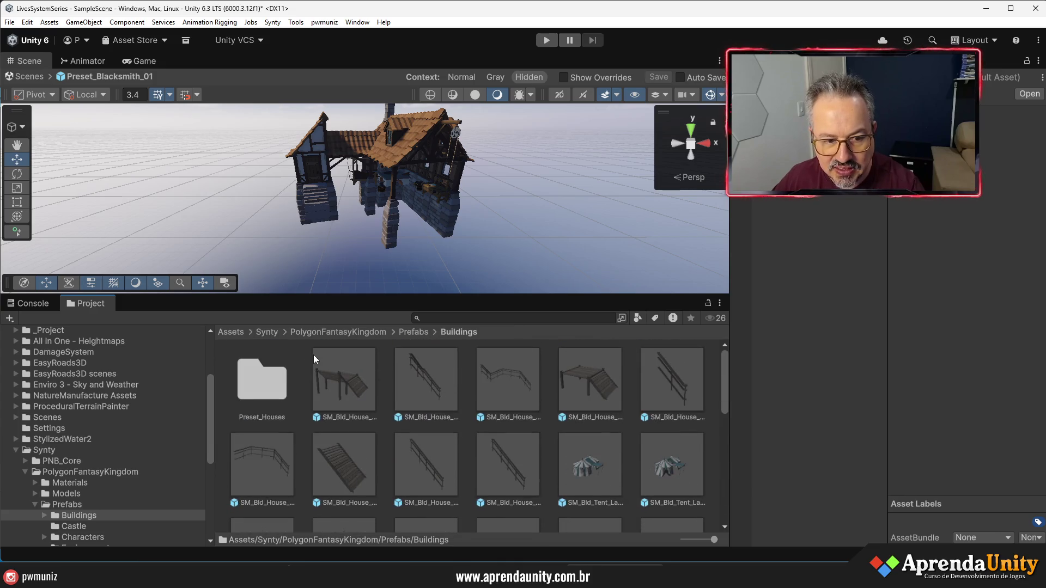
Open the Prefabs > House folder and scroll its SM_Bld_House walls, pillars and fireplaces
click(418, 330)
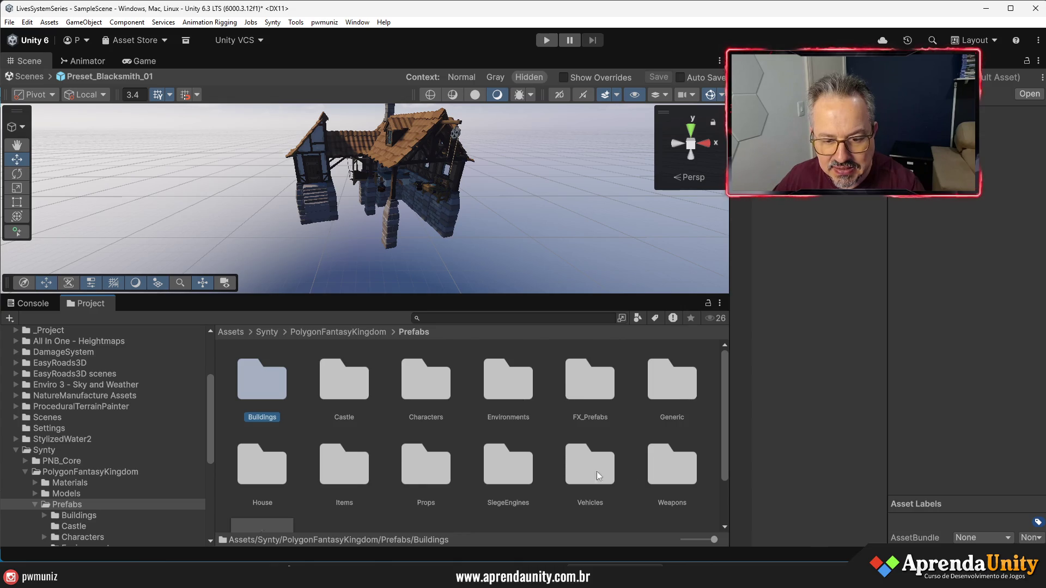
double_click(268, 466)
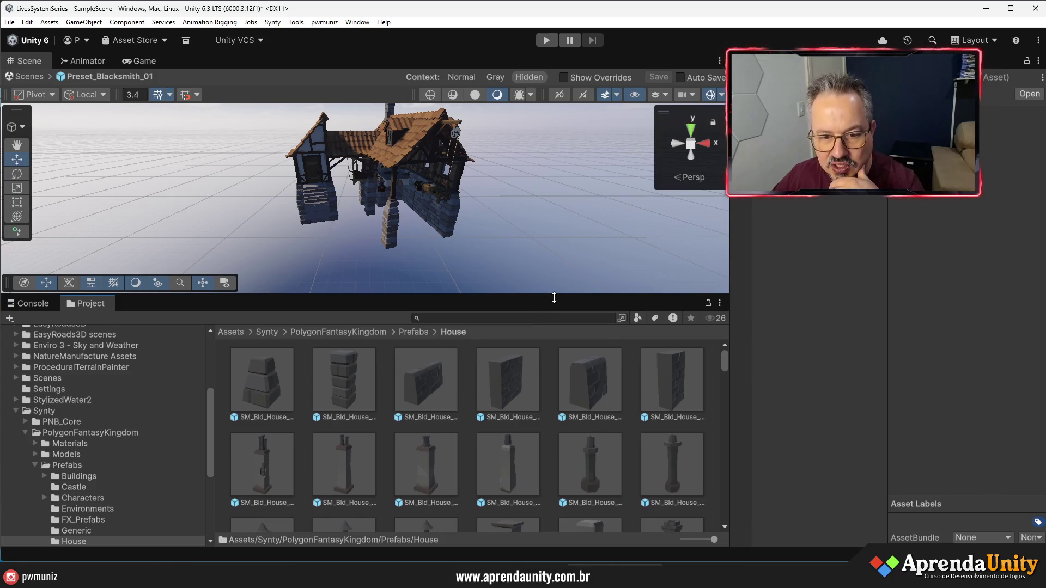
drag(554, 298, 554, 247)
scroll(561, 409, down, 3)
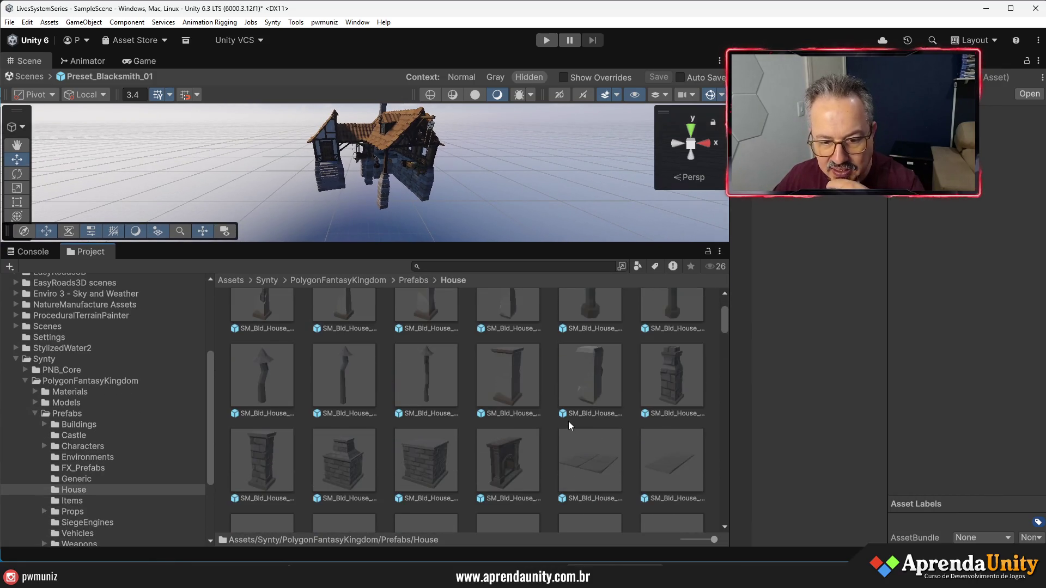
scroll(568, 420, down, 3)
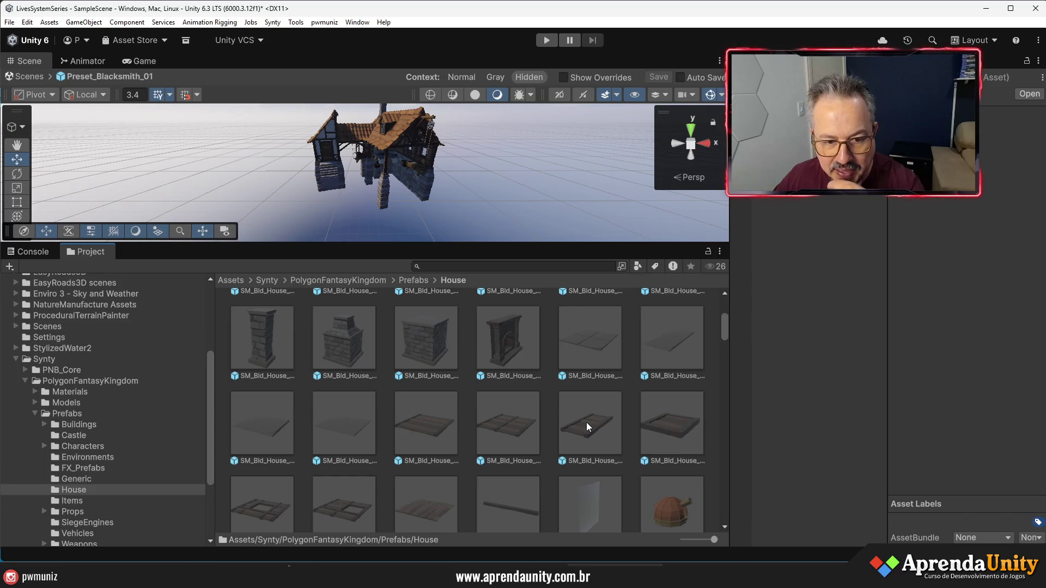
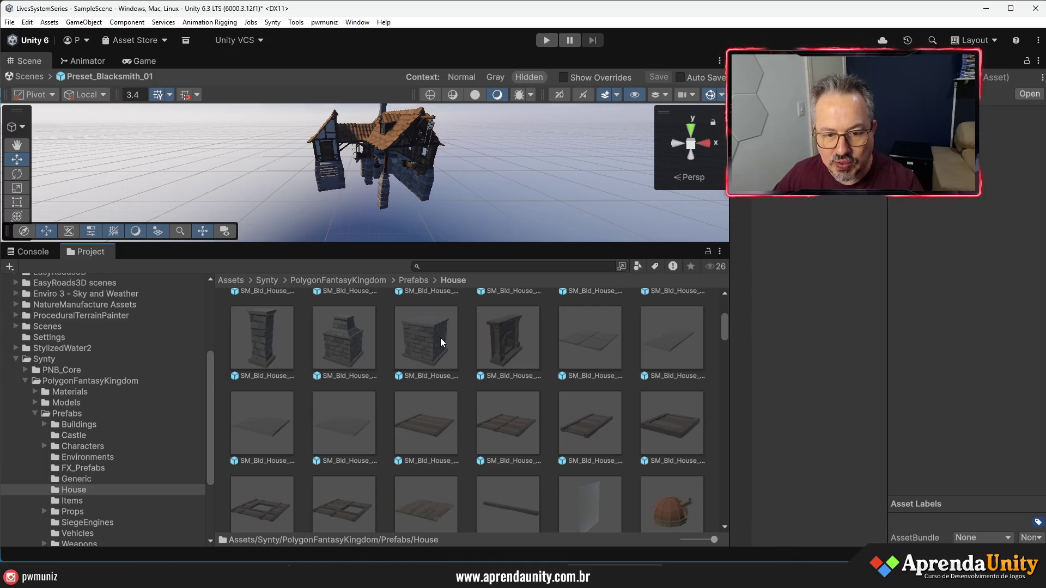
Drag the SM_Bld_House_Floor_Stone_04 tile from the House prefabs into the blacksmith prefab
mouse_move(502, 243)
mouse_down()
mouse_move(474, 326)
mouse_move(461, 300)
mouse_move(358, 337)
mouse_move(379, 342)
mouse_up()
scroll(469, 308, up, 10)
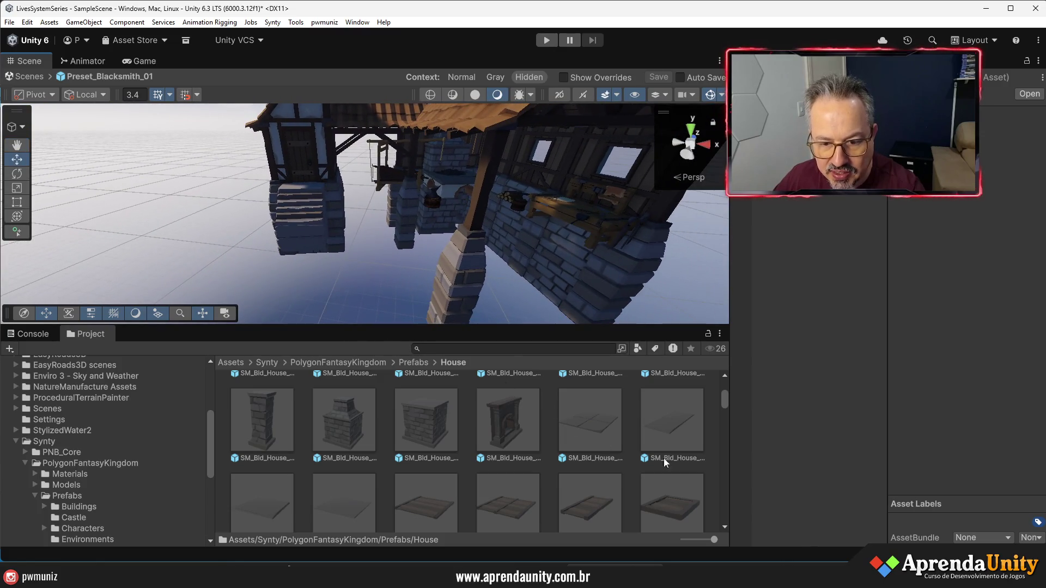
click(348, 504)
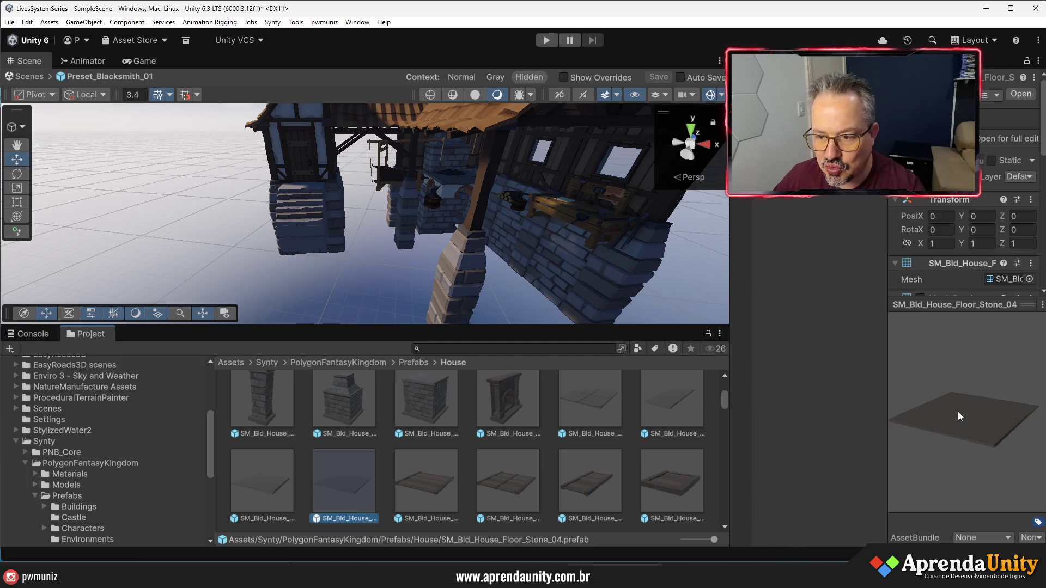
drag(960, 417, 785, 256)
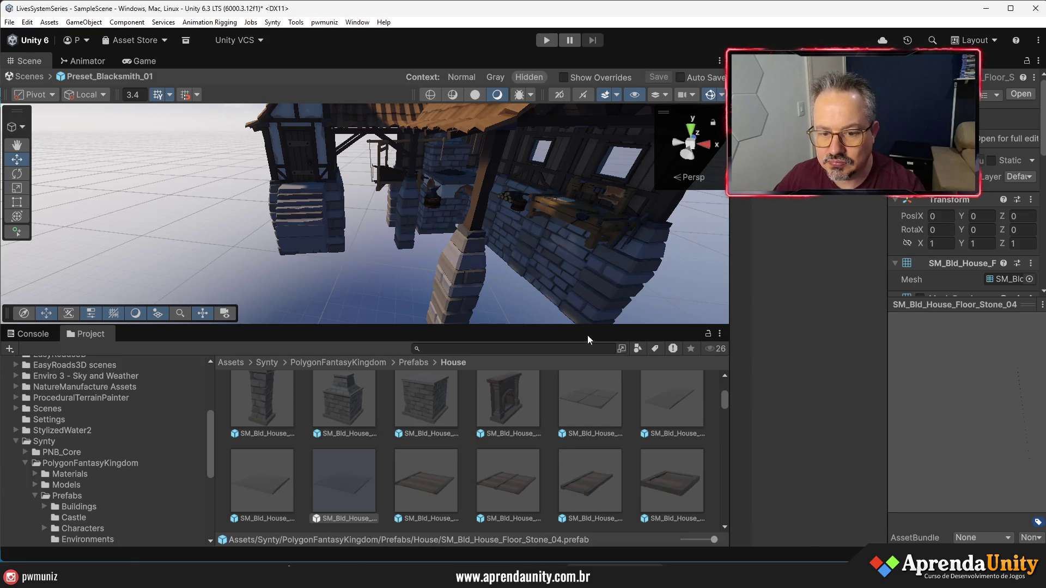
drag(767, 272, 803, 254)
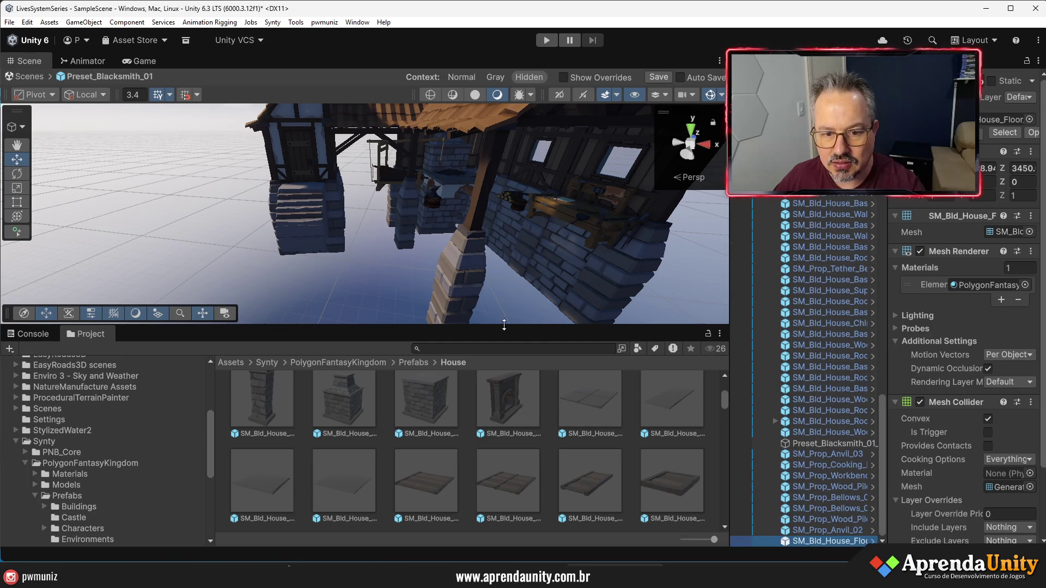
drag(504, 324, 518, 377)
scroll(580, 329, down, 5)
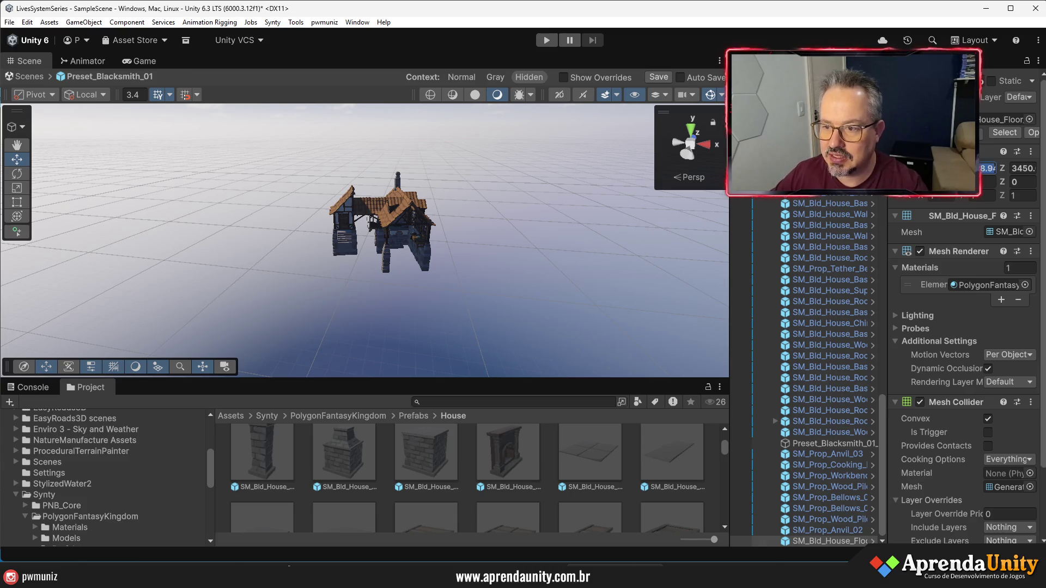
Set the floor tile's X position to 0, then undo a trial forward move
click(982, 165)
text(0)
key(Return)
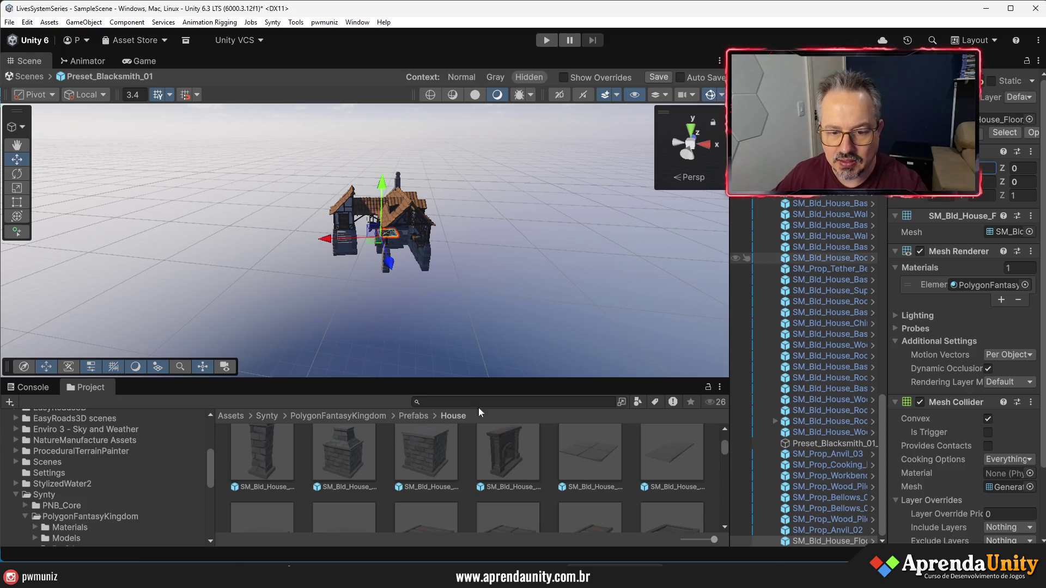
drag(505, 384, 504, 454)
mouse_move(479, 355)
mouse_down()
mouse_move(464, 325)
mouse_move(587, 411)
mouse_move(601, 410)
mouse_up()
scroll(367, 352, down, 5)
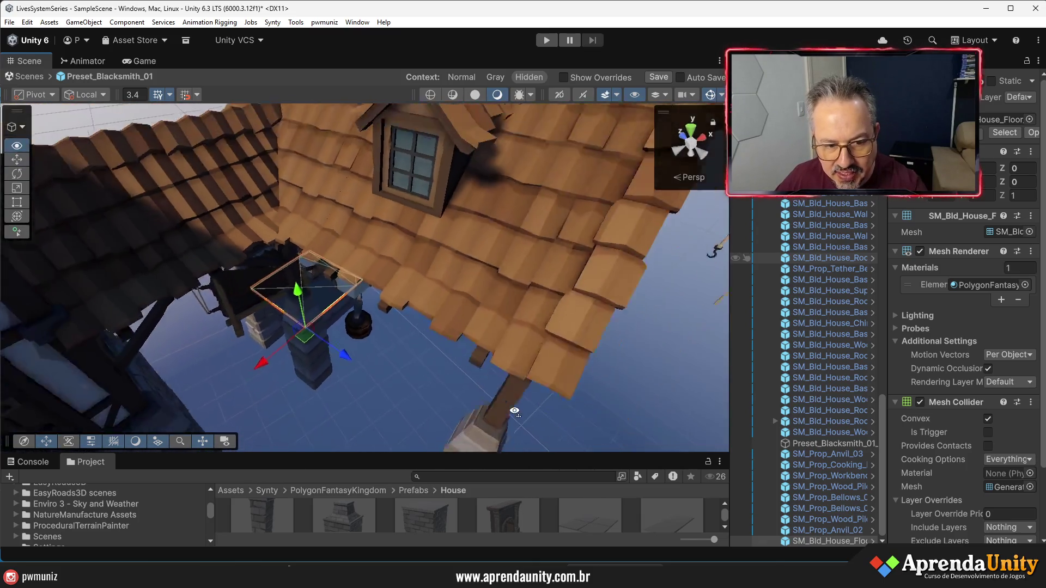
mouse_move(366, 356)
mouse_down()
mouse_move(572, 436)
mouse_move(554, 444)
mouse_move(508, 420)
mouse_move(384, 320)
mouse_move(342, 318)
mouse_up()
key(ctrl+z)
Set the grid snap to 2.5 and snap the tile left toward the stairs
click(131, 90)
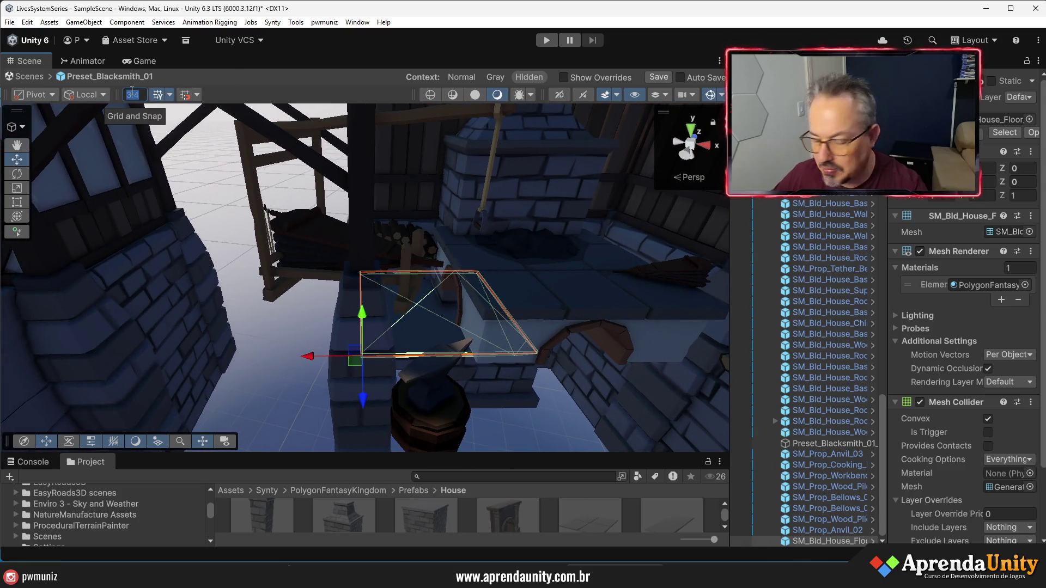
text(2.5)
key(Return)
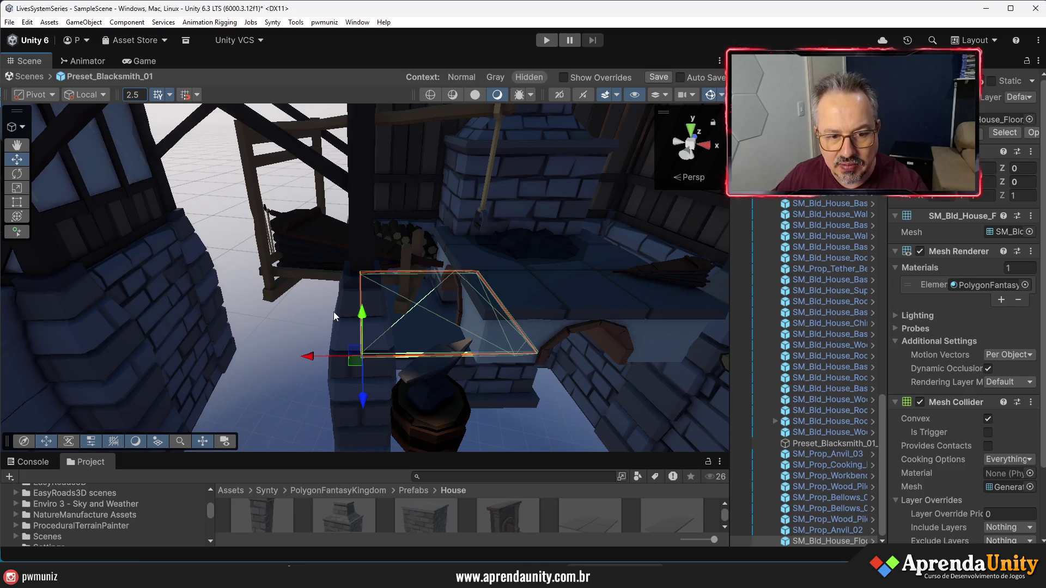
drag(252, 355, 202, 355)
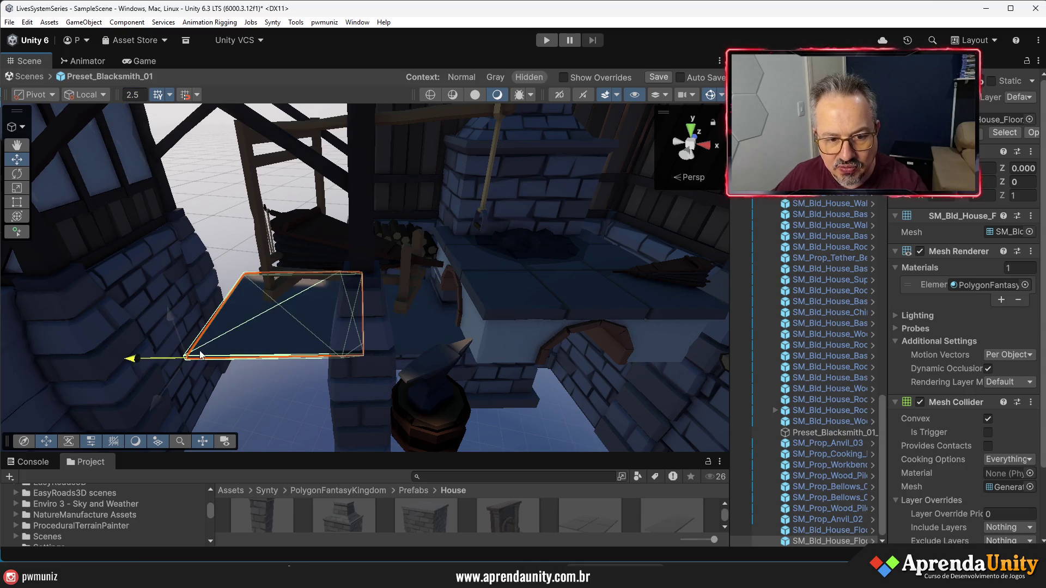
scroll(313, 344, down, 10)
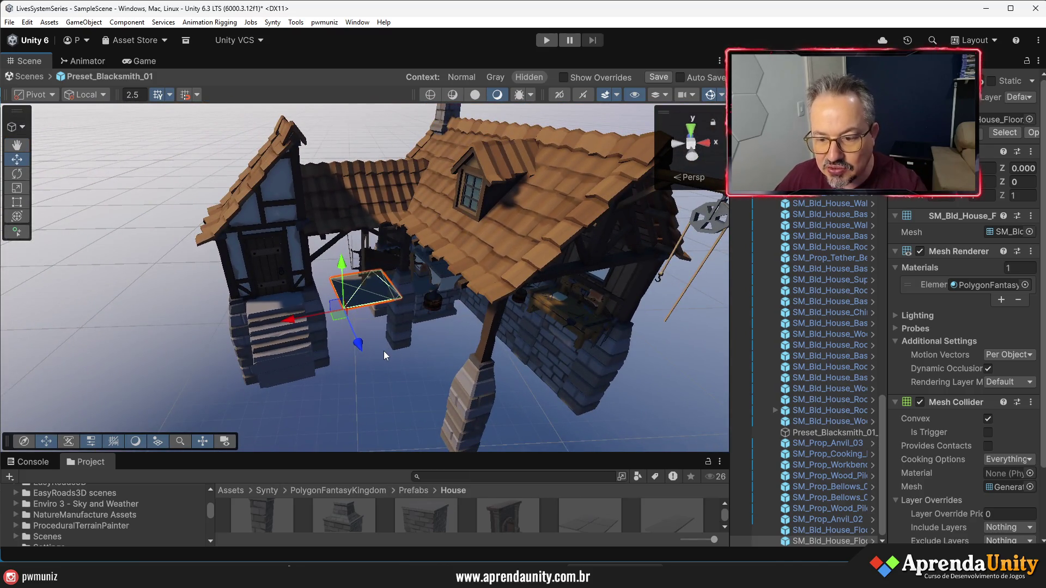
mouse_move(328, 316)
mouse_down()
mouse_move(169, 341)
mouse_move(187, 348)
mouse_move(204, 408)
mouse_move(197, 395)
mouse_move(215, 400)
mouse_move(316, 364)
mouse_move(383, 360)
mouse_move(382, 348)
mouse_move(431, 329)
mouse_move(513, 332)
mouse_move(556, 387)
mouse_move(260, 452)
mouse_up()
key(f)
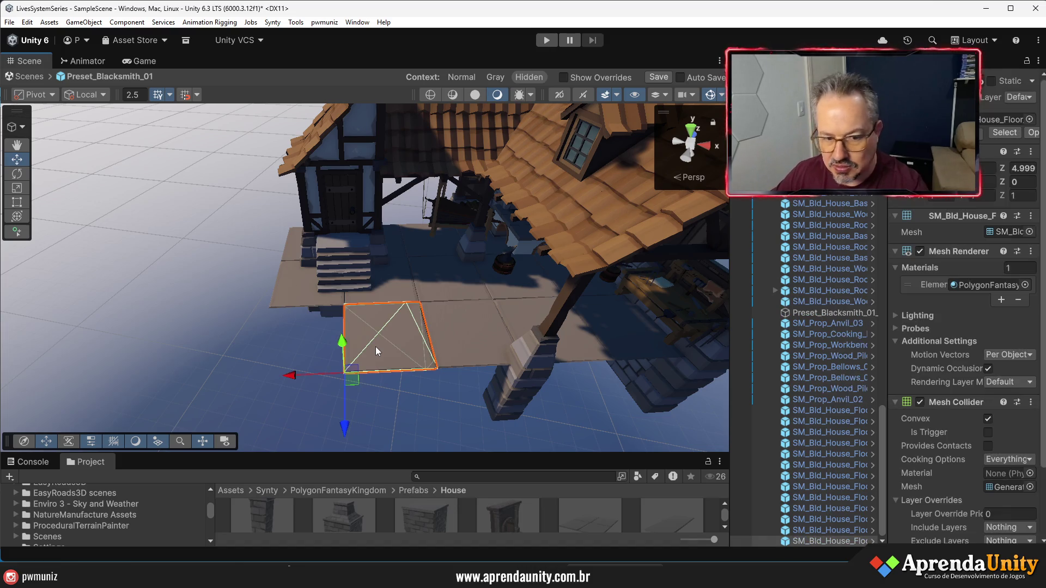
Snap floor tiles right, forward and along X to line the house's other side and chimney base
drag(376, 352, 464, 345)
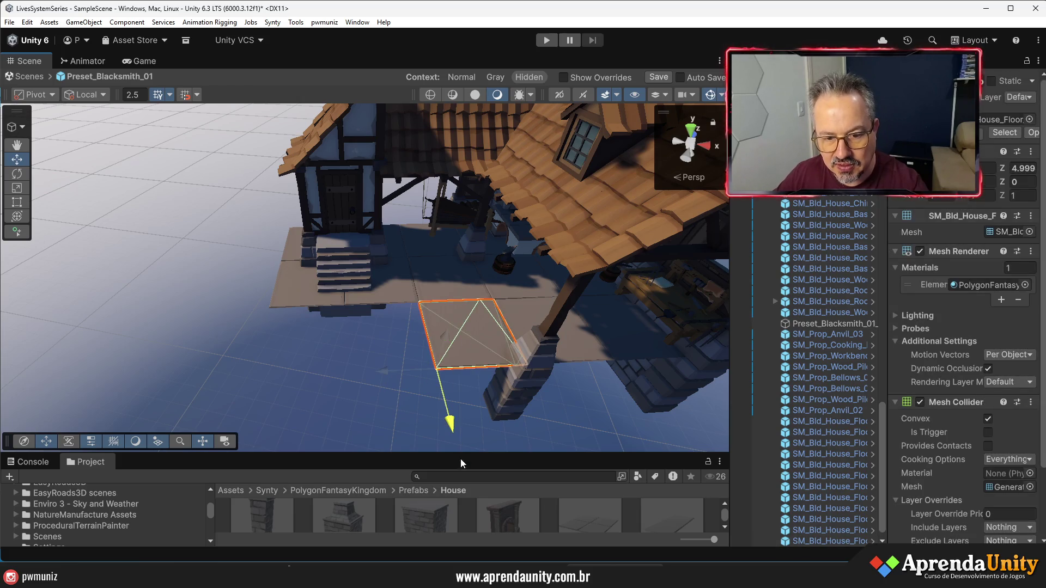
drag(460, 460, 462, 484)
drag(487, 430, 262, 408)
mouse_move(325, 398)
mouse_down()
mouse_move(584, 321)
mouse_move(484, 290)
mouse_move(235, 343)
mouse_move(247, 304)
mouse_move(306, 279)
mouse_move(502, 250)
mouse_move(411, 246)
mouse_move(365, 269)
mouse_up()
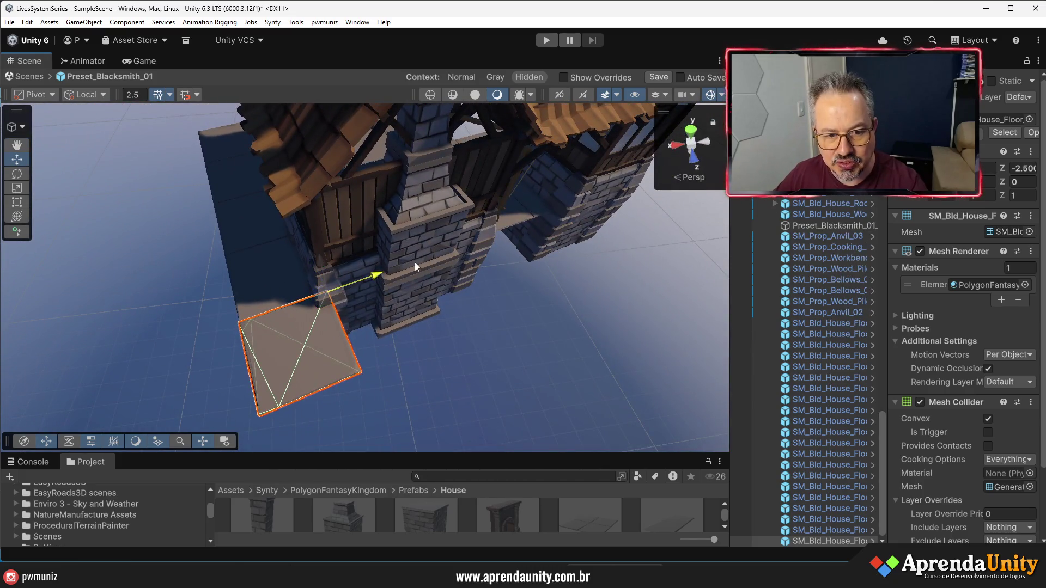
mouse_move(431, 262)
mouse_down()
mouse_move(561, 214)
mouse_move(587, 244)
mouse_move(551, 252)
mouse_move(570, 268)
mouse_move(486, 271)
mouse_move(541, 306)
mouse_move(125, 268)
mouse_move(309, 333)
mouse_up()
click(541, 306)
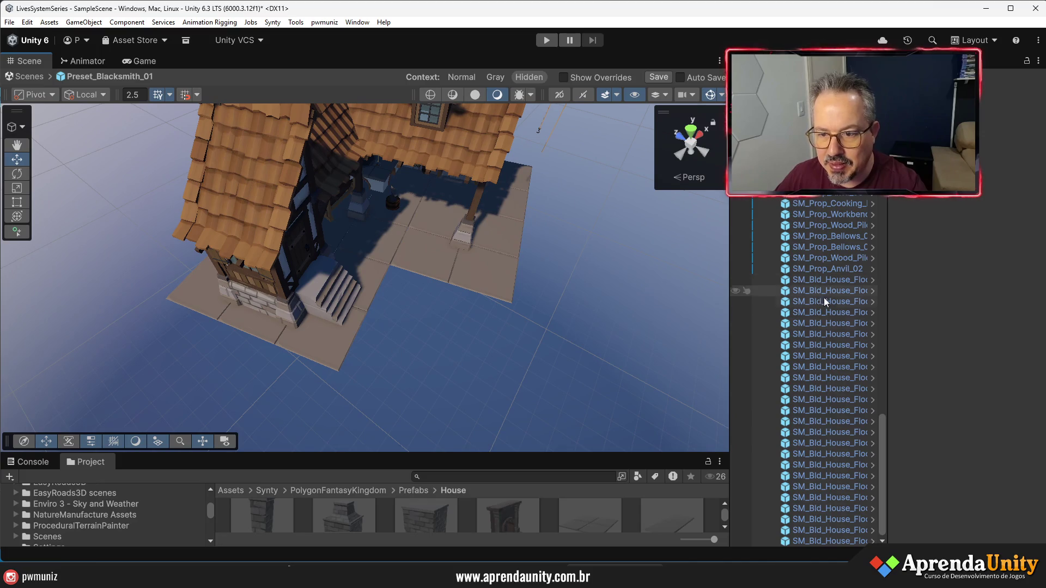
Wrap all SM_Bld_House_Floor tiles in a new empty parent named Floor_Stone, then collapse it
click(819, 280)
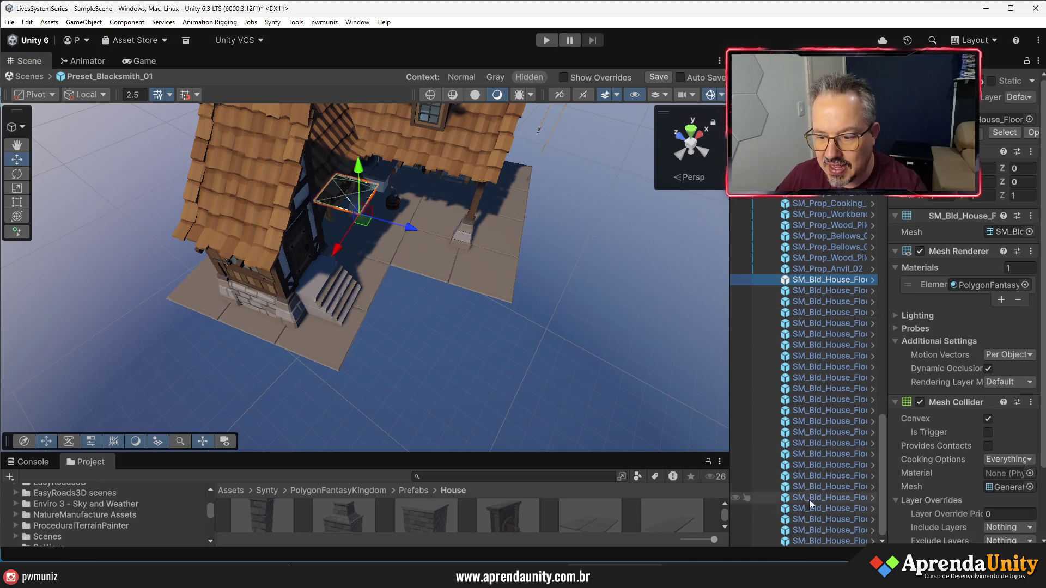
click(816, 540)
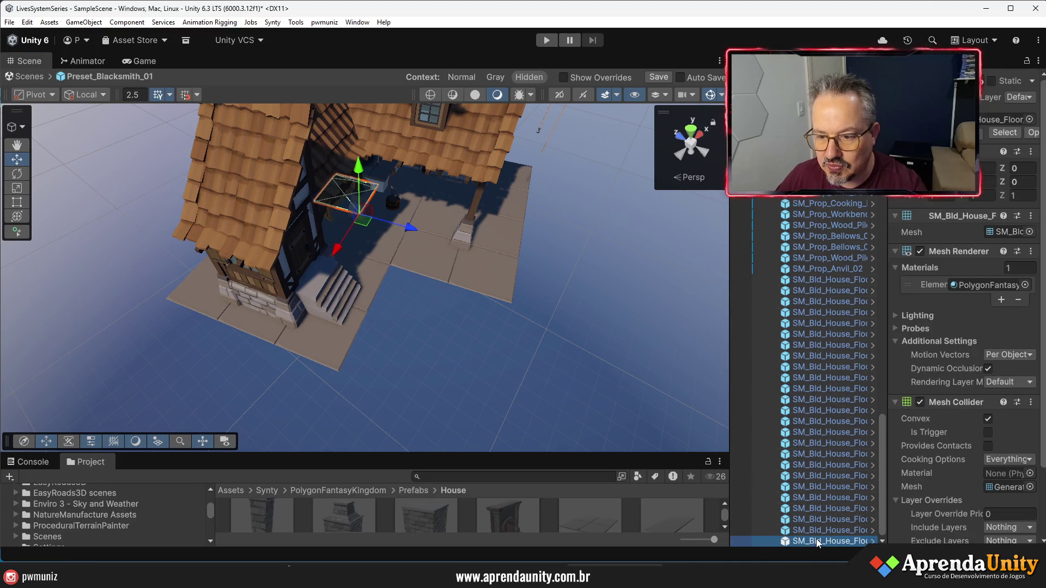
shift+click(828, 279)
right_click(829, 277)
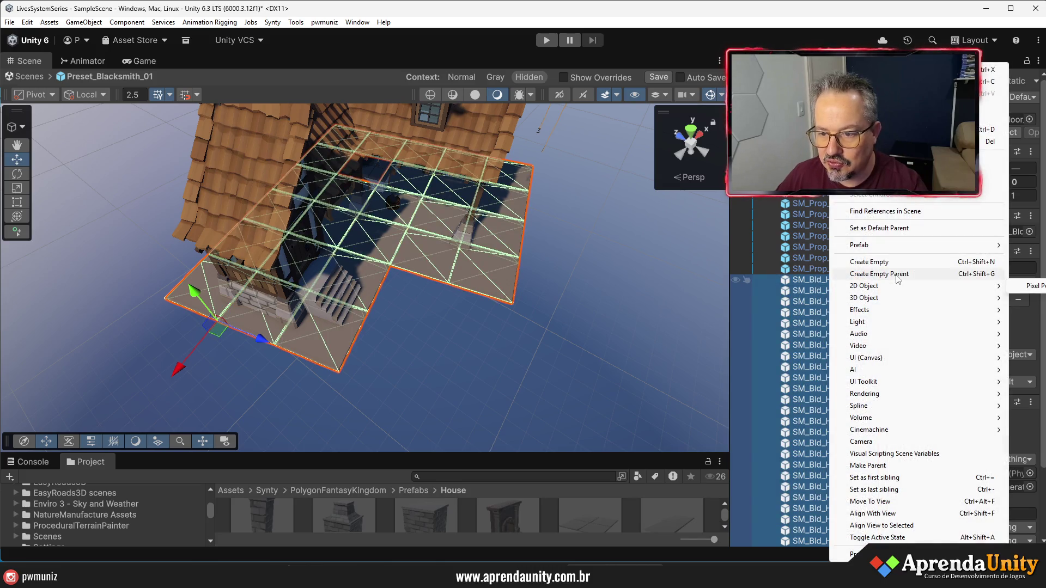
click(897, 274)
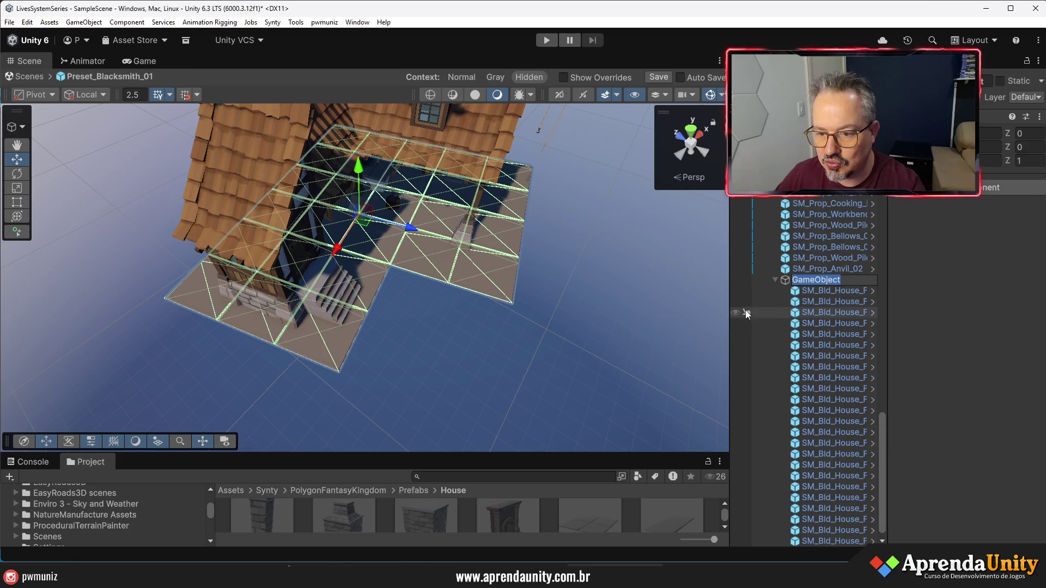
drag(729, 313, 641, 313)
click(726, 278)
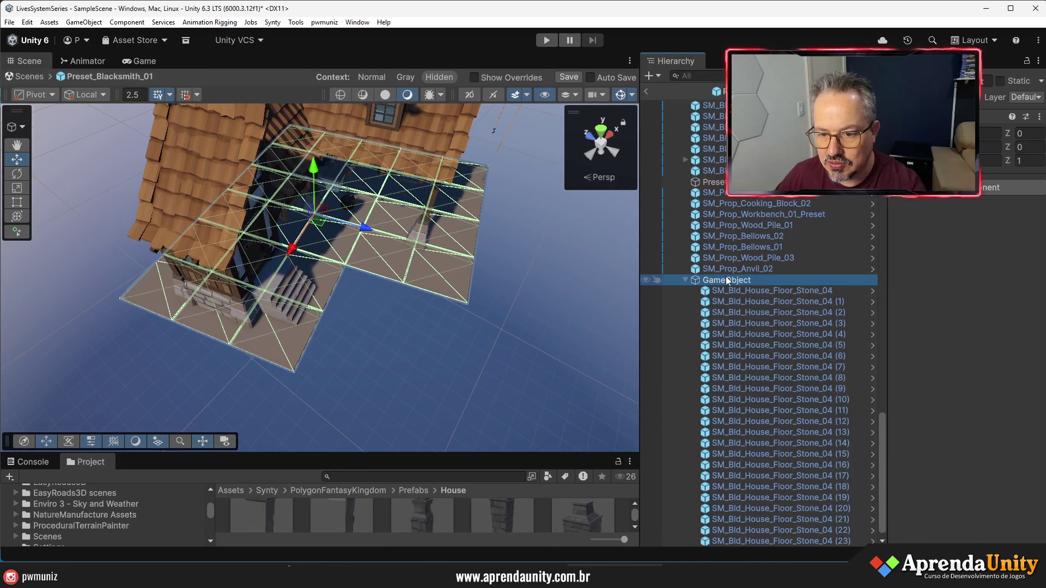
text(f)
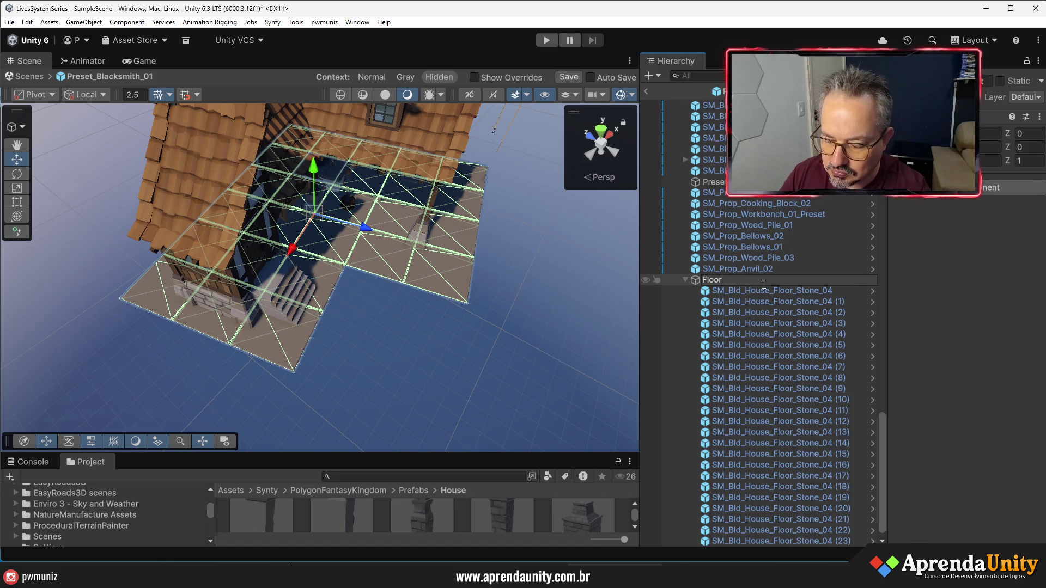
text(_Stone)
key(Return)
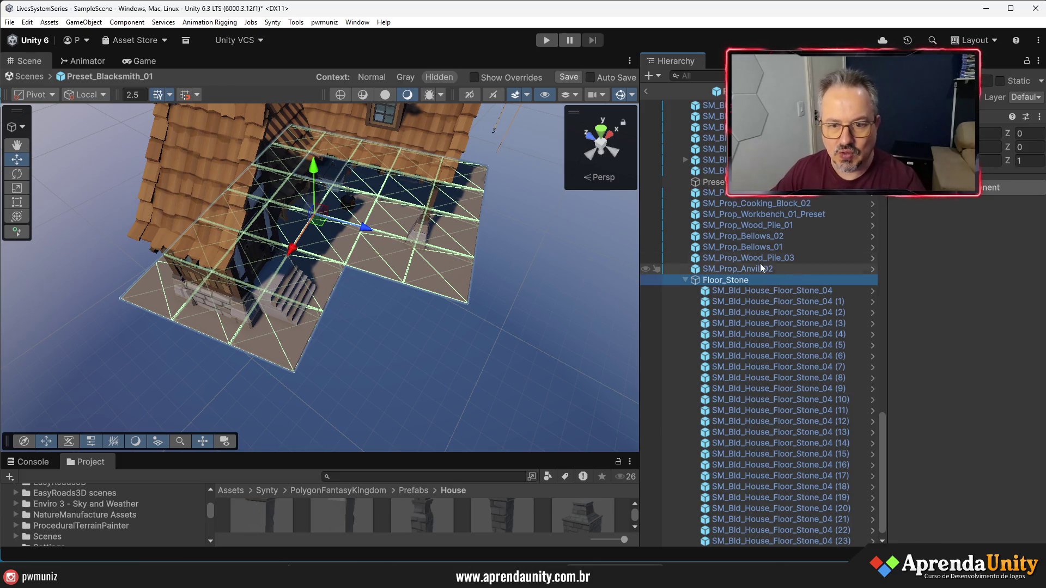
click(682, 280)
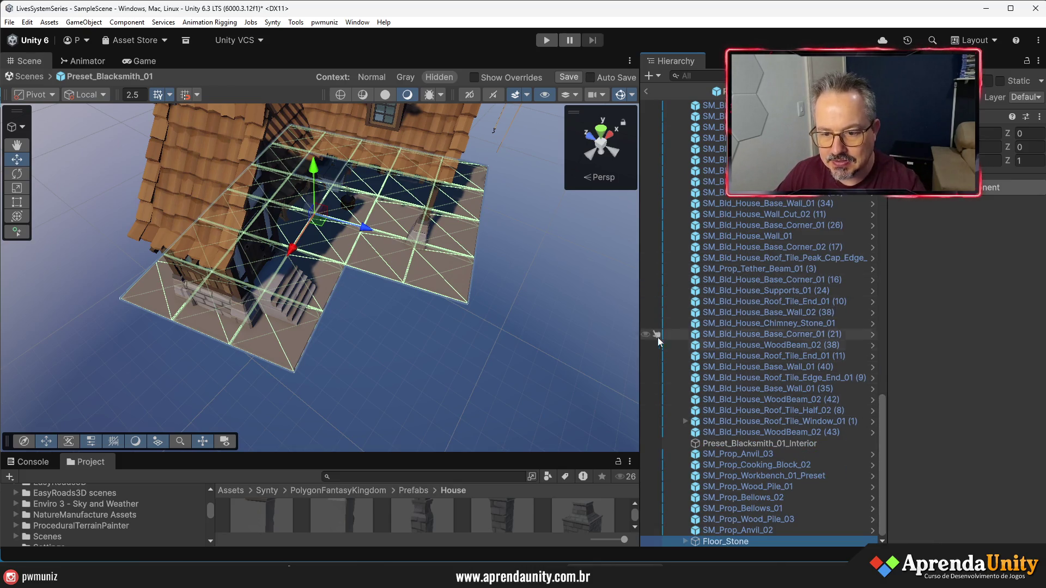
Select the Floor_Stone group, hide scene gizmos and raise the floor slightly
click(593, 311)
mouse_move(593, 311)
mouse_down()
mouse_move(556, 294)
mouse_move(516, 227)
mouse_move(483, 201)
mouse_move(400, 242)
mouse_move(362, 240)
mouse_move(397, 236)
mouse_move(564, 319)
mouse_up()
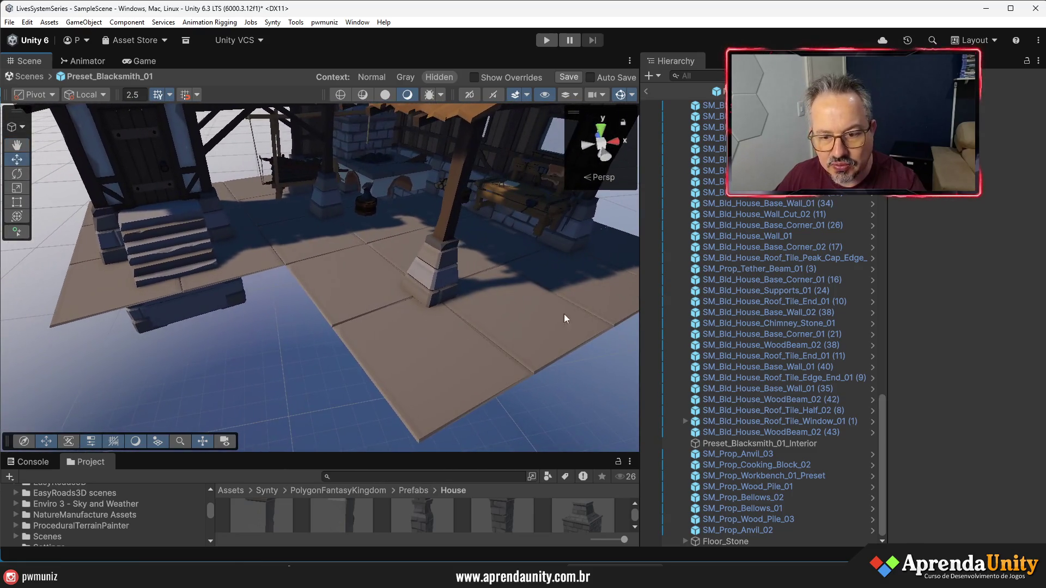
click(736, 542)
mouse_move(570, 414)
mouse_down()
mouse_move(559, 343)
mouse_move(623, 112)
mouse_up()
click(620, 96)
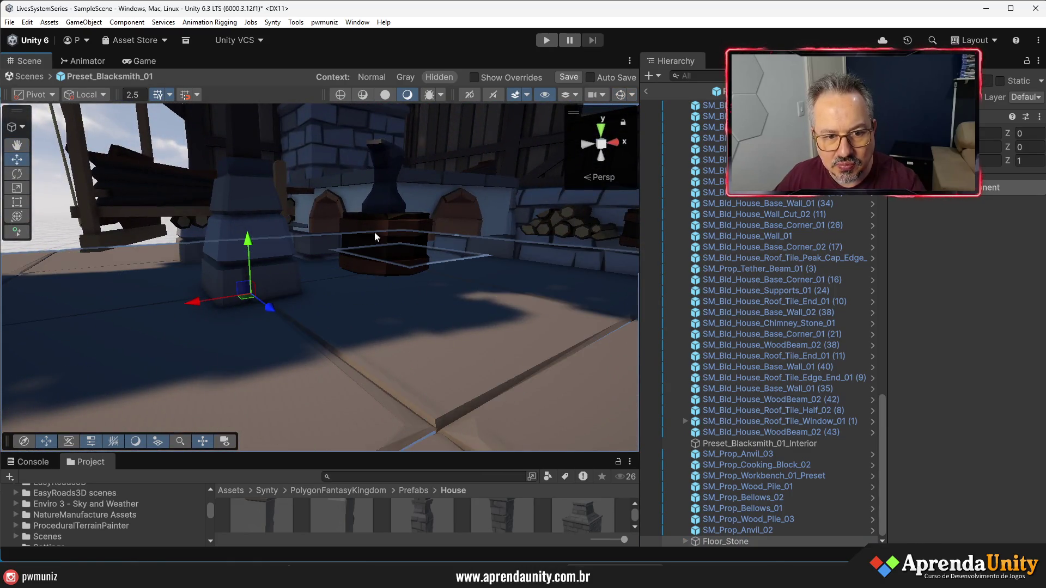
drag(252, 243, 267, 195)
Check the floor from below and nudge Floor_Stone up to about Y 0.5
scroll(433, 220, down, 5)
mouse_move(433, 221)
mouse_down()
mouse_move(410, 242)
mouse_move(21, 278)
mouse_up()
scroll(410, 242, up, 5)
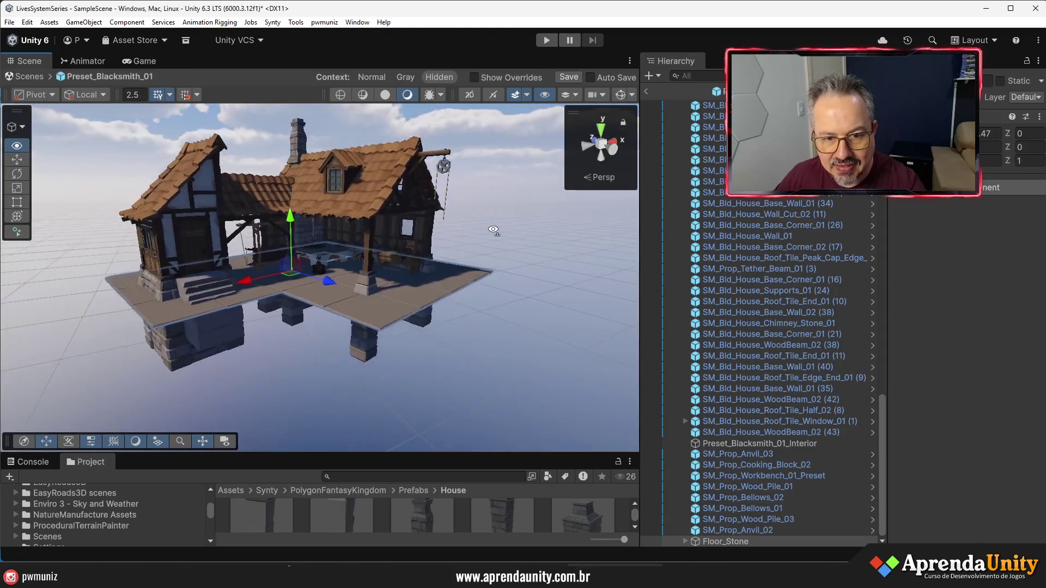
scroll(410, 242, down, 4)
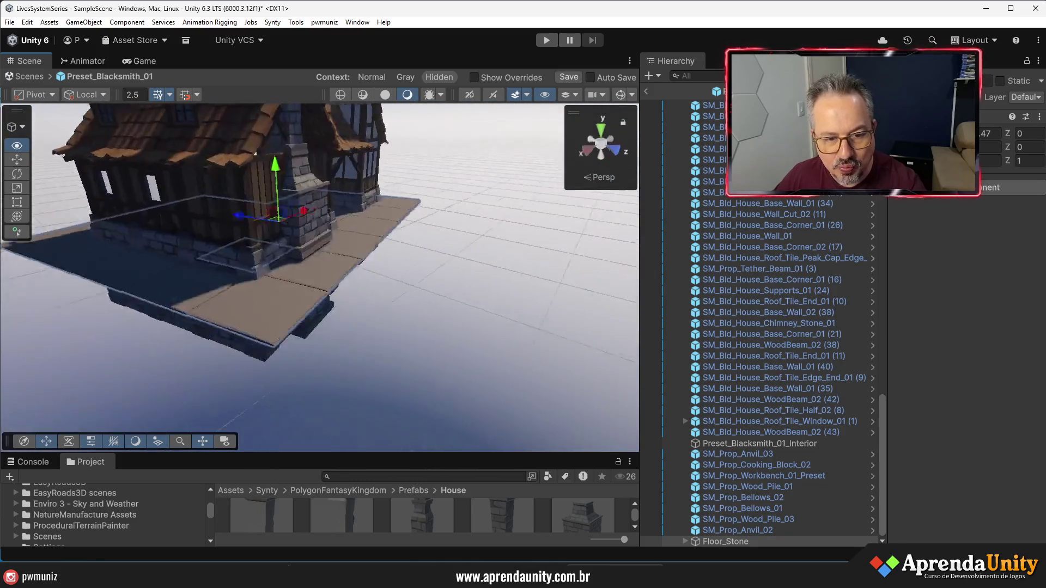
scroll(390, 269, up, 6)
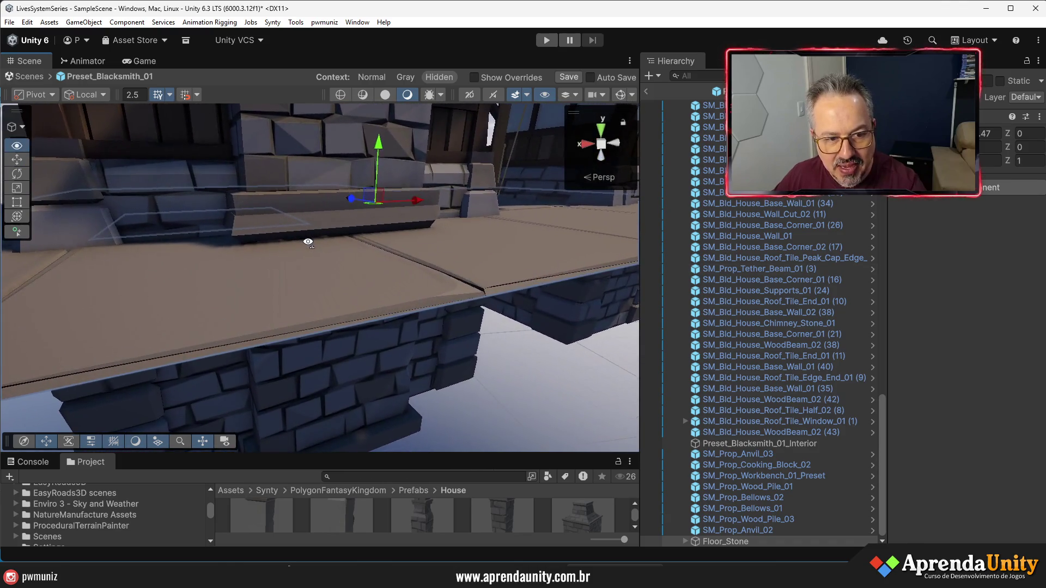
scroll(308, 238, up, 2)
click(404, 155)
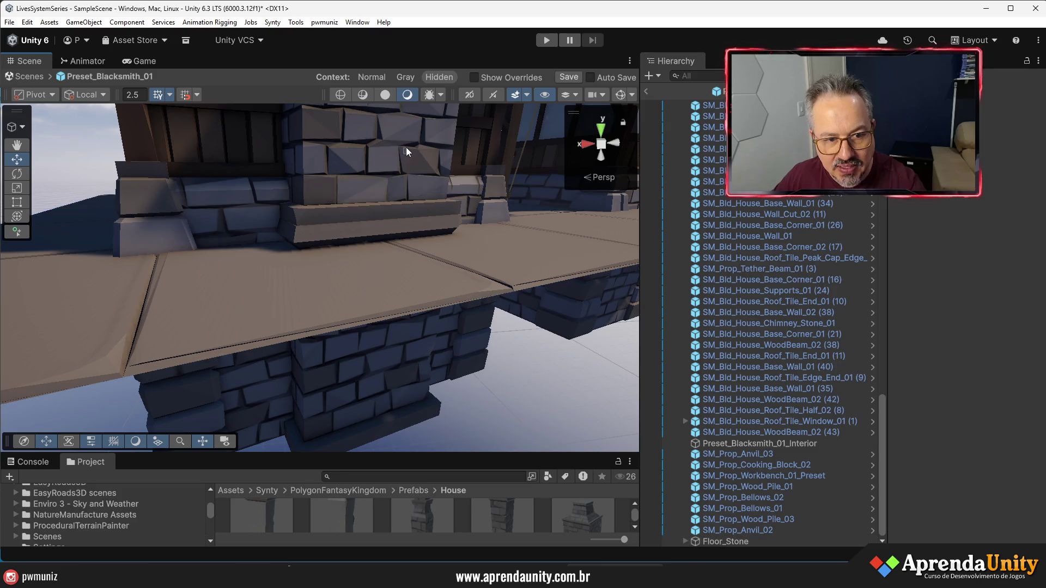
click(402, 271)
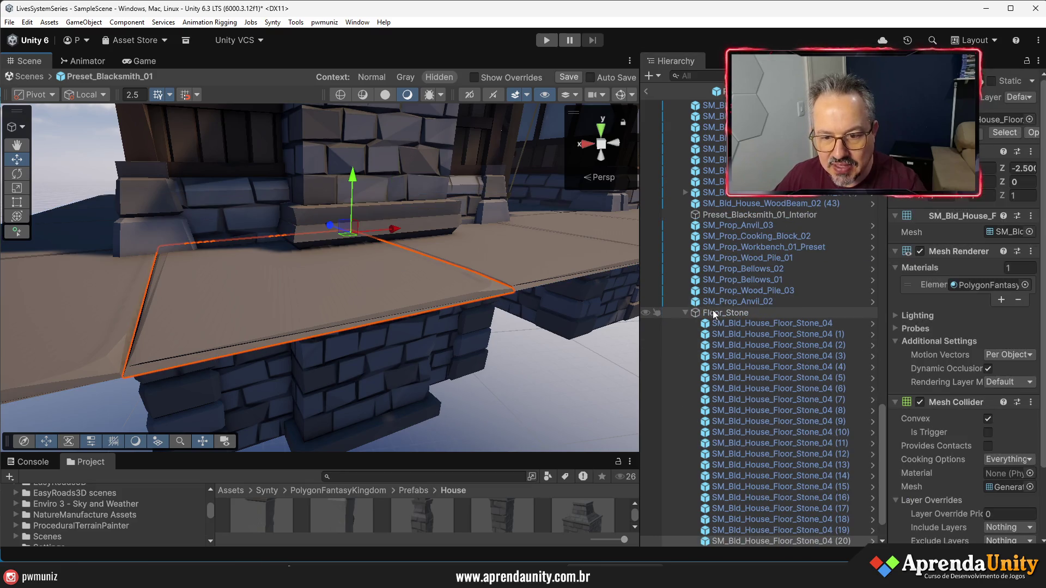
mouse_move(399, 159)
mouse_down()
mouse_move(400, 148)
mouse_move(490, 180)
mouse_move(988, 241)
mouse_move(708, 229)
mouse_move(545, 245)
mouse_move(491, 280)
mouse_move(493, 207)
mouse_move(482, 204)
mouse_up()
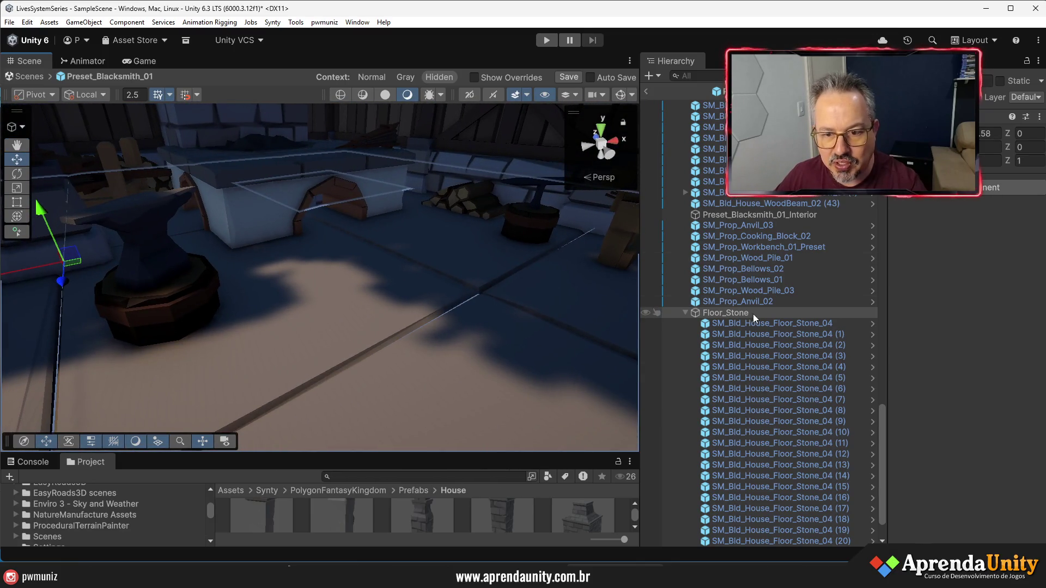
Lower the anvil slightly, collapse Floor_Stone and save the blacksmith prefab
key(f)
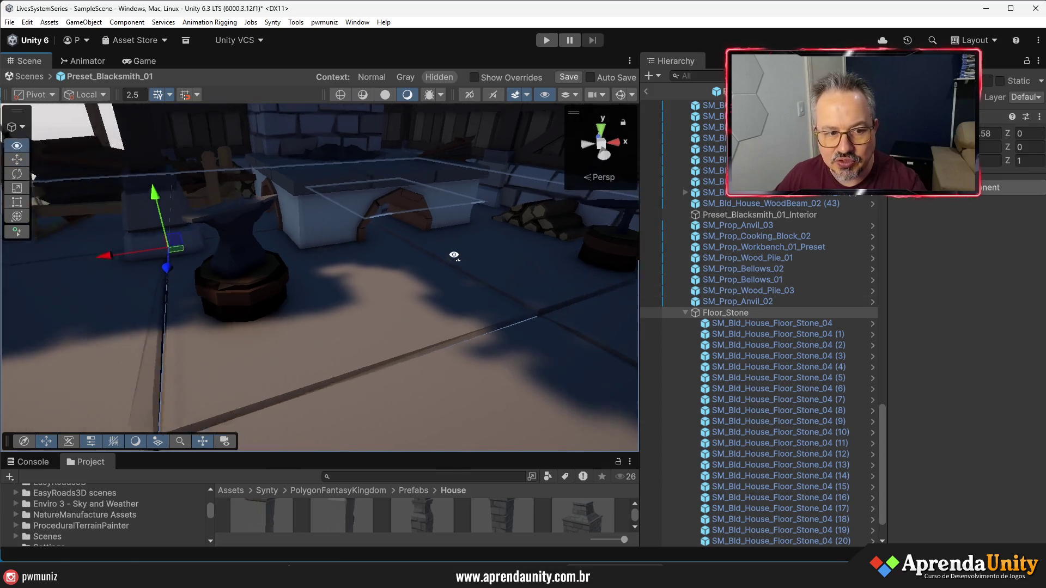
drag(222, 206, 224, 207)
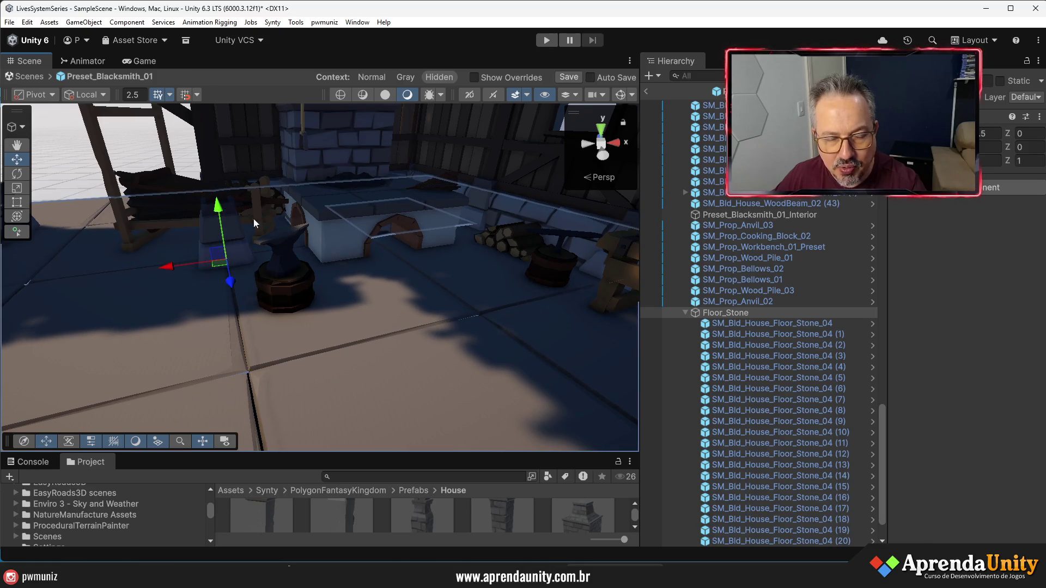
scroll(473, 274, down, 6)
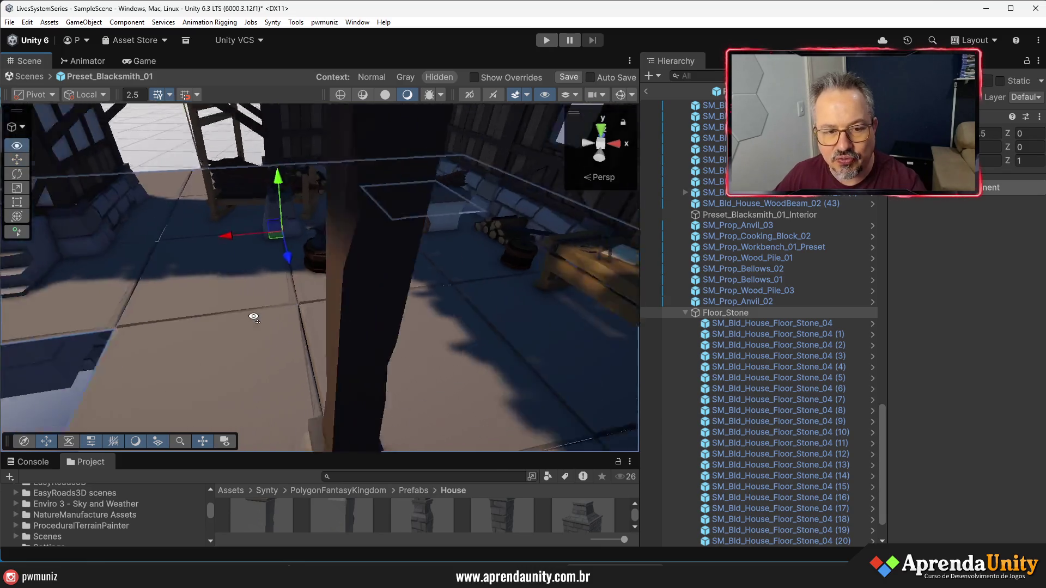
click(685, 312)
click(569, 78)
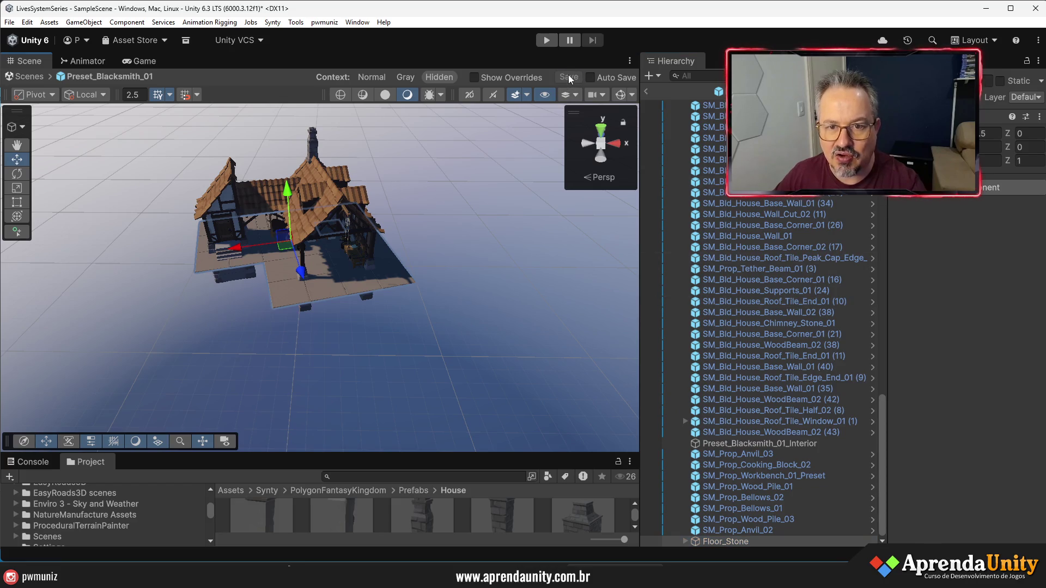
Return from prefab mode to the island scene and bring the blacksmith house into view
click(647, 93)
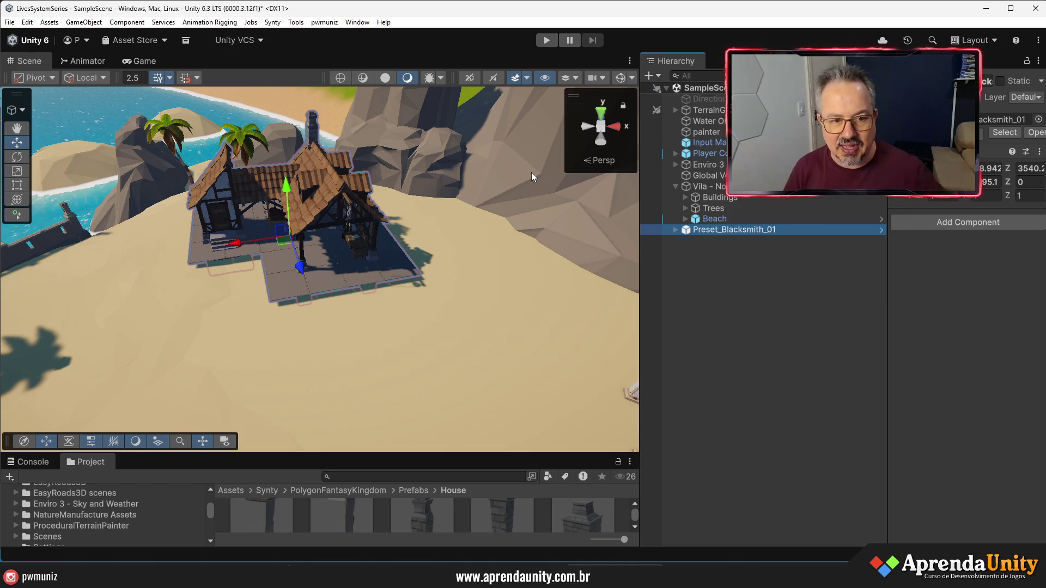
drag(889, 308, 910, 313)
mouse_move(637, 326)
mouse_down()
mouse_move(685, 329)
mouse_move(675, 330)
mouse_up()
mouse_move(452, 452)
mouse_down()
mouse_move(453, 469)
mouse_move(392, 388)
mouse_move(429, 371)
mouse_move(566, 362)
mouse_move(542, 338)
mouse_up()
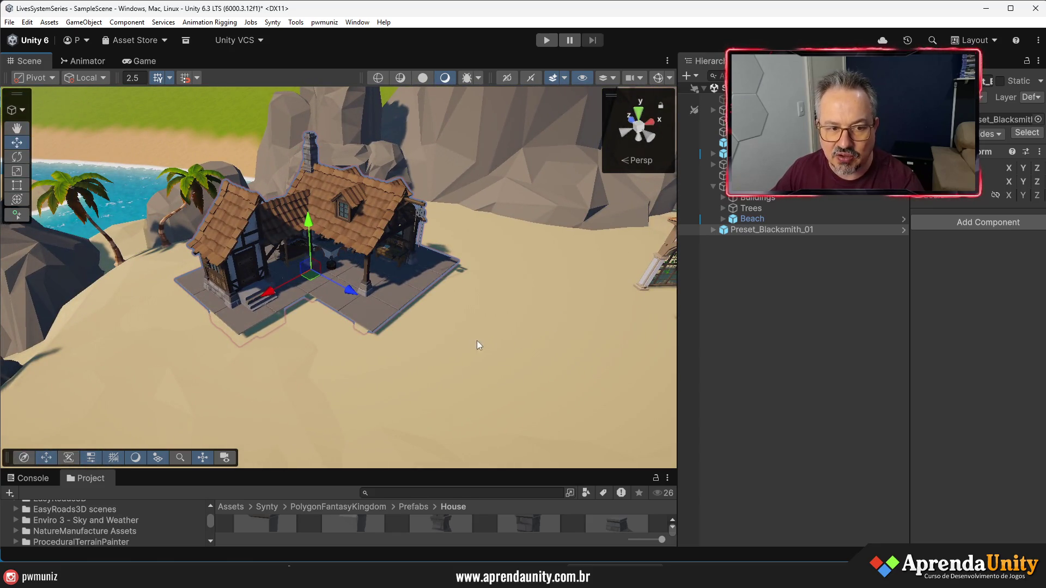
scroll(469, 342, up, 5)
mouse_move(438, 345)
mouse_down()
mouse_move(446, 343)
mouse_move(412, 311)
mouse_move(300, 298)
mouse_move(372, 302)
mouse_up()
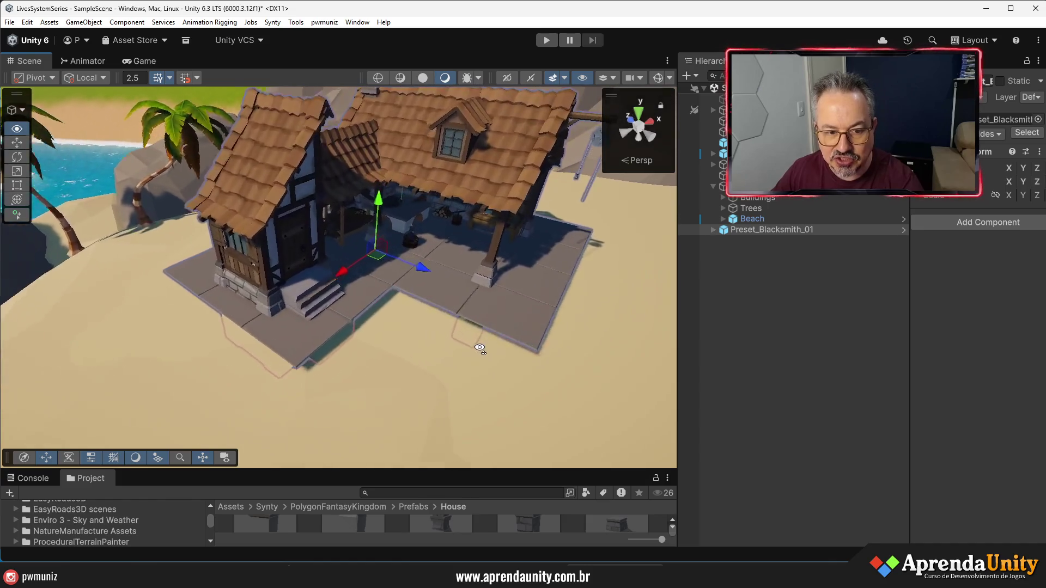
scroll(412, 311, down, 4)
Slide Preset_Blacksmith_01 sideways along X onto the sand
drag(422, 256, 422, 264)
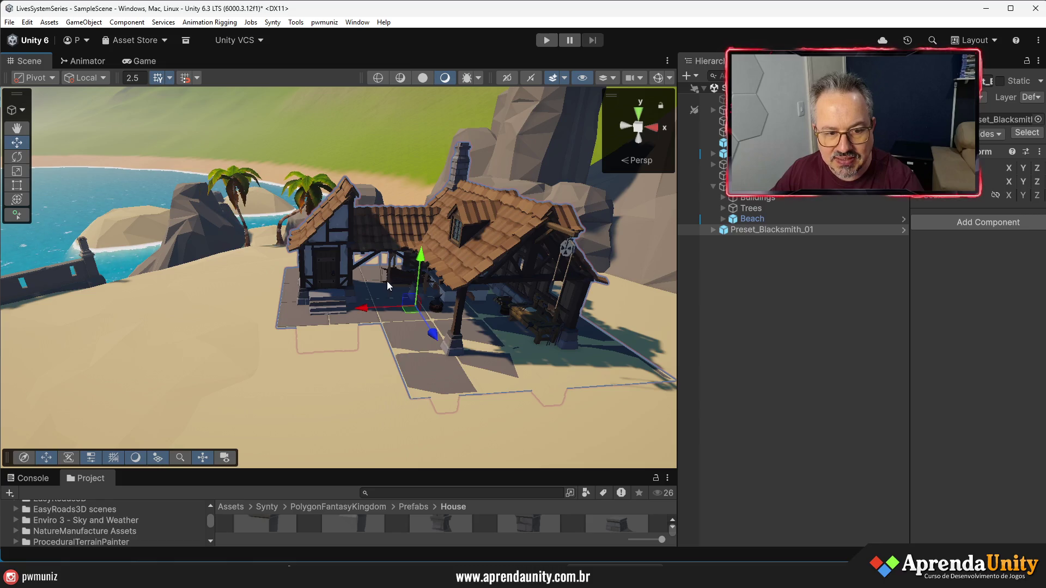
mouse_move(370, 307)
mouse_down()
mouse_move(418, 306)
mouse_move(387, 306)
mouse_up()
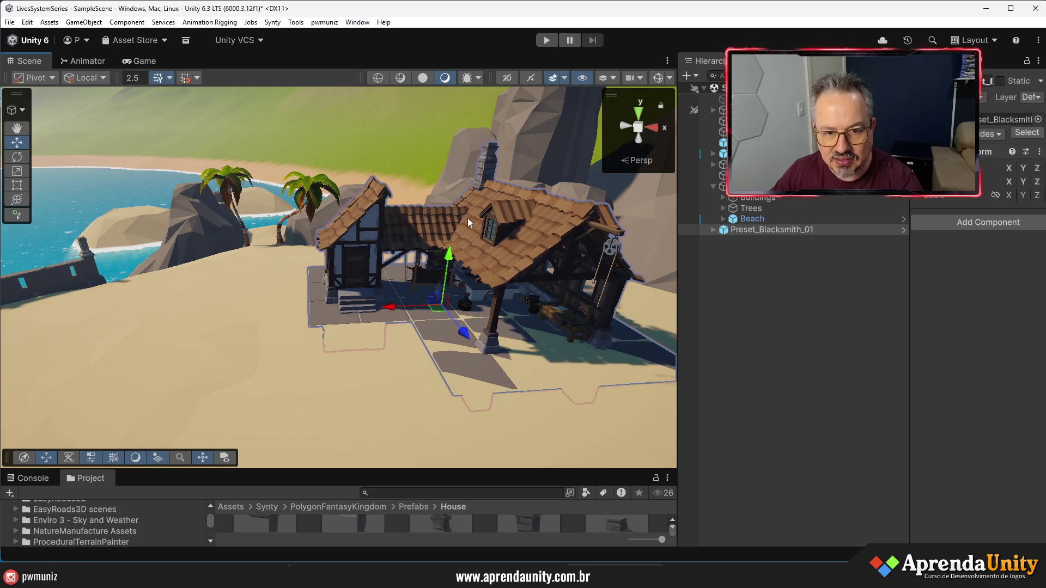
mouse_move(450, 252)
mouse_down()
mouse_move(450, 240)
mouse_move(450, 253)
mouse_up()
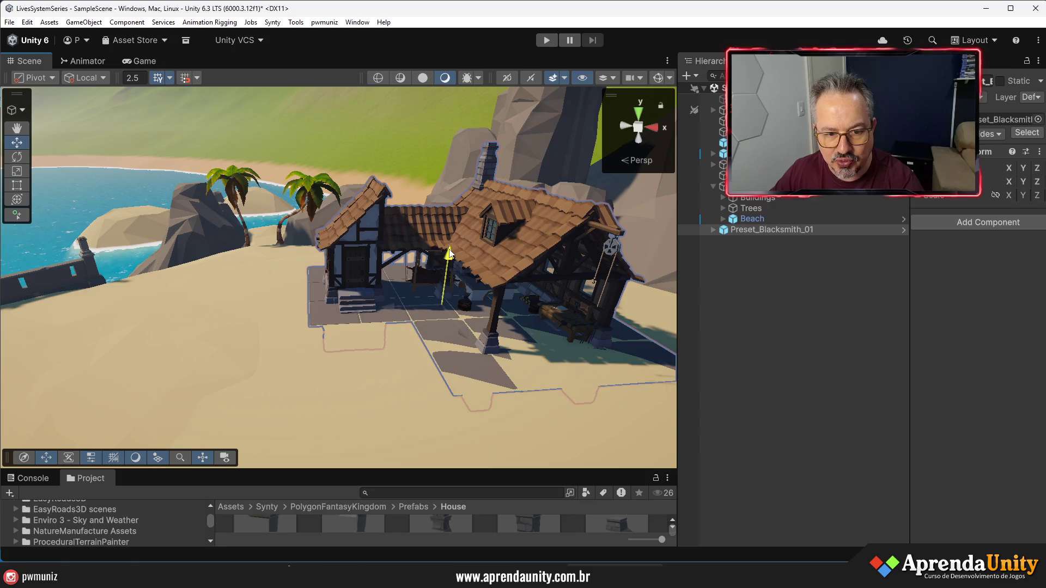
click(907, 265)
mouse_move(910, 269)
mouse_down()
mouse_move(724, 273)
mouse_move(783, 276)
mouse_up()
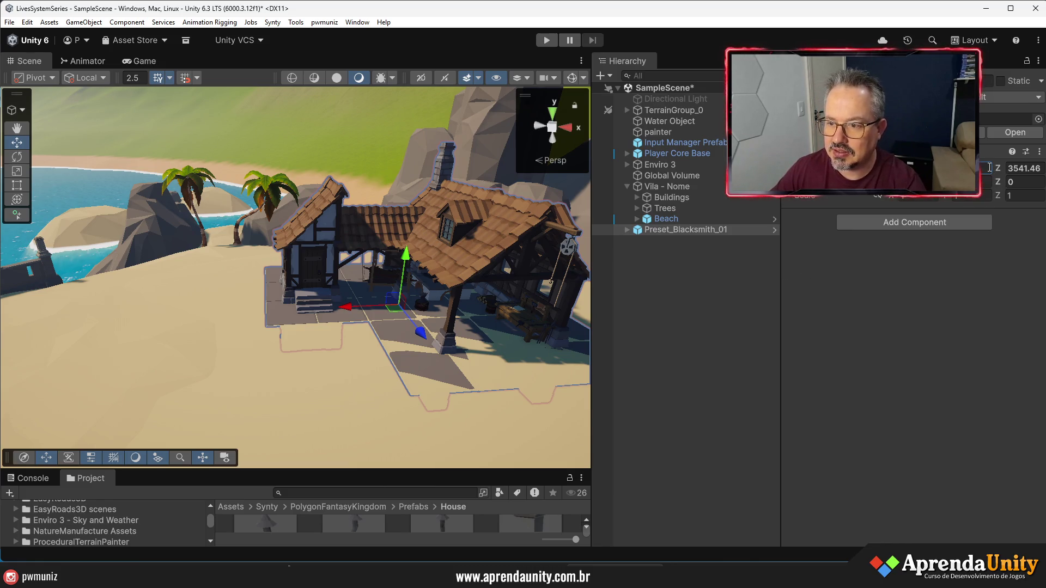
scroll(395, 294, down, 3)
mouse_move(371, 294)
mouse_down()
mouse_move(395, 294)
mouse_move(346, 295)
mouse_move(357, 299)
mouse_up()
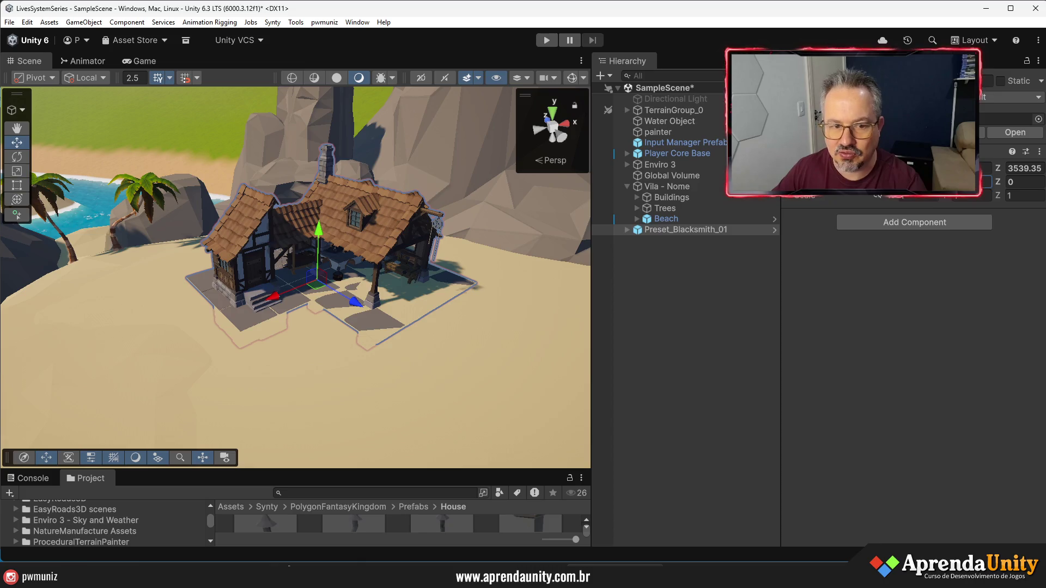
Rotate the house about 90° on Y and fine-tune its X position
drag(981, 184, 1005, 203)
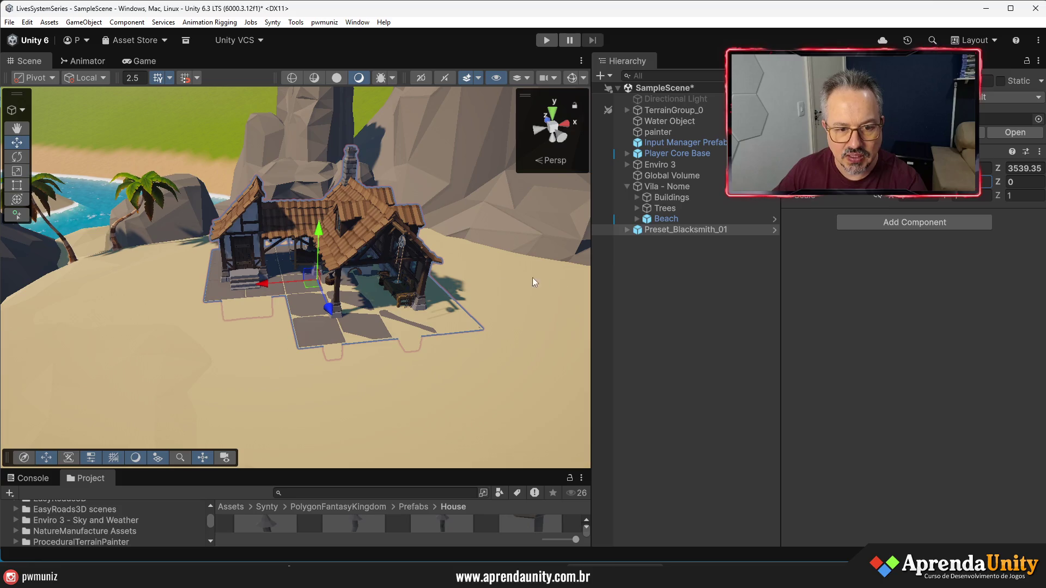
mouse_move(263, 282)
mouse_down()
mouse_move(296, 280)
mouse_move(238, 293)
mouse_up()
click(584, 347)
Select the Beach group and expand its ground pieces
scroll(465, 358, down, 8)
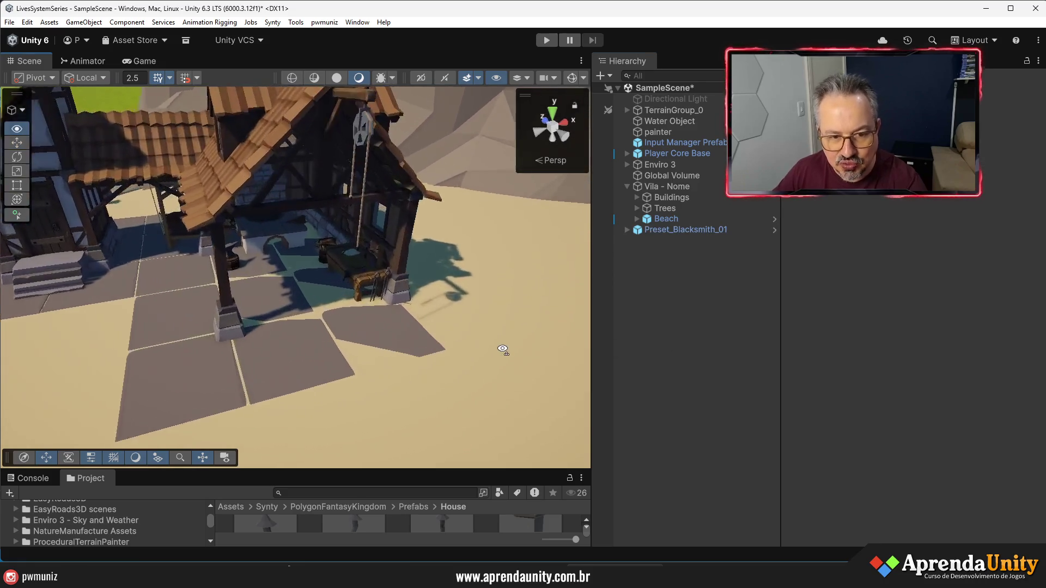
mouse_move(487, 349)
mouse_down()
mouse_move(445, 341)
mouse_move(760, 320)
mouse_move(699, 323)
mouse_up()
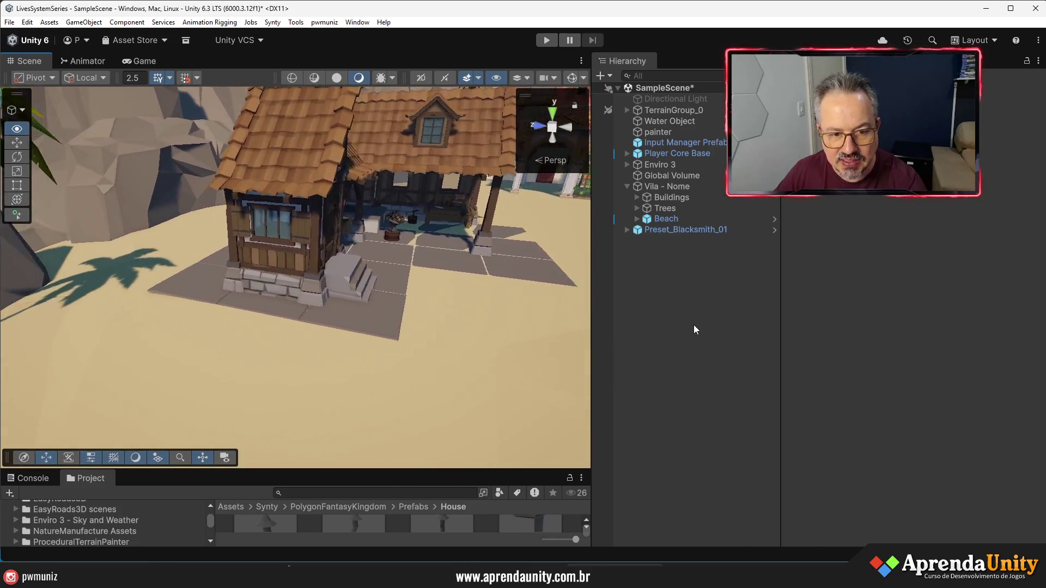
scroll(382, 356, down, 5)
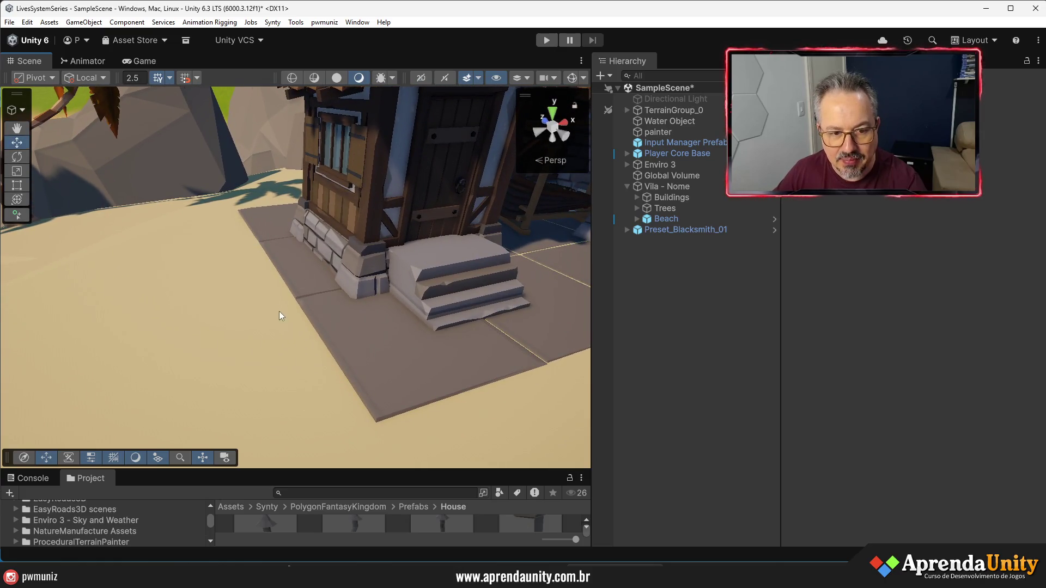
scroll(277, 313, down, 8)
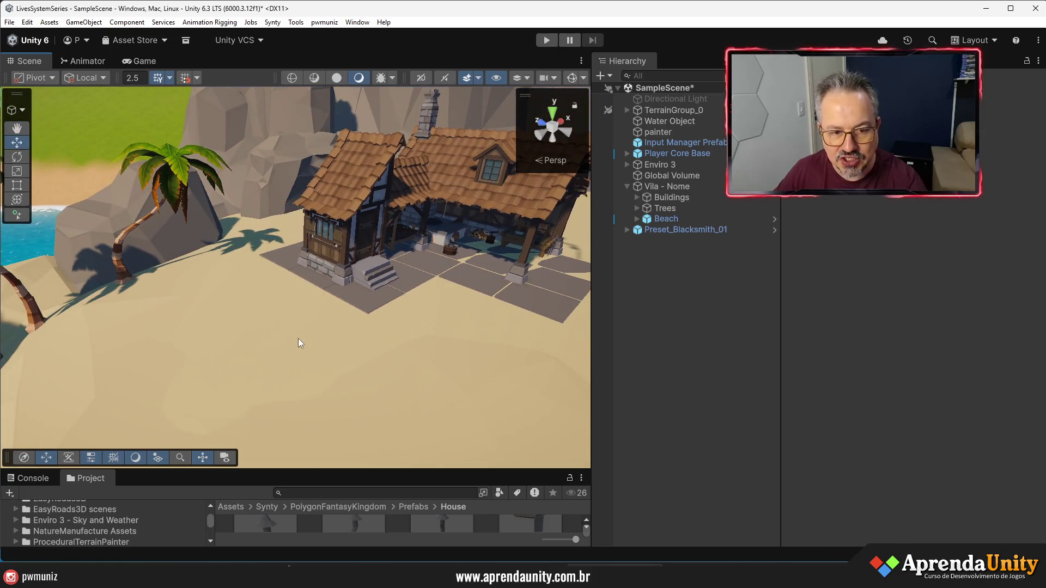
click(298, 342)
click(636, 219)
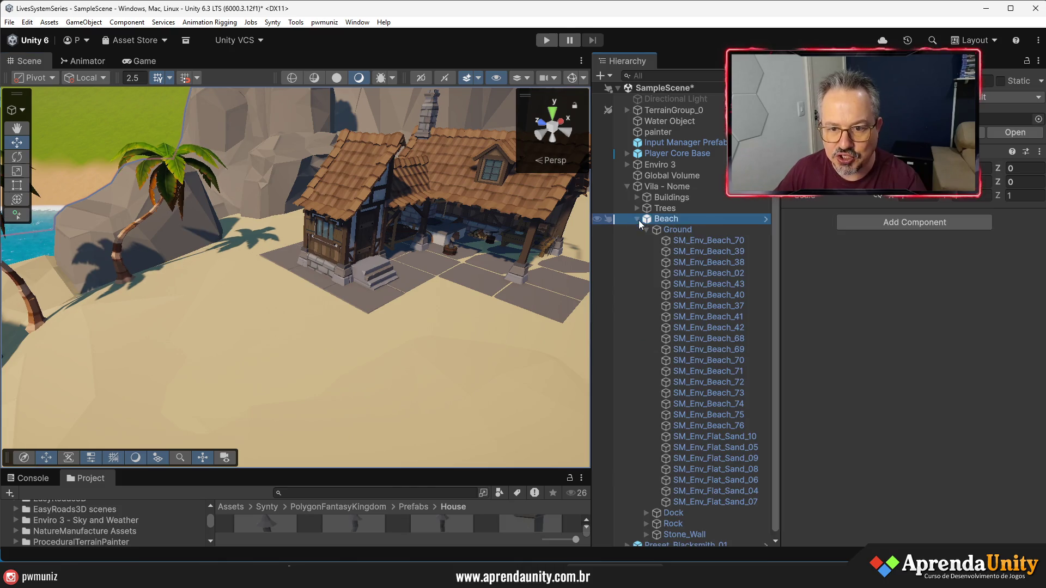
Ping SM_Env_Beach_70's mesh, search 'beach t:prefab', and drag SM_Env_Beach_Pile_02 onto the beach
click(709, 239)
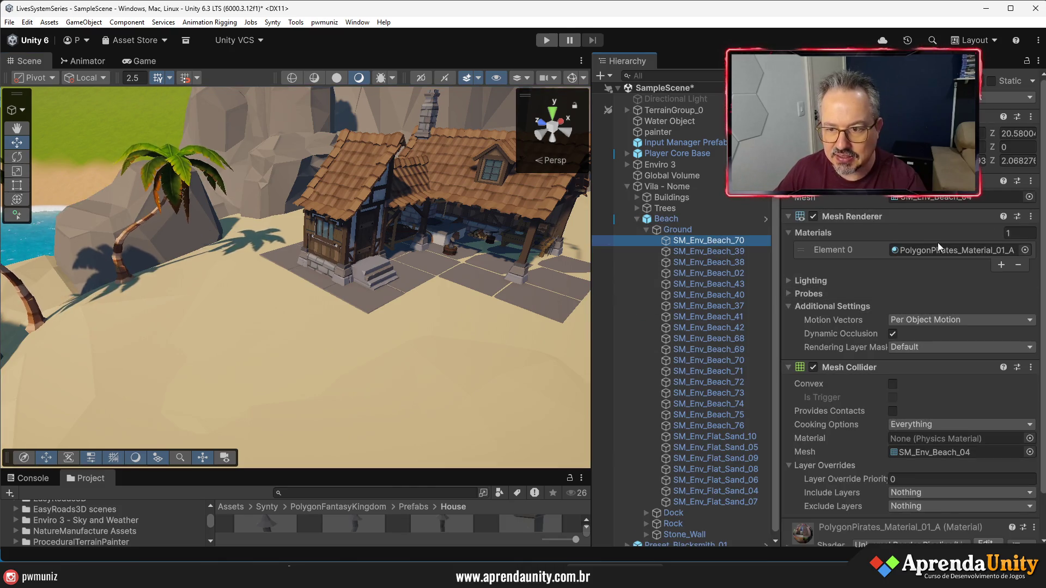
click(937, 199)
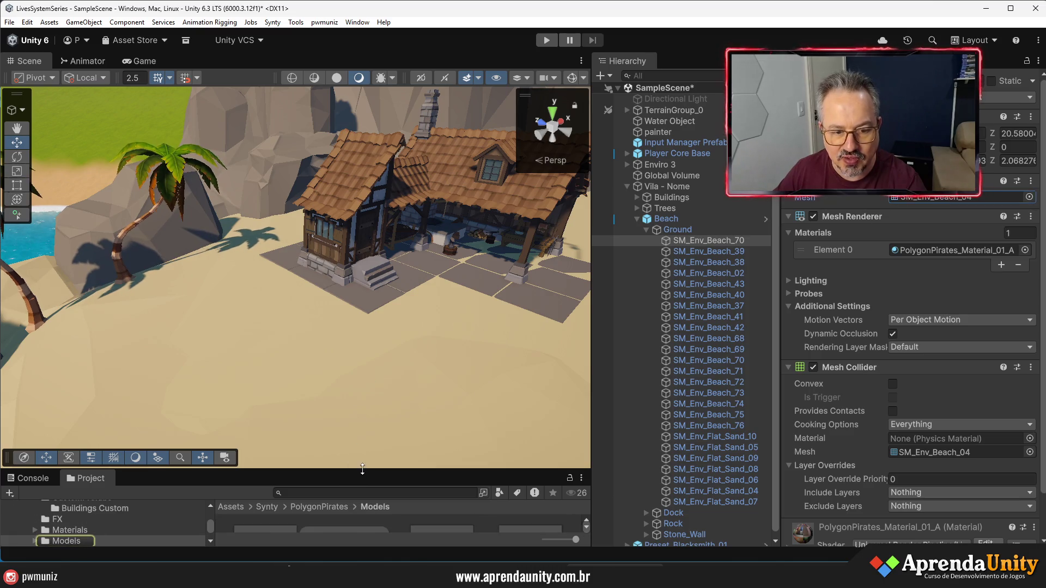
drag(360, 470, 352, 222)
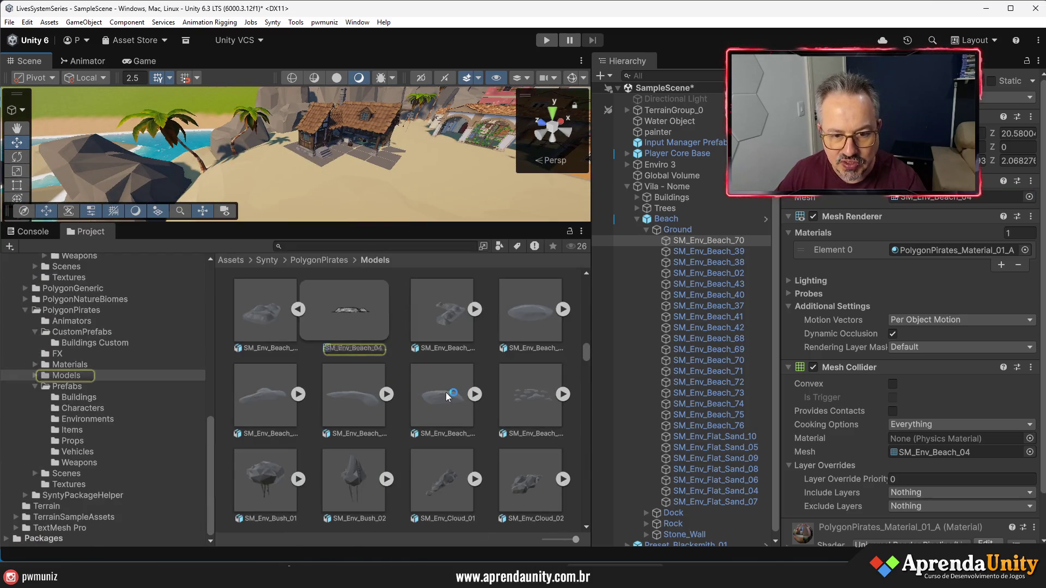
scroll(447, 397, down, 2)
scroll(270, 420, up, 1)
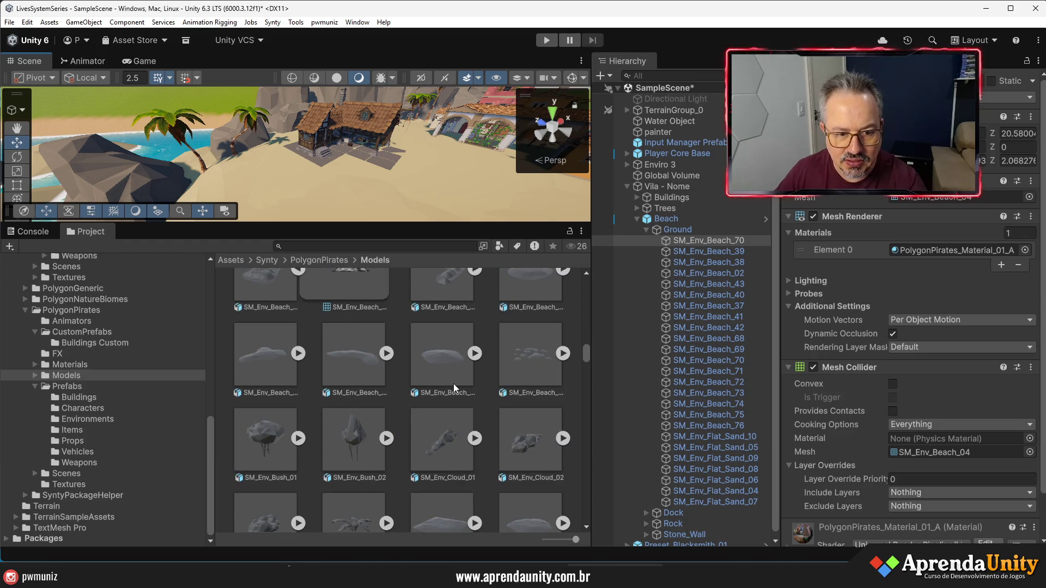
scroll(454, 383, up, 10)
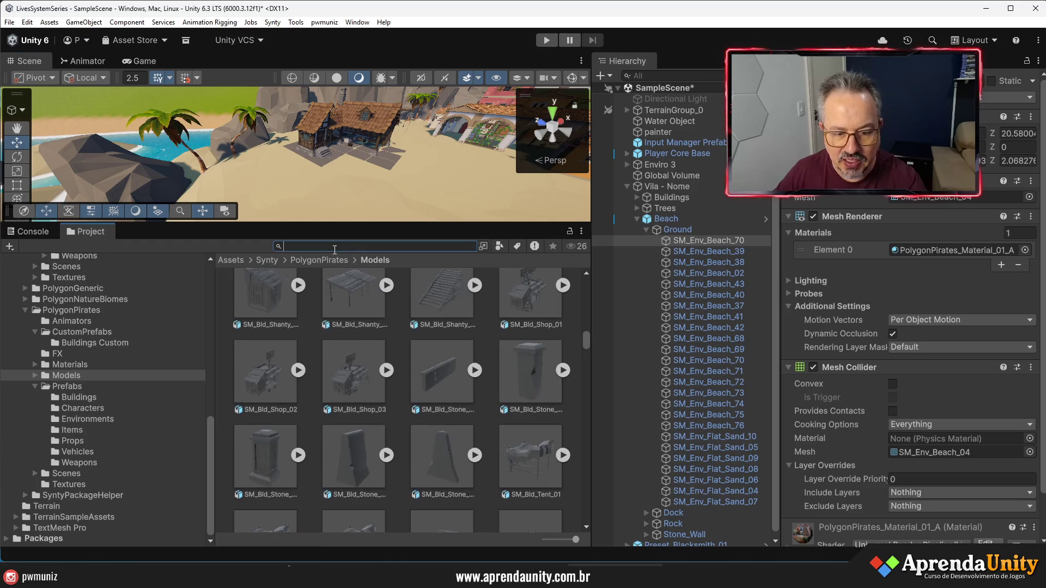
text(beach)
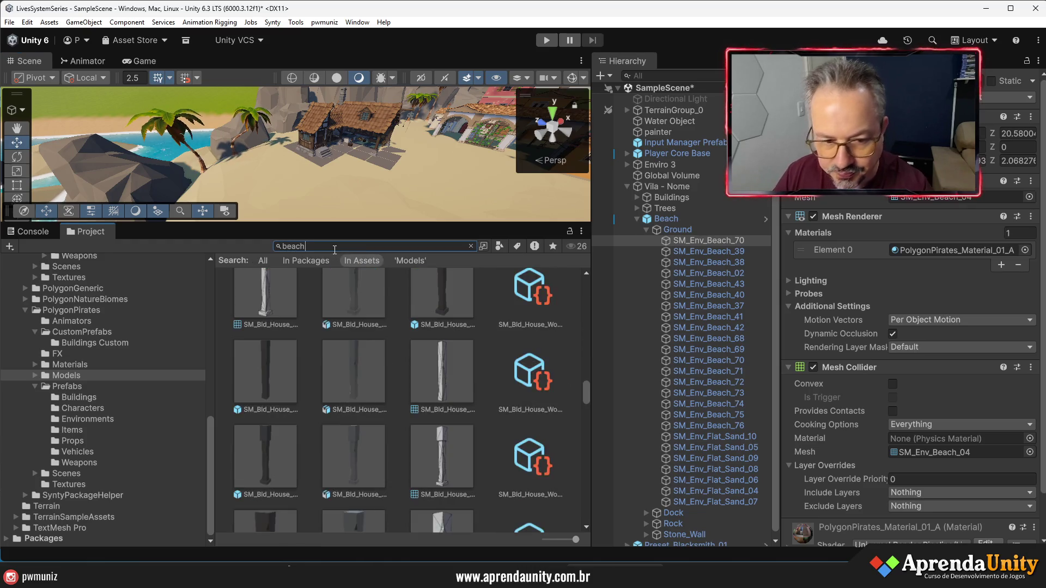
text( t:p)
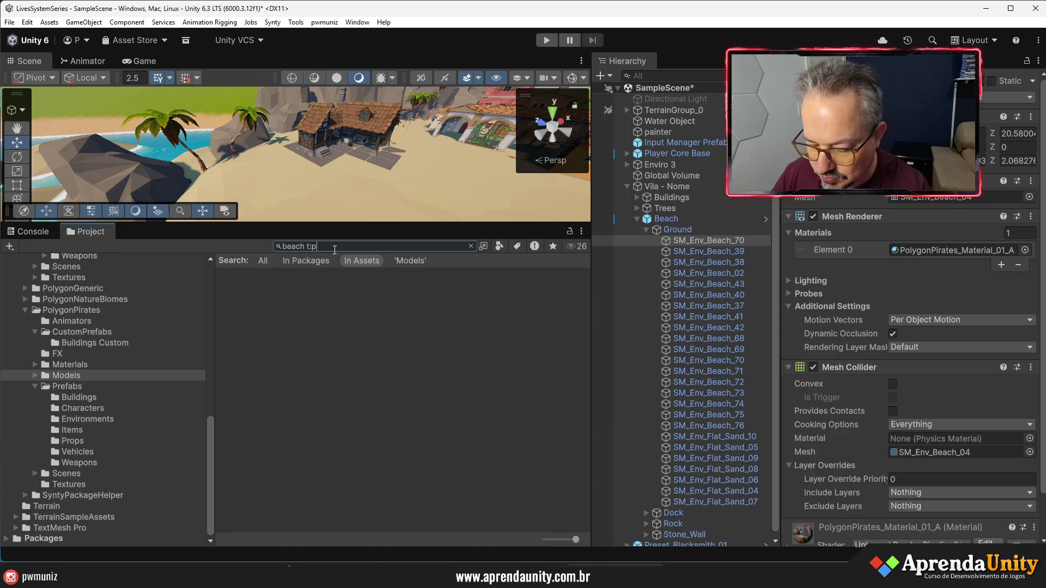
text(refab)
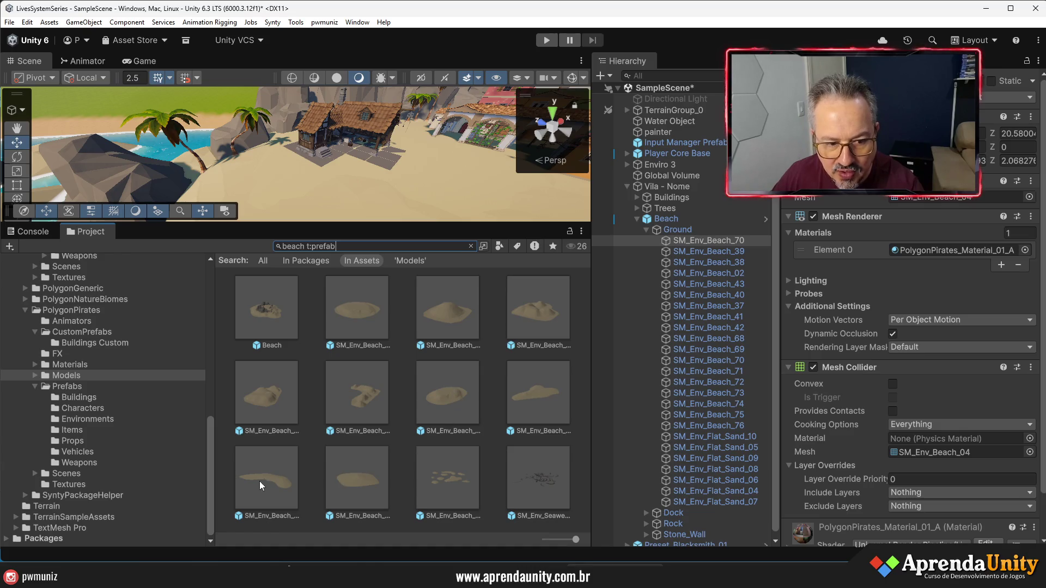
drag(262, 477, 324, 182)
Move the sand pile toward the blacksmith house steps
drag(367, 223, 367, 433)
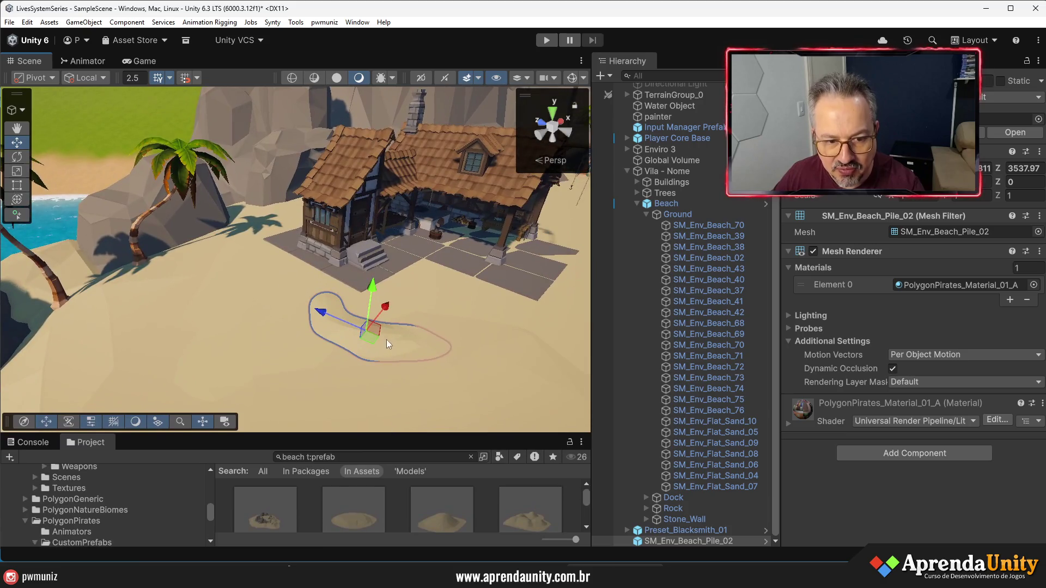
mouse_move(388, 303)
mouse_down()
mouse_move(409, 276)
mouse_move(293, 266)
mouse_move(337, 282)
mouse_up()
key(f)
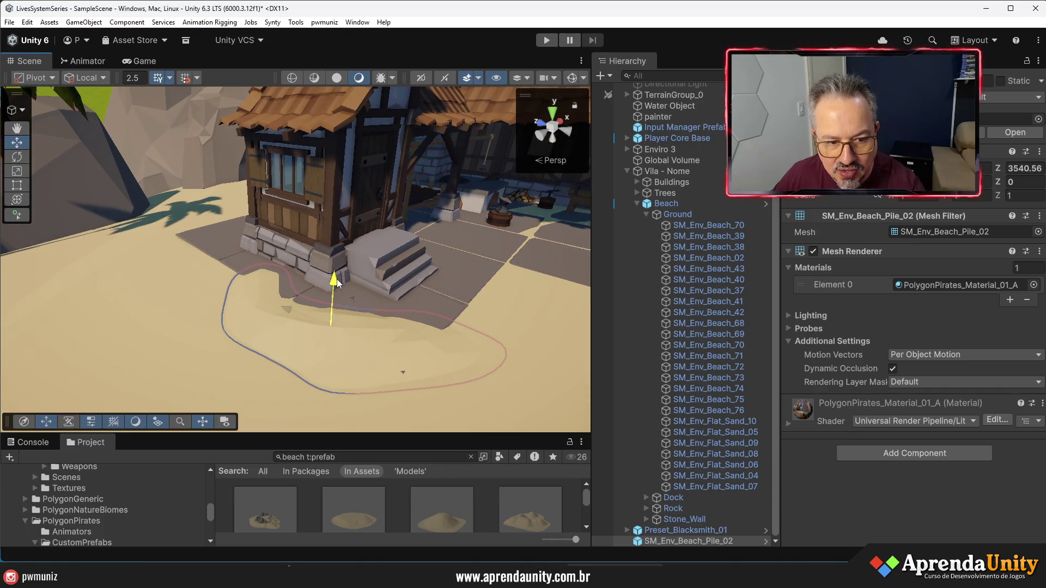
drag(285, 318, 315, 350)
drag(443, 363, 415, 434)
Duplicate the sand pile, then turn and shift the copy near the steps
key(ctrl+d)
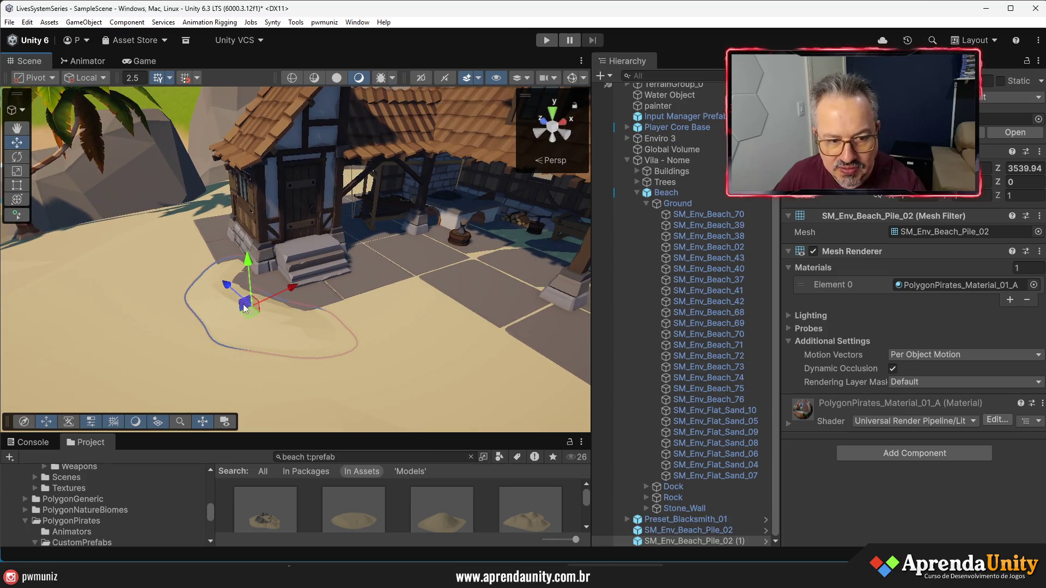
drag(946, 181, 892, 200)
drag(217, 302, 265, 312)
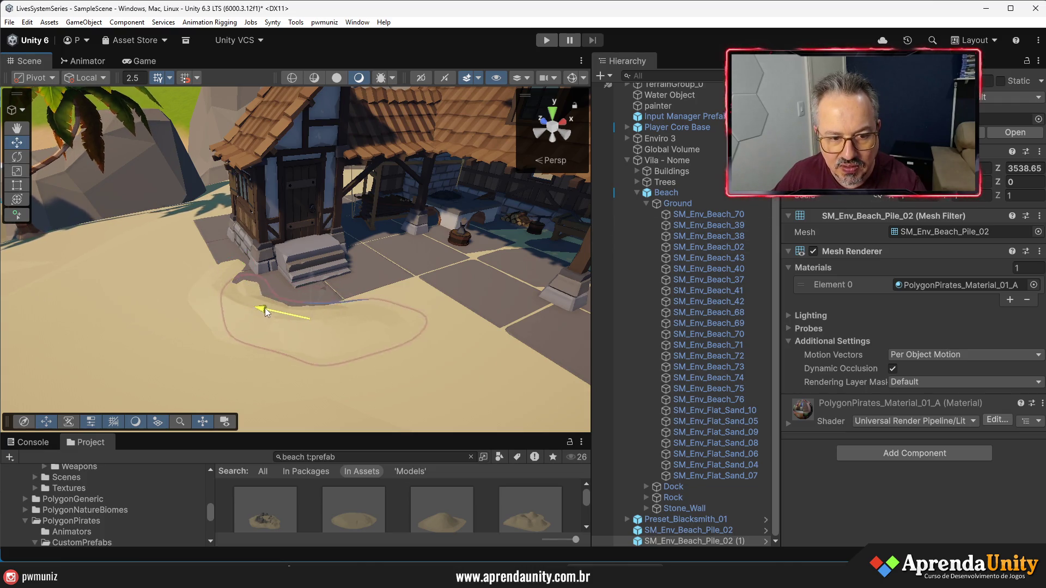
drag(365, 309, 369, 284)
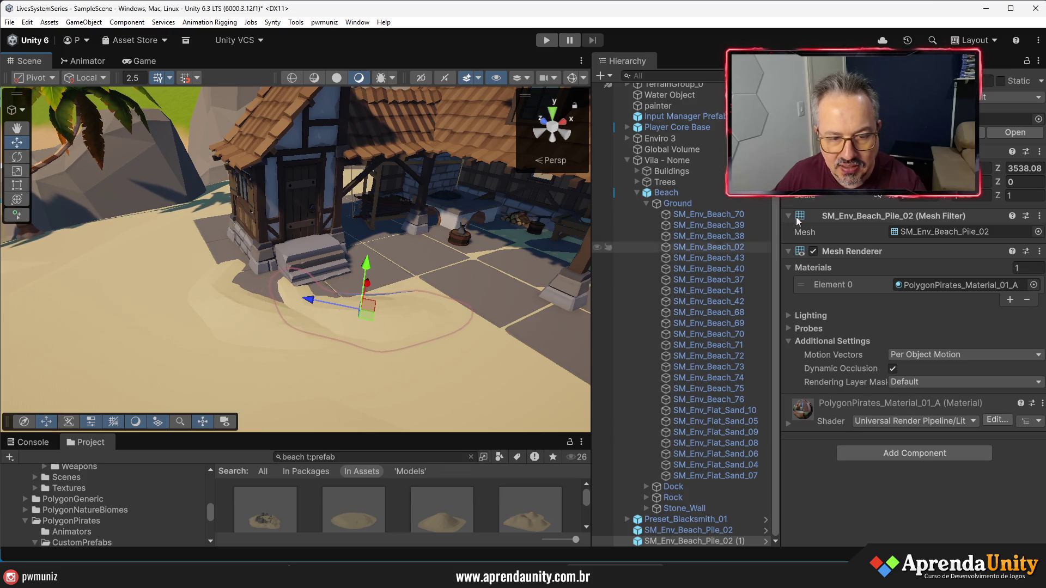
drag(948, 181, 864, 196)
mouse_move(550, 312)
mouse_down()
mouse_move(504, 340)
mouse_move(243, 351)
mouse_move(430, 327)
mouse_move(432, 296)
mouse_up()
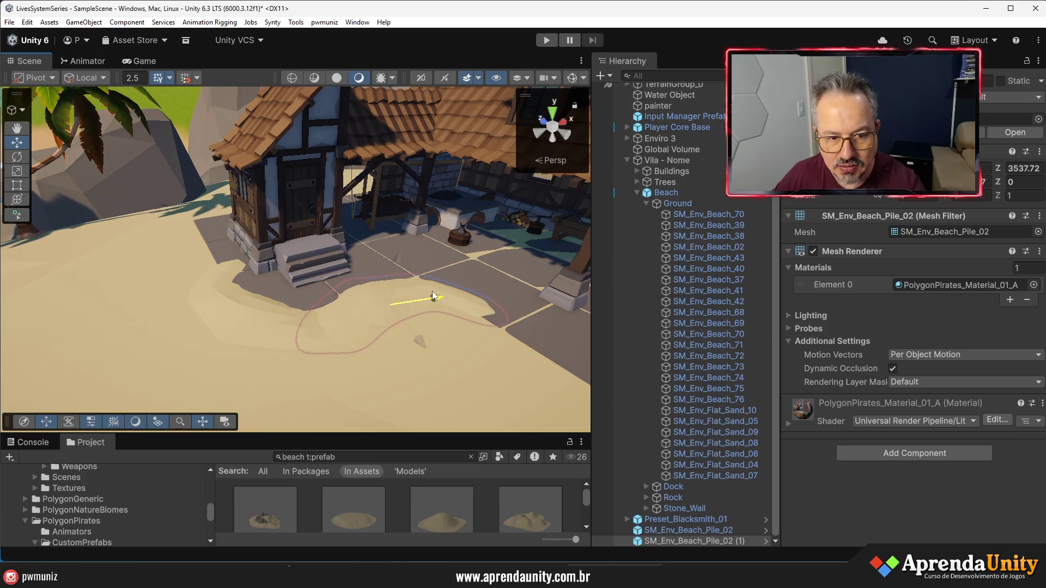
mouse_move(421, 344)
mouse_down()
mouse_move(419, 331)
mouse_move(502, 374)
mouse_move(670, 316)
mouse_move(695, 389)
mouse_move(695, 404)
mouse_move(679, 408)
mouse_up()
click(459, 359)
Place an SM_Env_Beach_Pile_01 sand pile beside the house and adjust its height
drag(388, 433, 420, 309)
scroll(418, 448, down, 3)
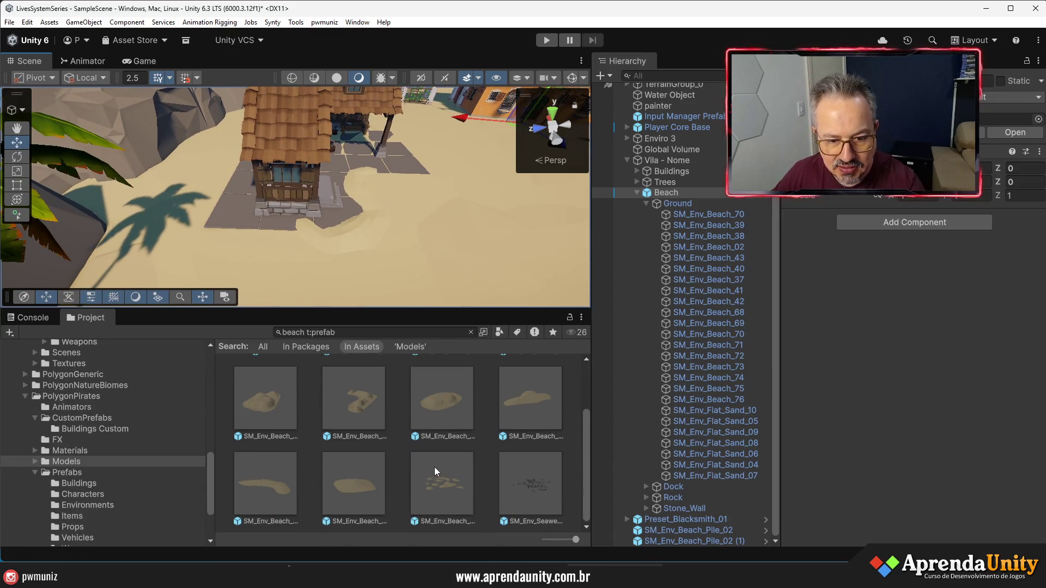
mouse_move(535, 407)
mouse_down()
mouse_move(283, 253)
mouse_move(217, 230)
mouse_move(215, 211)
mouse_up()
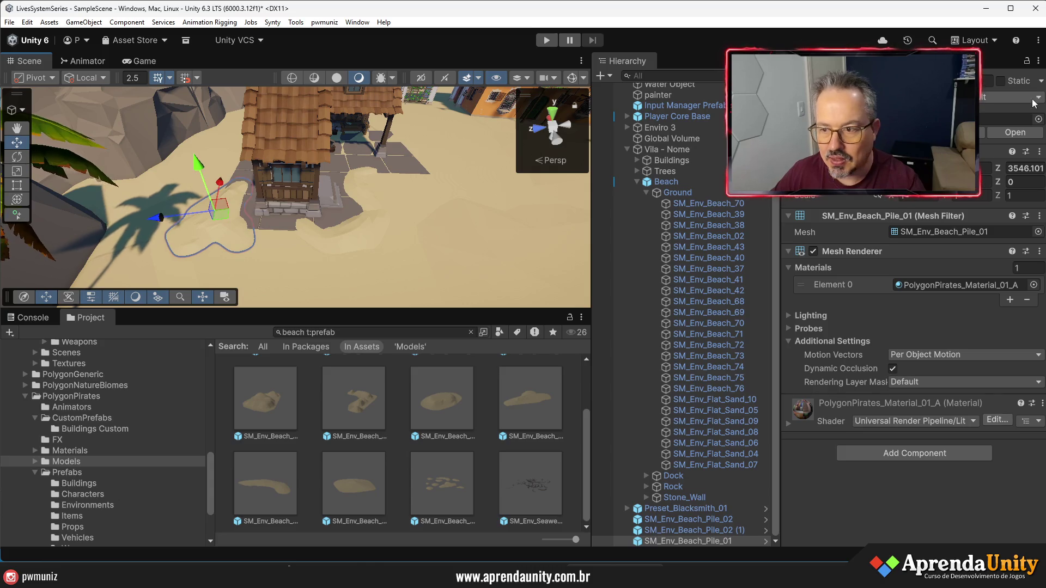
key(e)
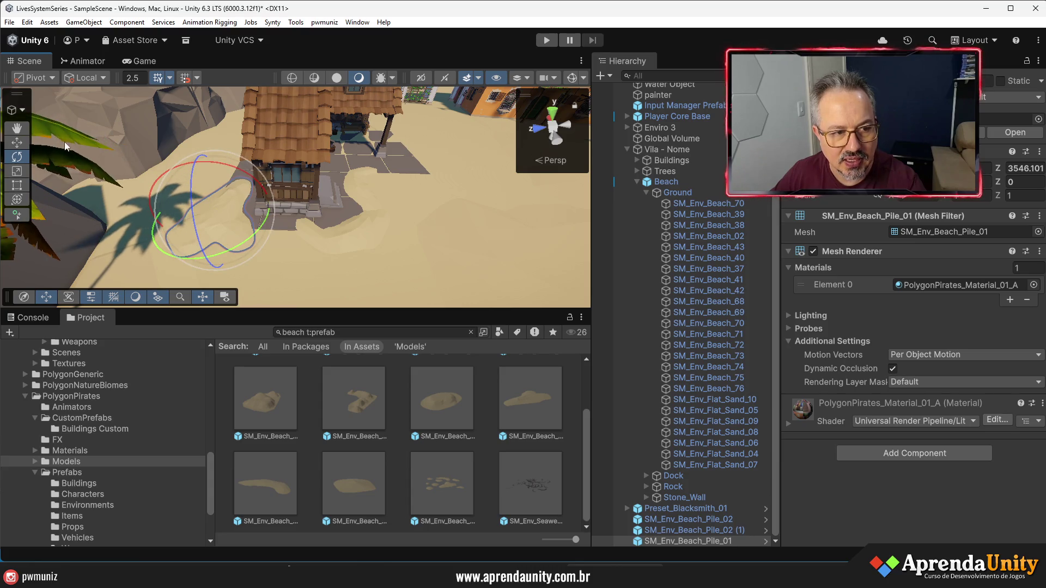
click(22, 140)
drag(197, 171, 185, 186)
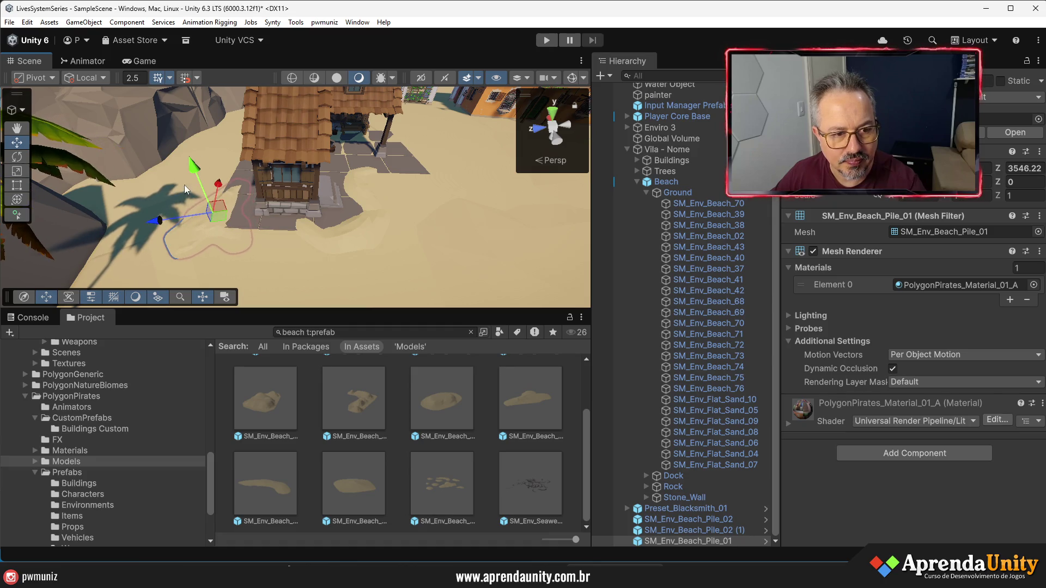
click(303, 260)
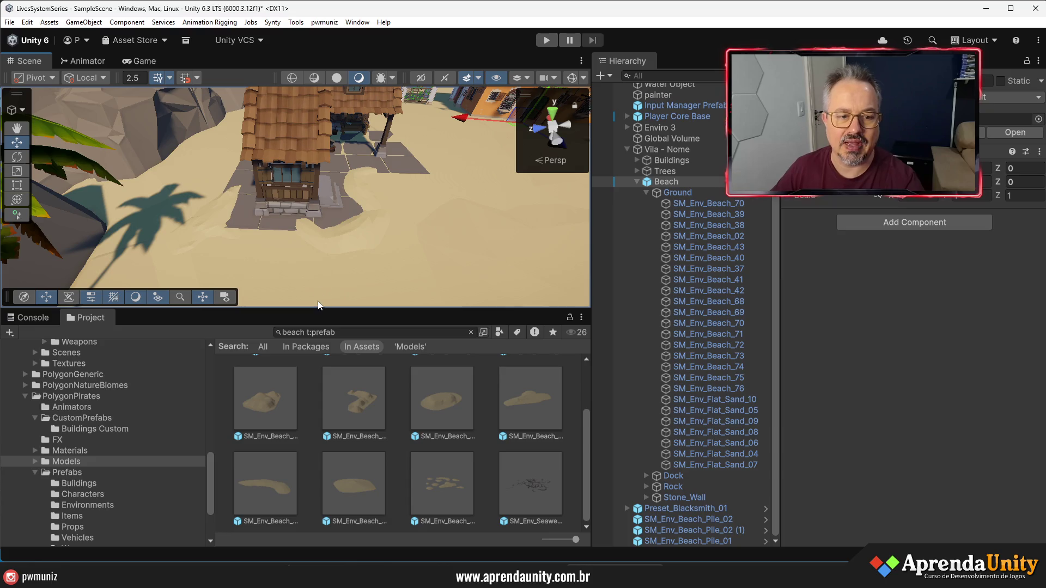
Try placing SM_Env_Beach_Piles_01 in the scene, then delete it
drag(319, 307, 319, 401)
drag(299, 354, 365, 361)
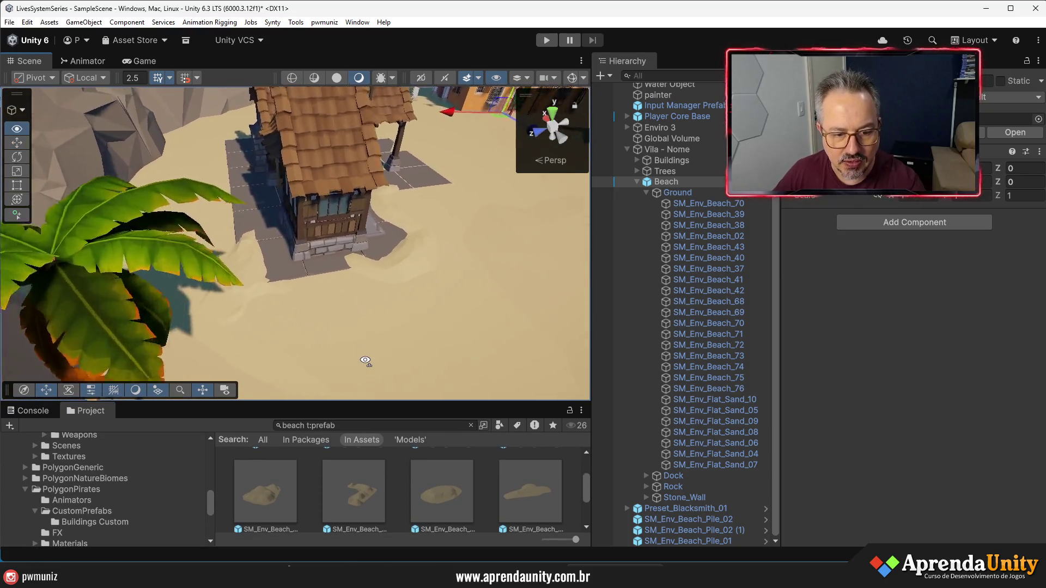
scroll(365, 360, up, 4)
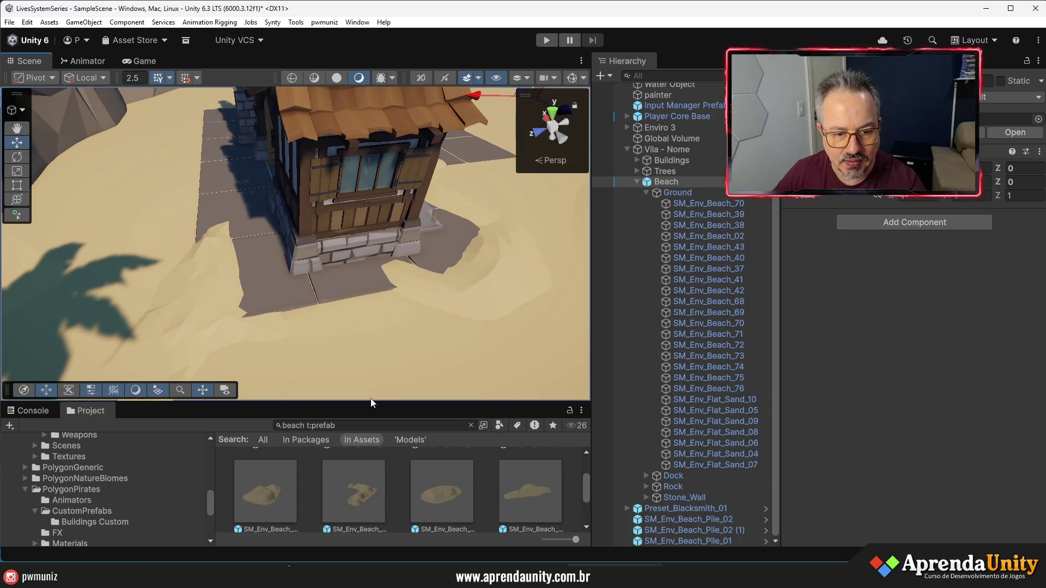
drag(372, 403, 380, 247)
mouse_move(436, 475)
mouse_down()
mouse_move(142, 179)
mouse_move(191, 169)
mouse_move(274, 173)
mouse_up()
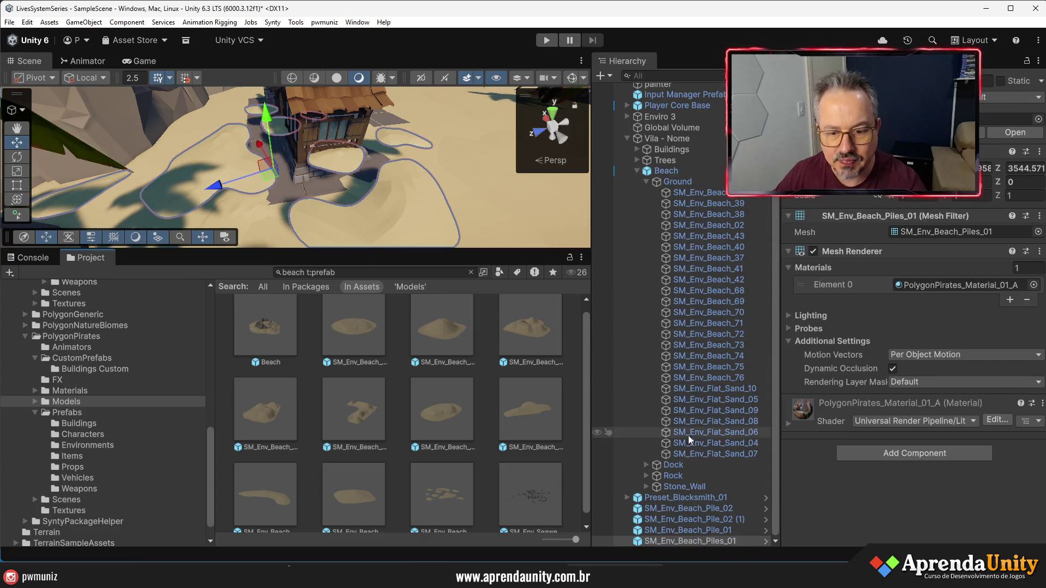
double_click(671, 539)
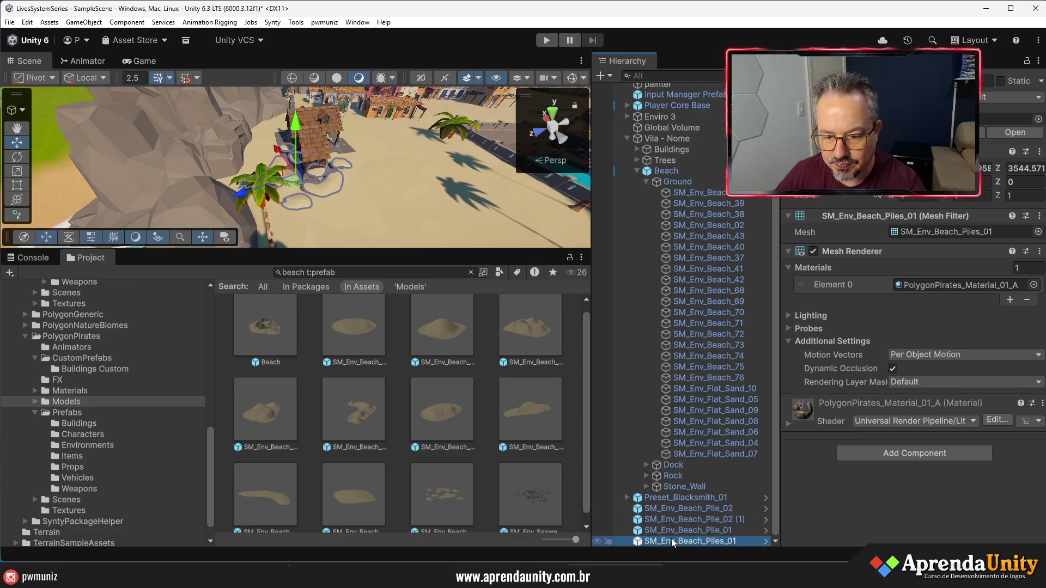
key(Delete)
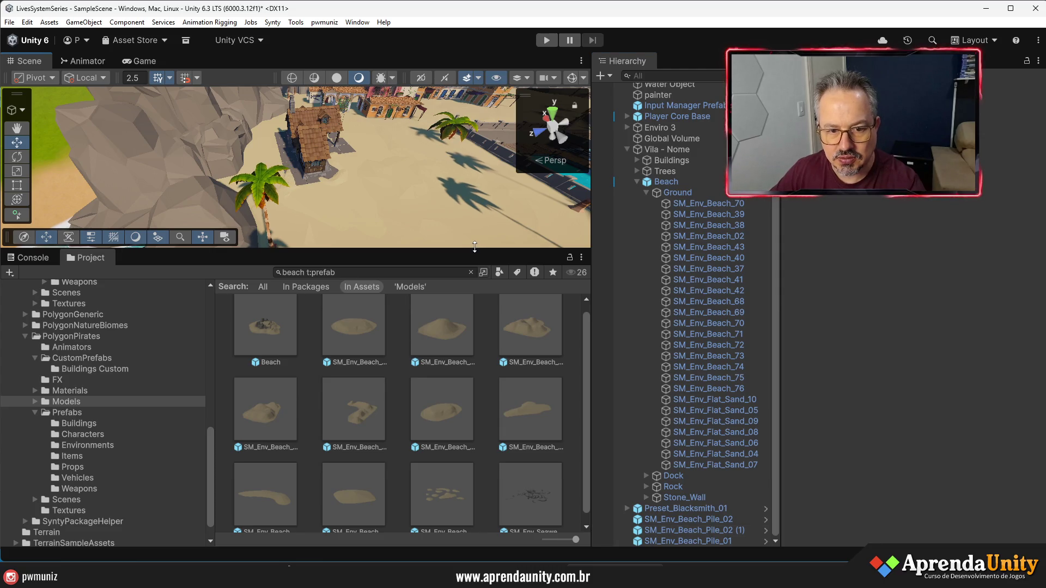
Drop SM_Env_Beach_Pile_03 and SM_Env_Beach_Pile_02 onto the sand beside the blacksmith house
drag(474, 247, 475, 425)
scroll(365, 337, up, 5)
mouse_move(365, 337)
mouse_down()
mouse_move(367, 374)
mouse_move(387, 407)
mouse_move(403, 318)
mouse_up()
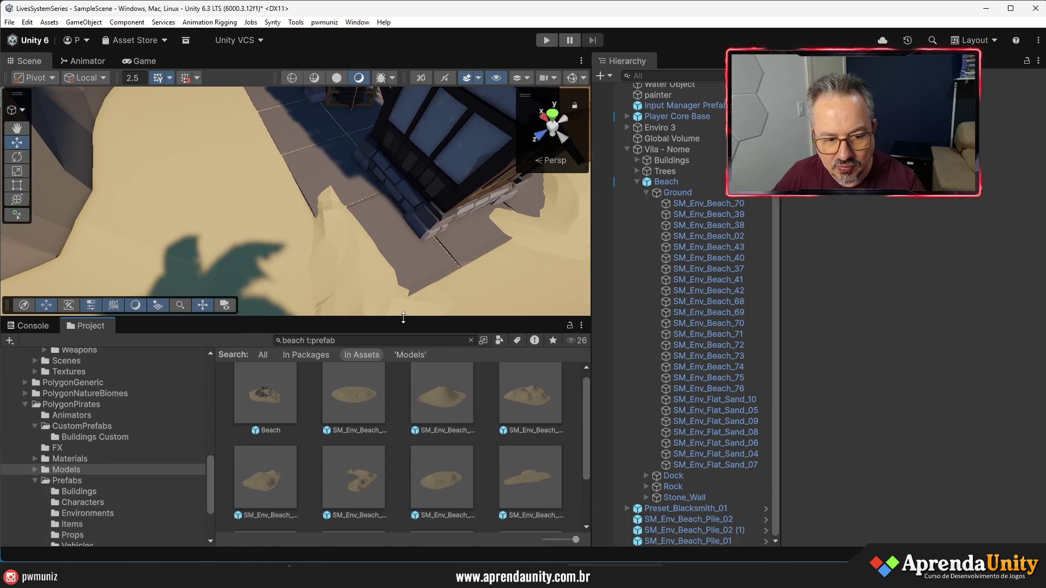
scroll(407, 479, down, 3)
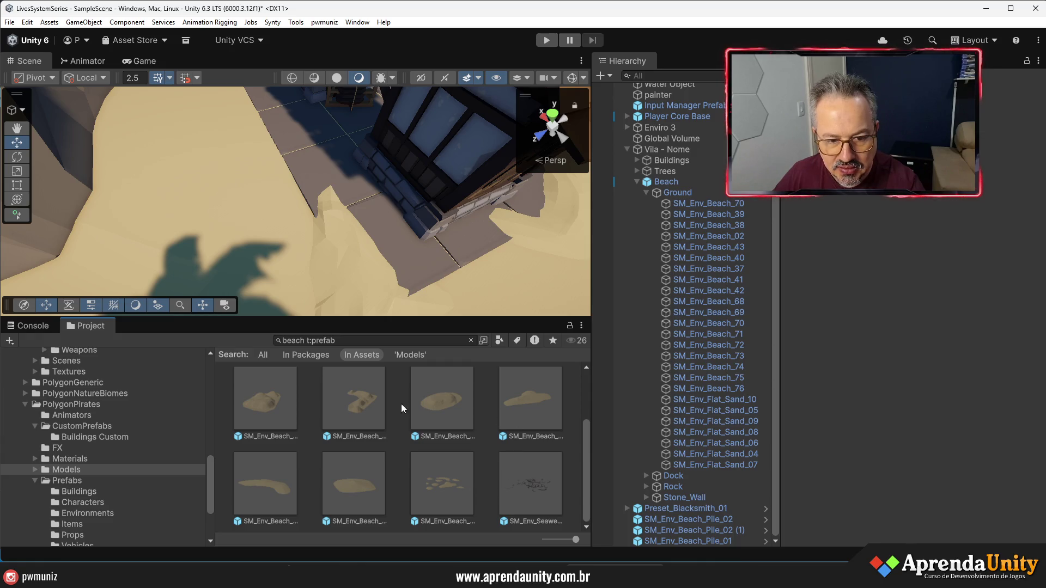
mouse_move(341, 395)
mouse_down()
mouse_move(308, 220)
mouse_move(320, 179)
mouse_up()
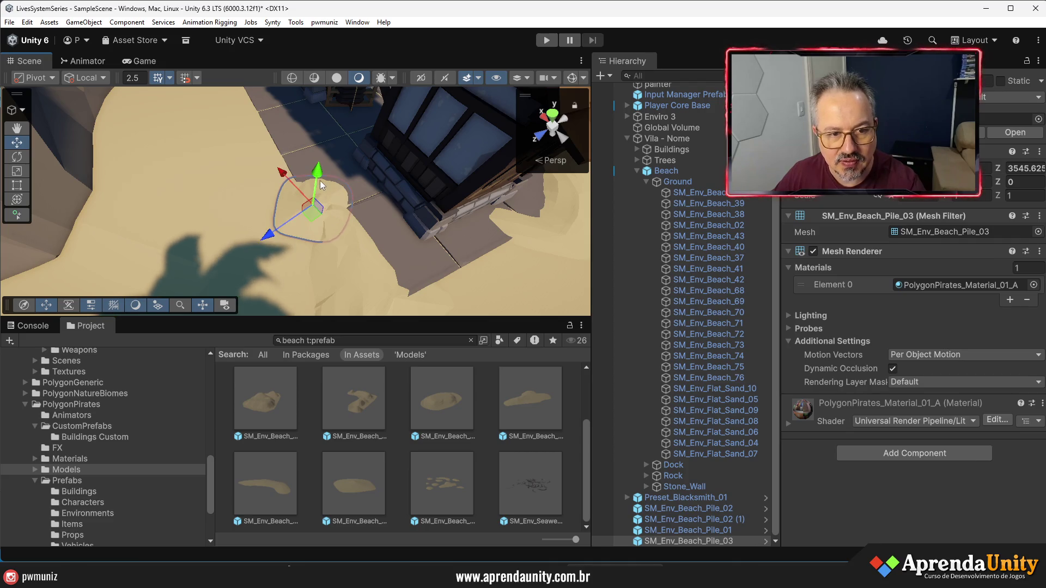
mouse_move(284, 492)
mouse_down()
mouse_move(226, 156)
mouse_move(261, 149)
mouse_up()
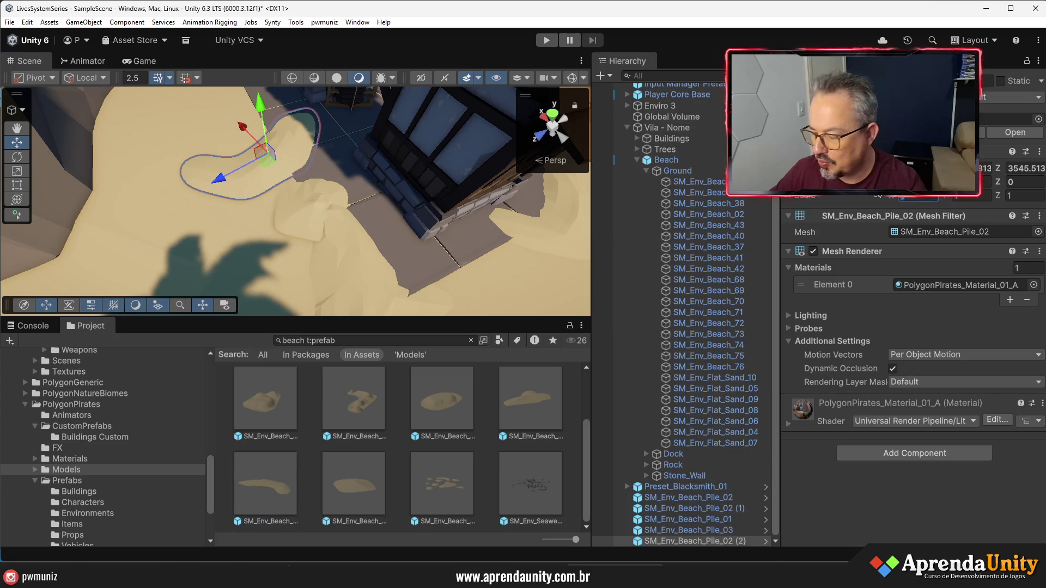
Set the new pile's Scale Z to 1.5 and rotate it around its vertical axis
drag(878, 195, 902, 195)
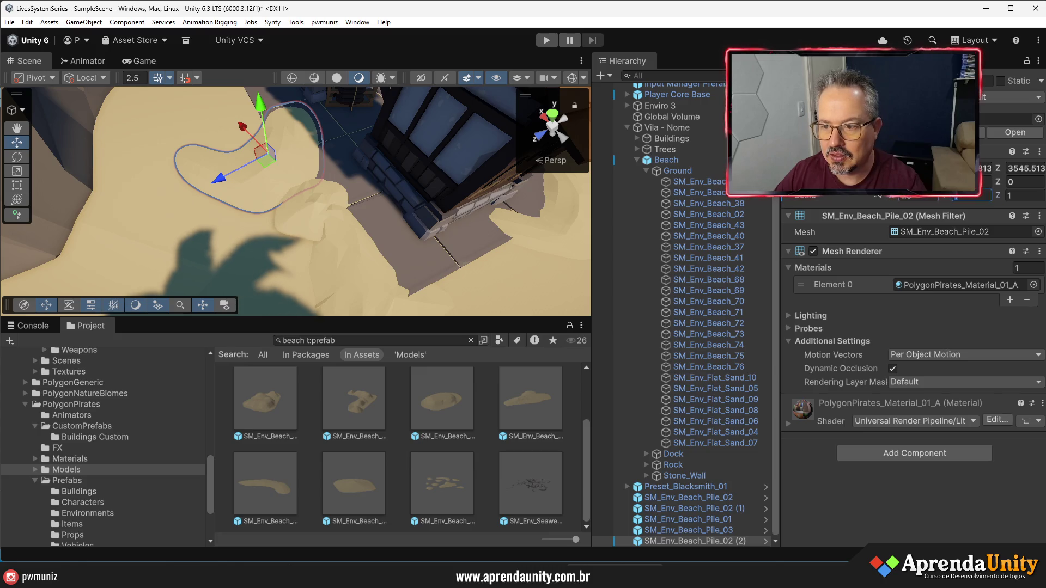
key(Tab)
key(Tab)
text(1.5)
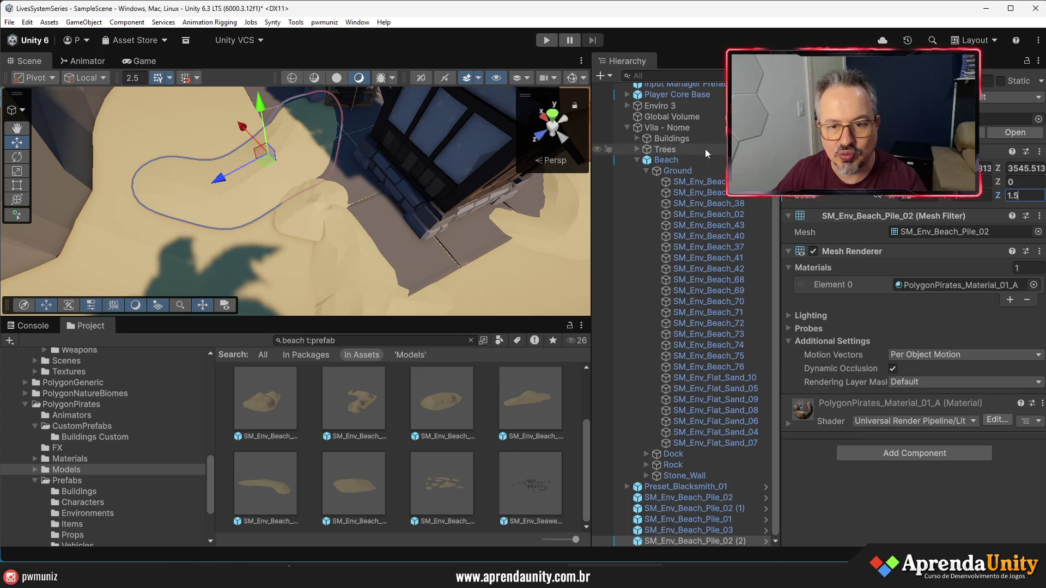
drag(932, 182, 981, 181)
key(f)
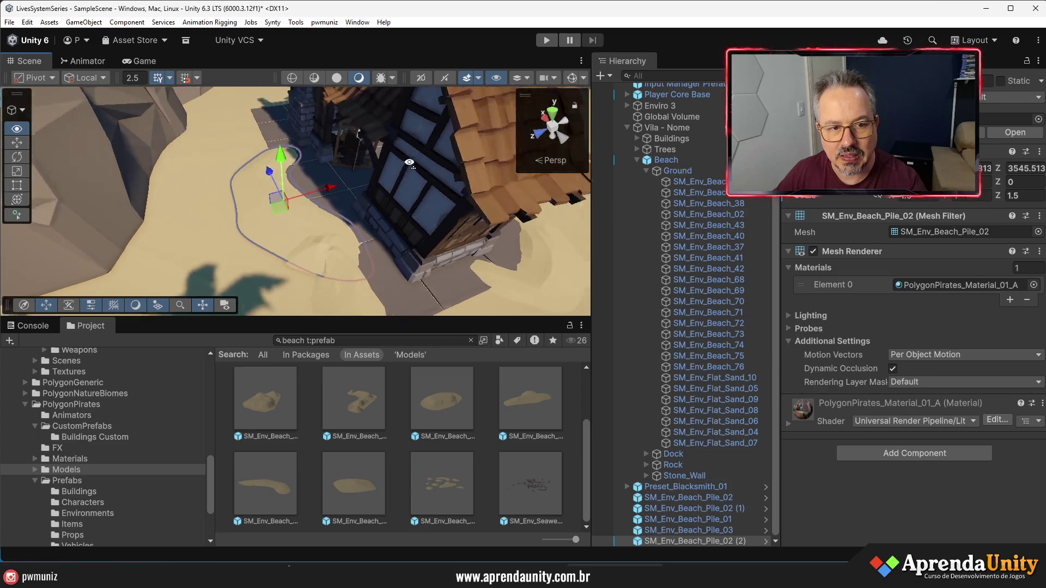
Duplicate the pile, slide the copy sideways and turn it about 180°
key(ctrl+d)
drag(297, 202, 124, 200)
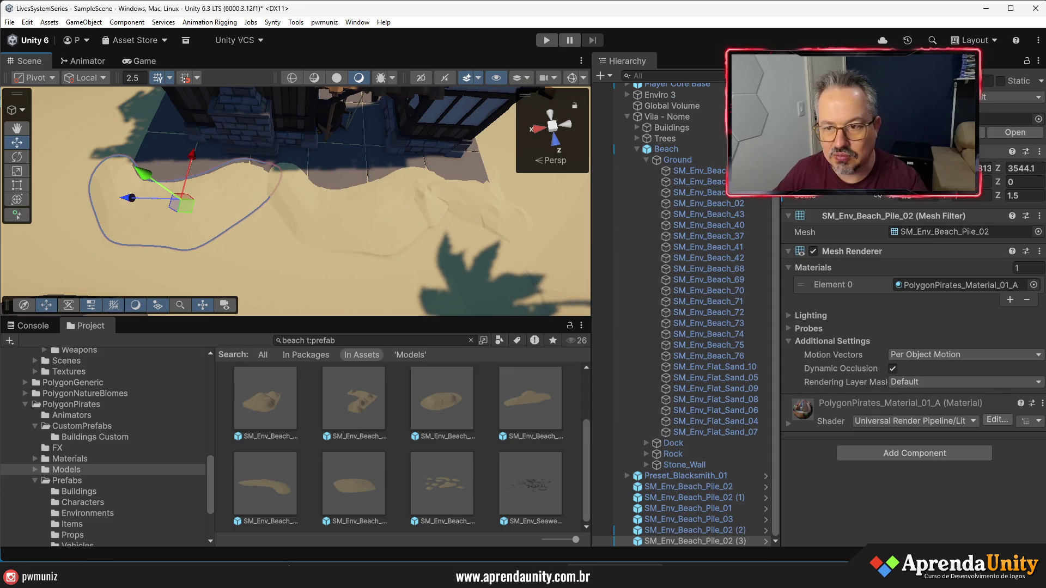
mouse_move(921, 181)
mouse_down()
mouse_move(980, 181)
mouse_move(99, 91)
mouse_up()
drag(145, 255, 189, 229)
Fine-tune SM_Env_Beach_Pile_02 (2)'s rotation around Y and its height
click(465, 239)
scroll(402, 248, up, 5)
mouse_move(402, 247)
mouse_down()
mouse_move(490, 297)
mouse_move(280, 156)
mouse_up()
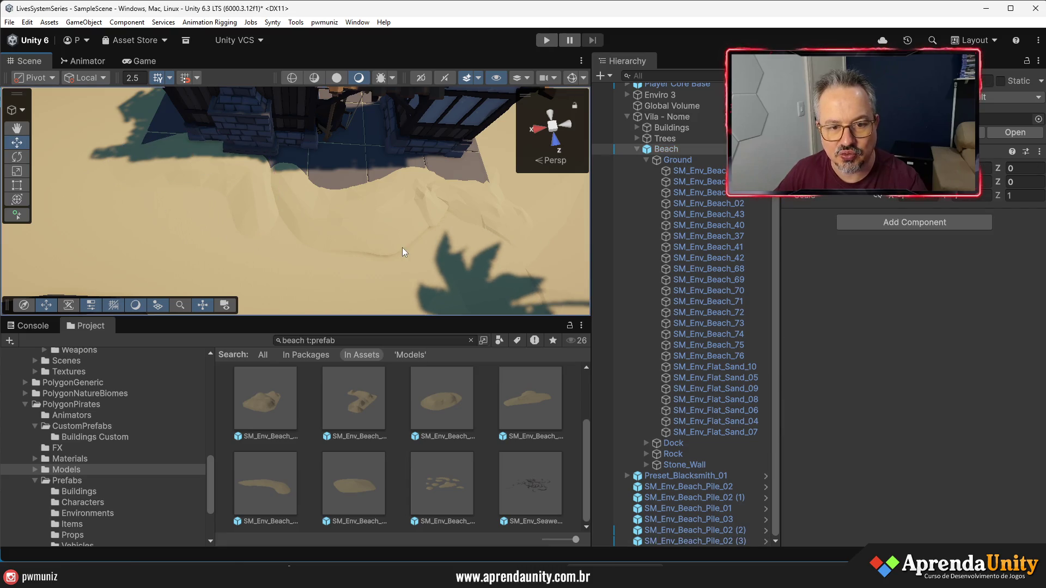
scroll(280, 156, down, 3)
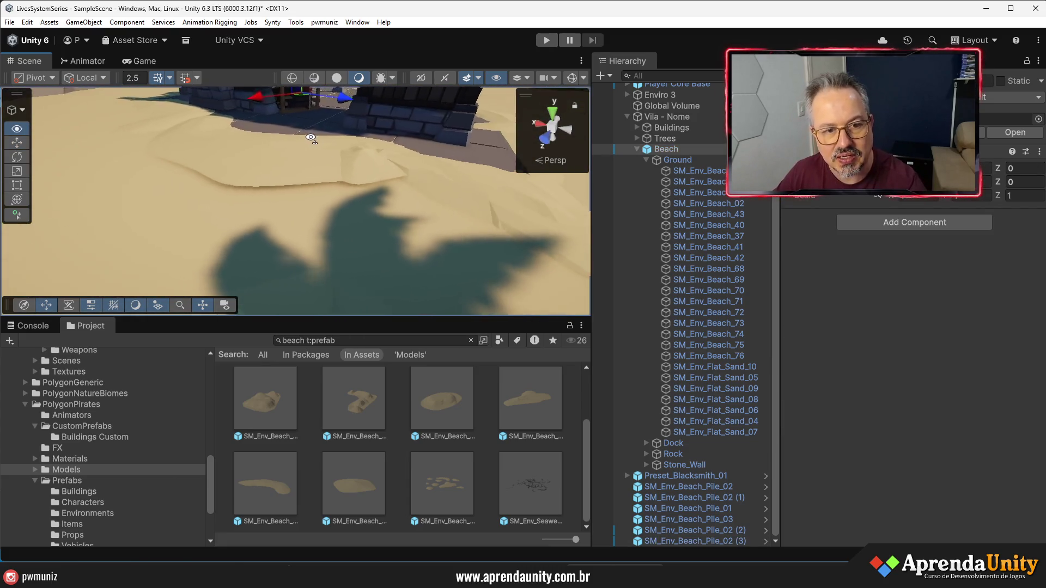
click(338, 161)
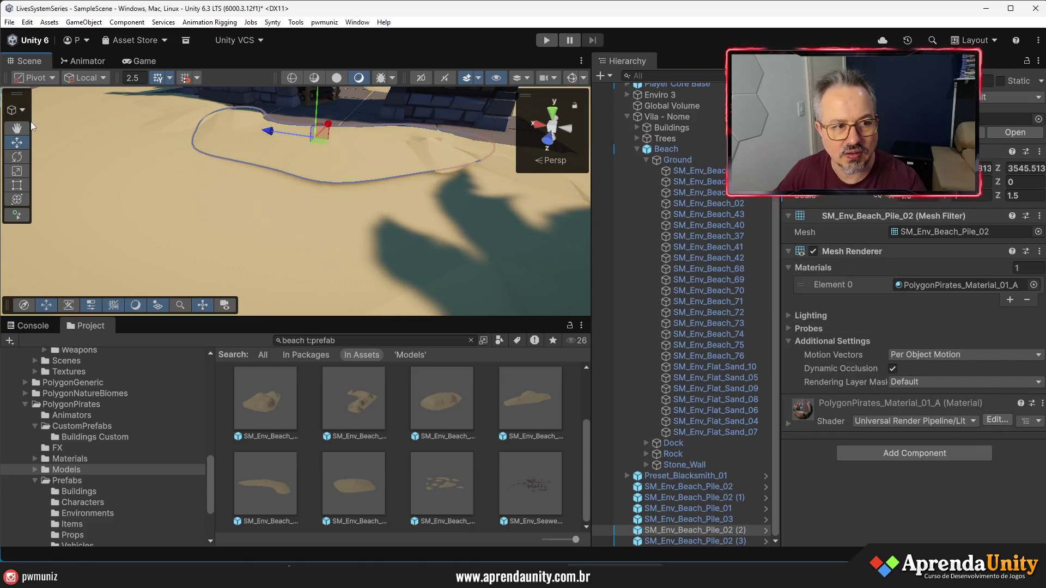
key(e)
drag(310, 146, 295, 149)
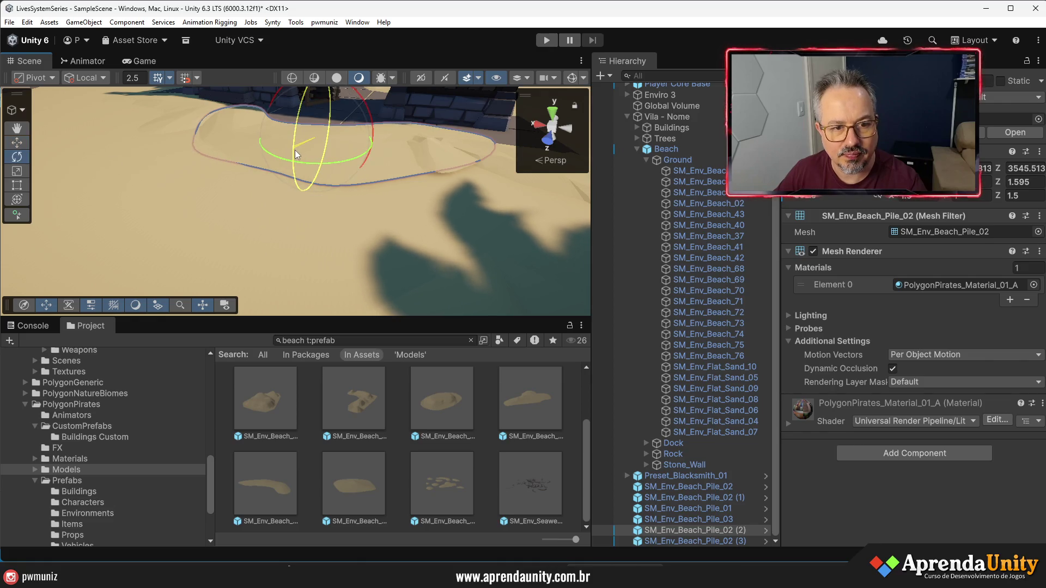
click(16, 142)
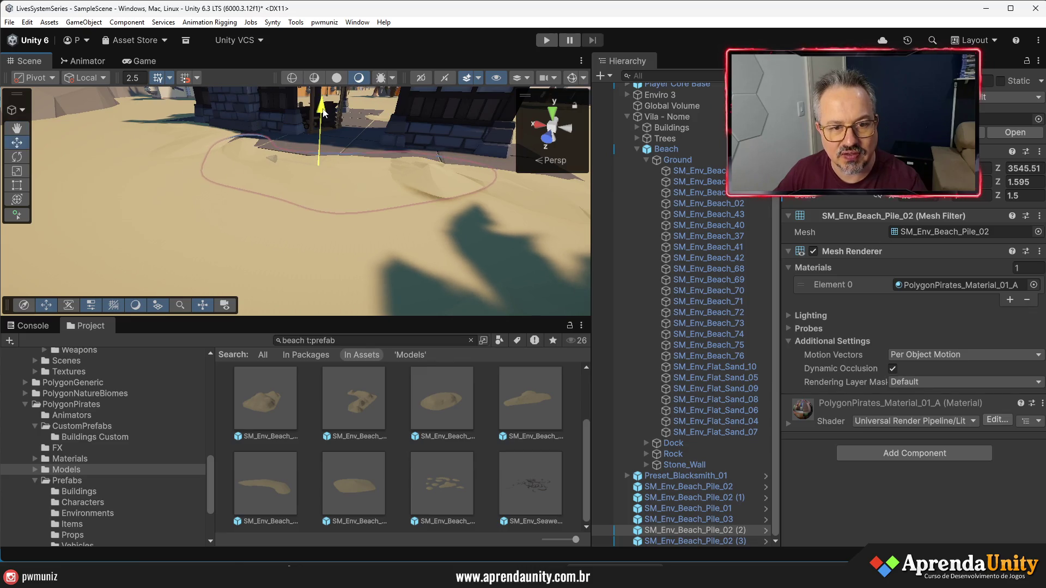
drag(324, 112, 324, 114)
Select SM_Env_Beach_Pile_03 and frame the camera on it
click(431, 173)
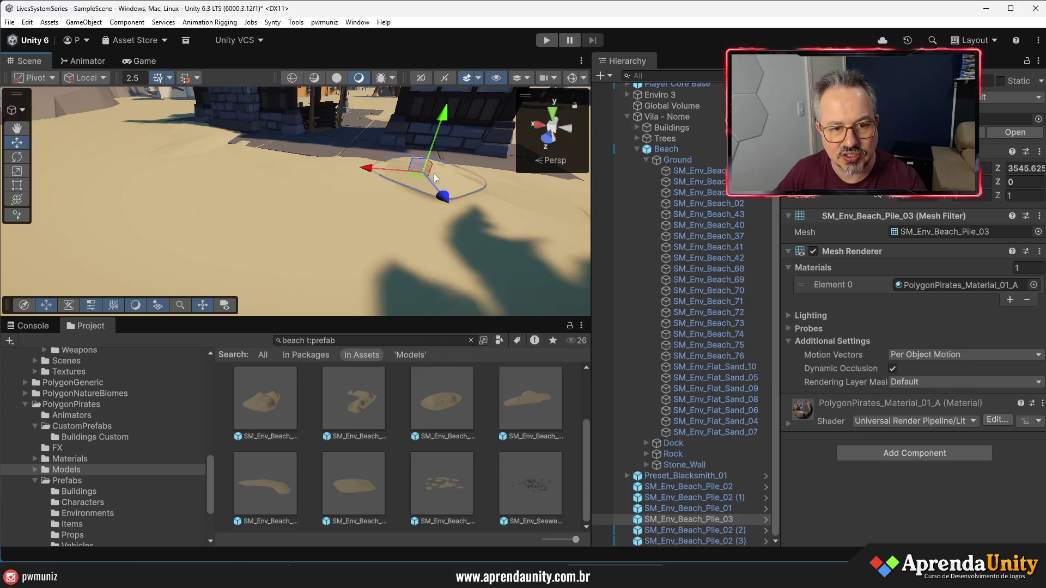
mouse_move(440, 125)
mouse_down()
mouse_move(447, 212)
mouse_move(659, 315)
mouse_move(701, 320)
mouse_move(711, 296)
mouse_up()
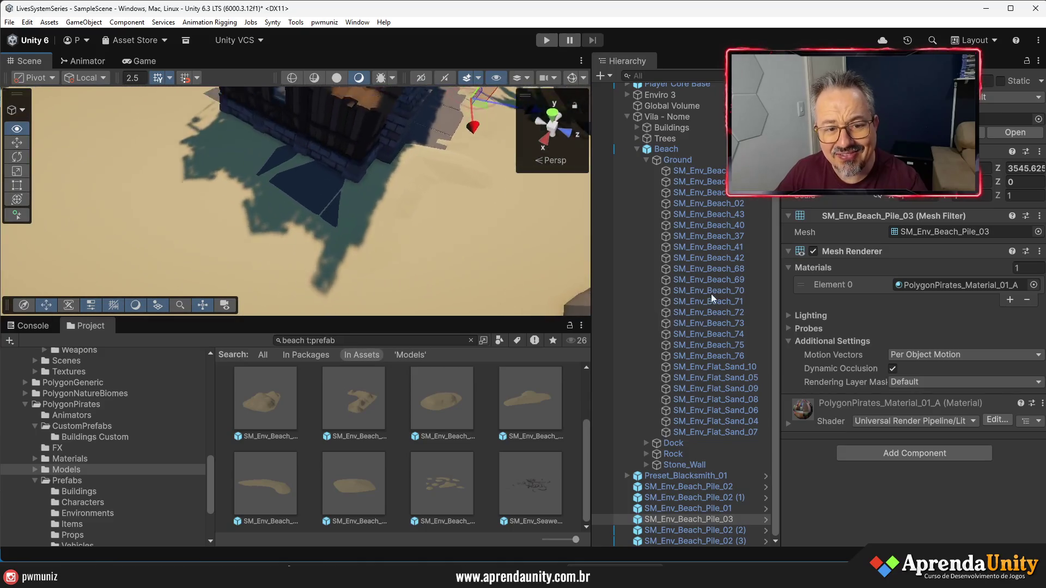
key(f)
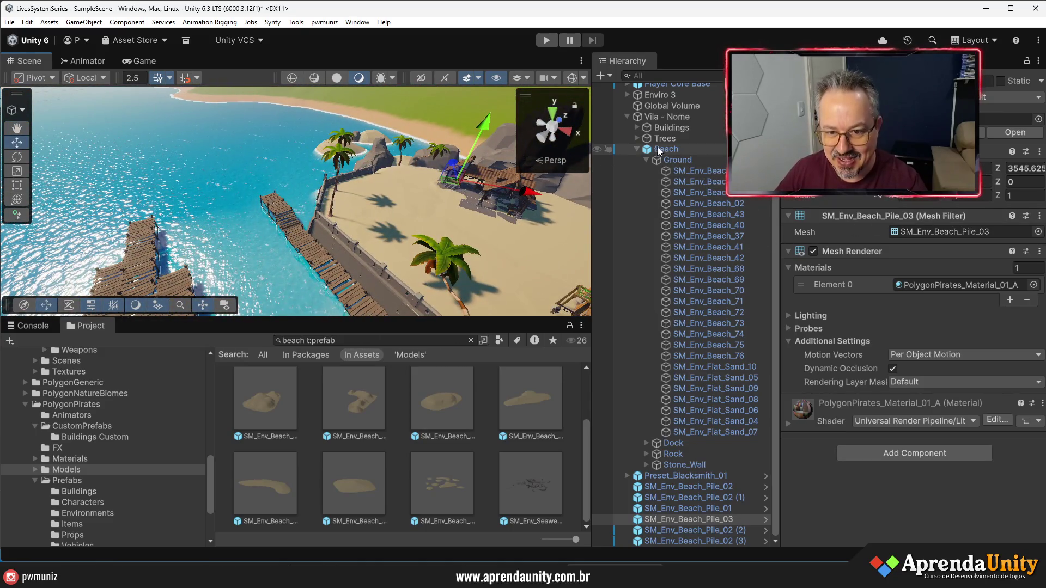
Select all six sand pile objects in the Hierarchy's Beach group
click(637, 149)
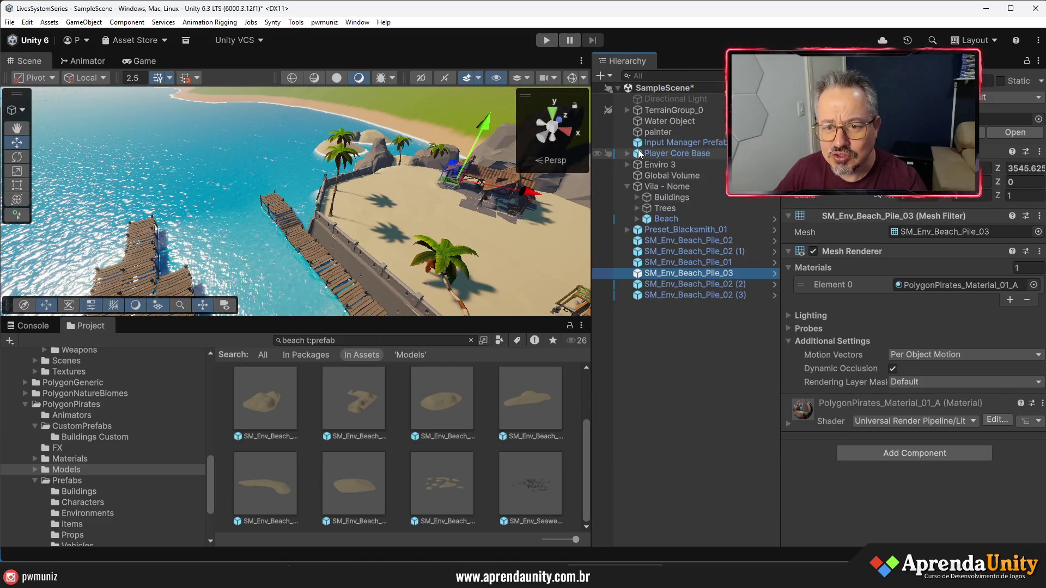
click(681, 308)
click(662, 240)
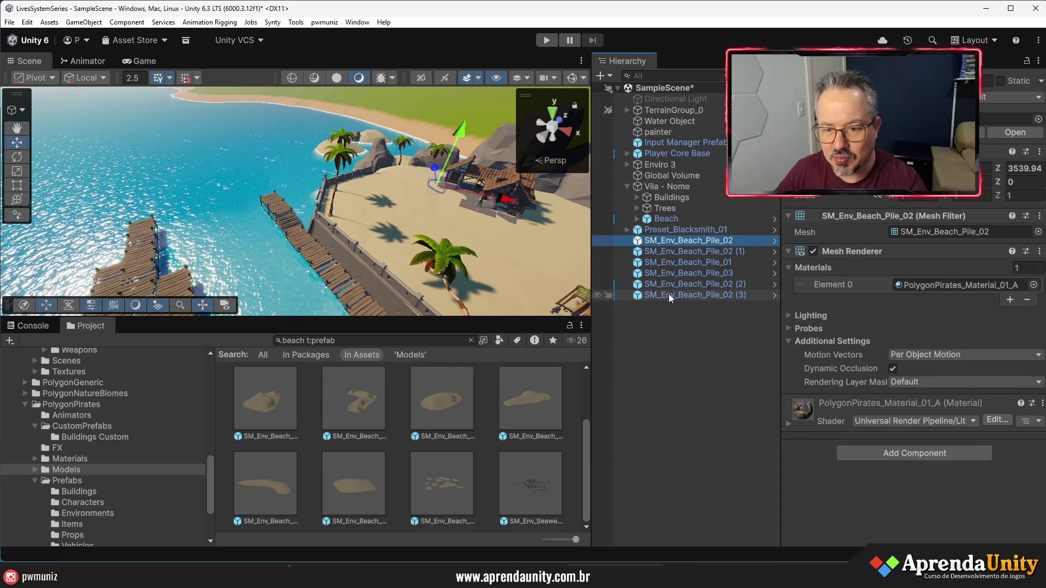
shift+click(669, 295)
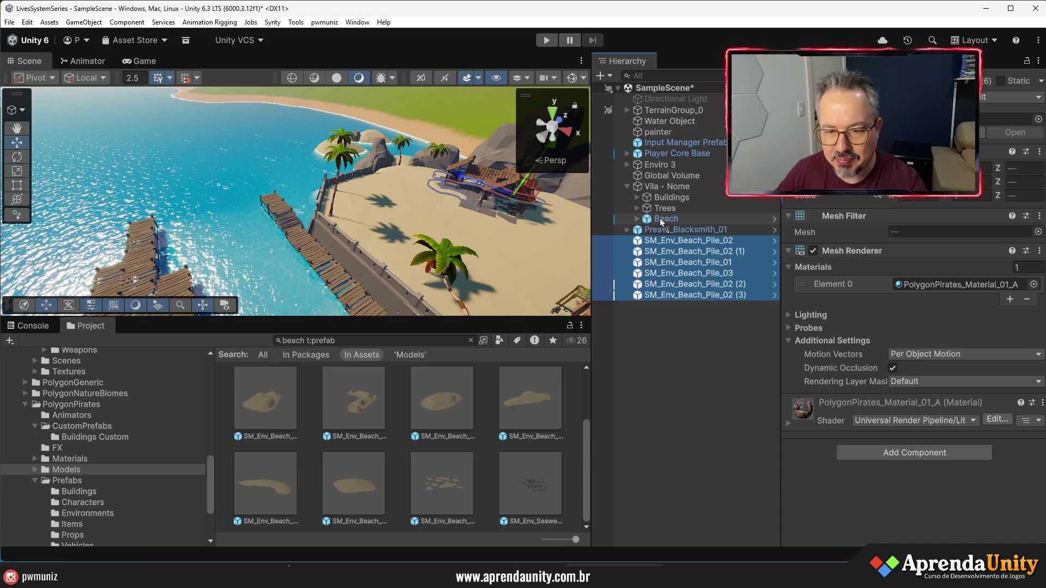
click(636, 218)
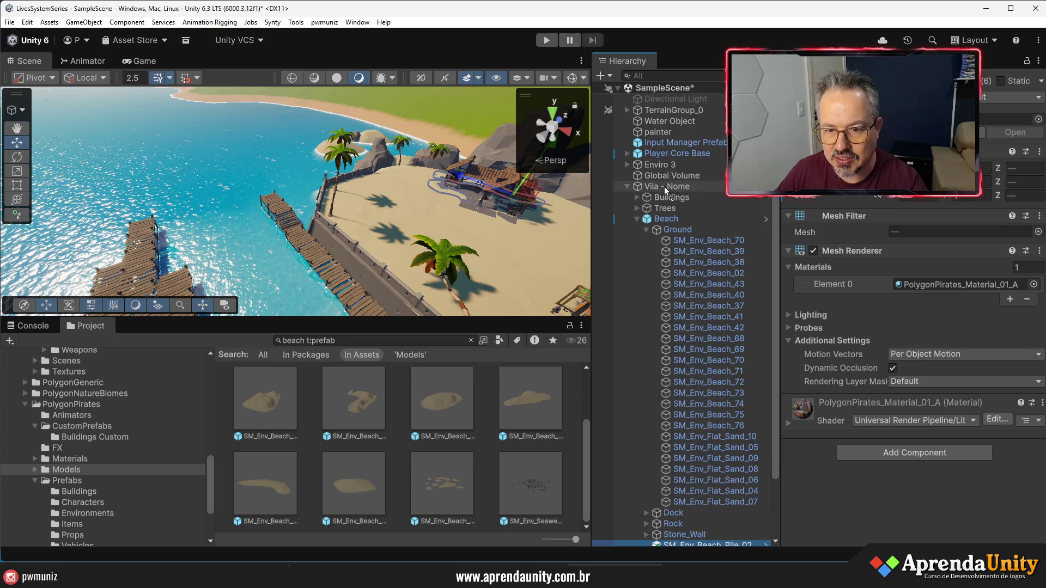
click(637, 218)
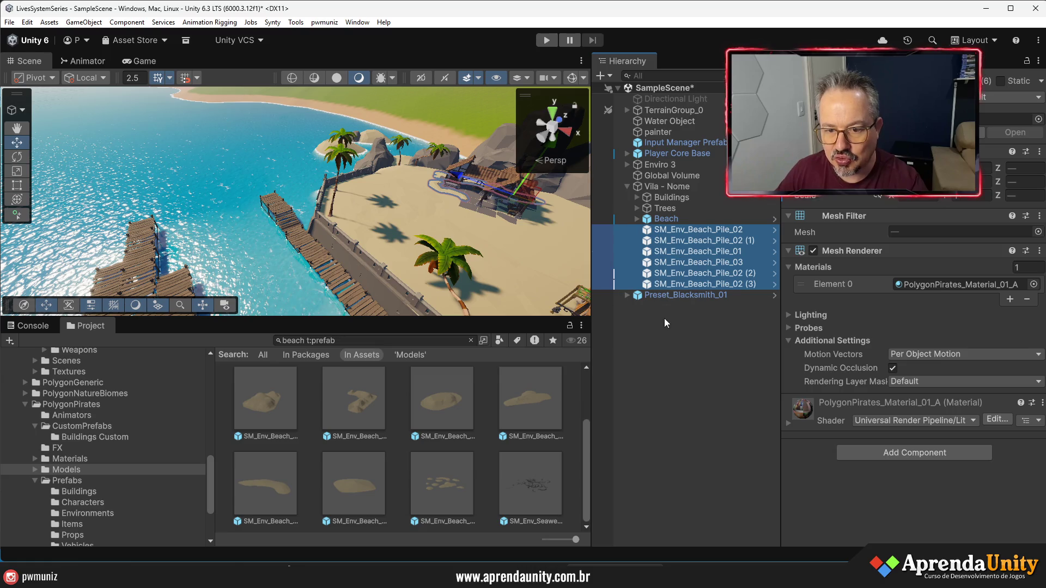
Parent Preset_Blacksmith_01 under the Vila - Nome group and collapse it
click(664, 318)
mouse_move(662, 299)
mouse_down()
mouse_move(662, 186)
mouse_move(650, 188)
mouse_up()
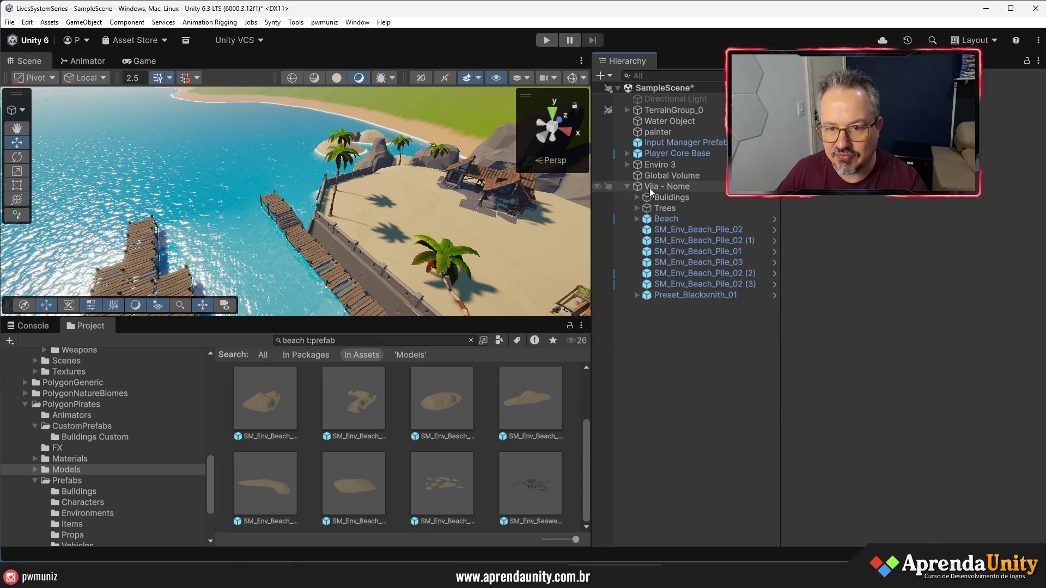
click(627, 186)
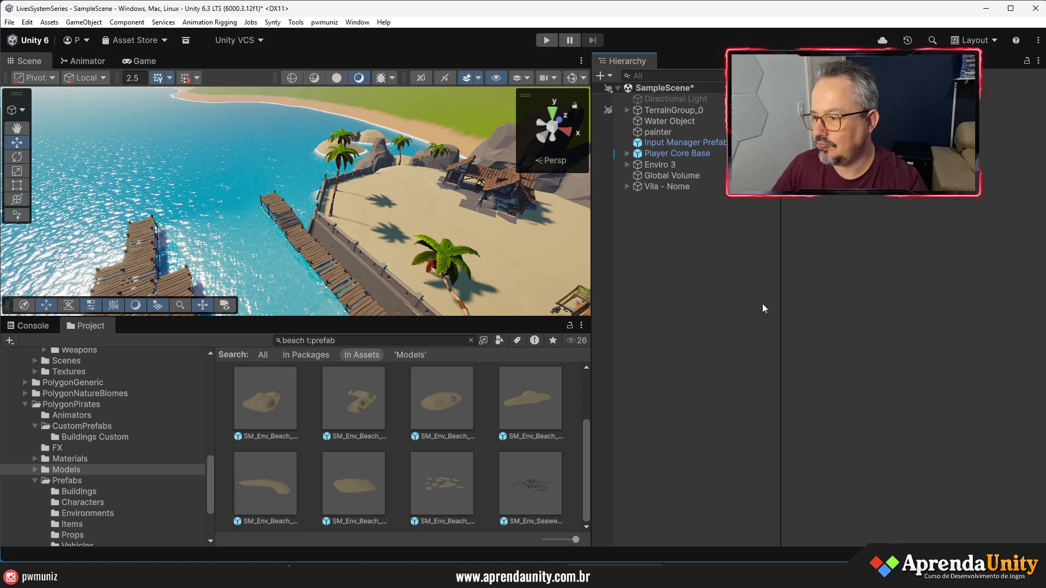
Enlarge the scene view, save the scene with Ctrl+S, and enter Play mode
drag(781, 320, 843, 320)
drag(598, 295, 770, 292)
drag(339, 316, 339, 432)
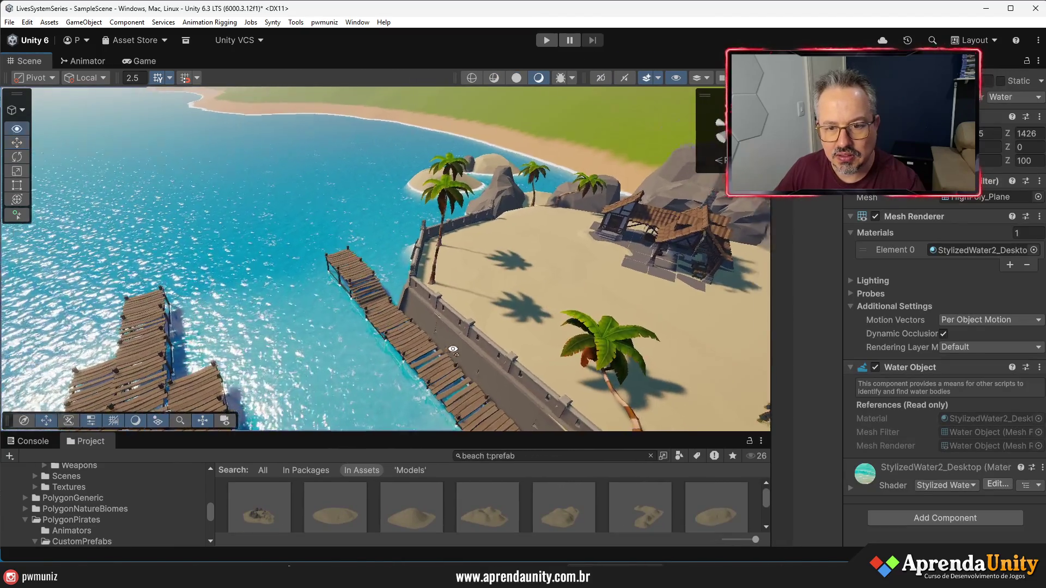
scroll(563, 362, down, 5)
key(ctrl+s)
click(546, 41)
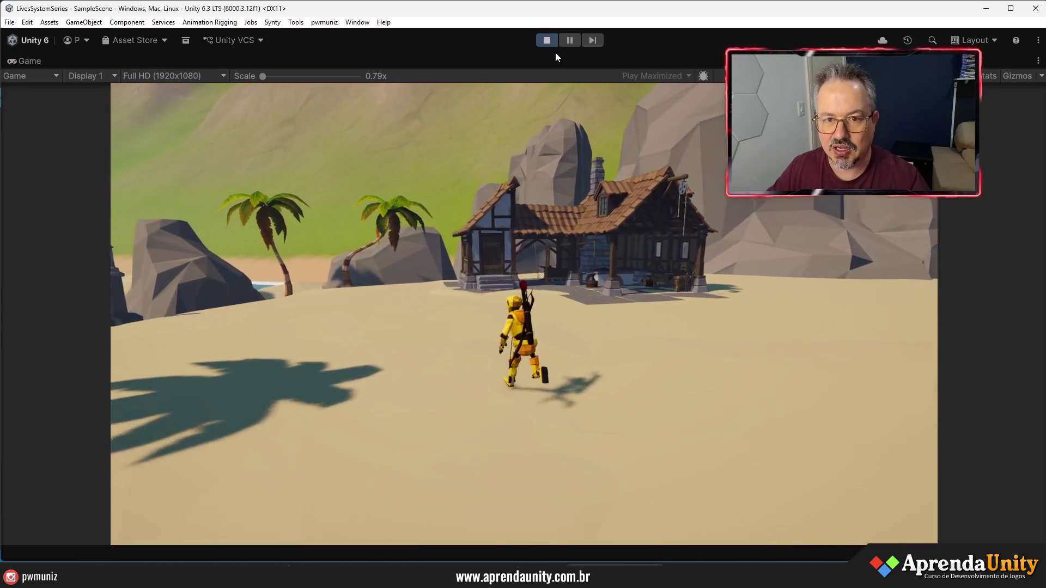
Stop Play mode after walking the character across the beach
click(546, 40)
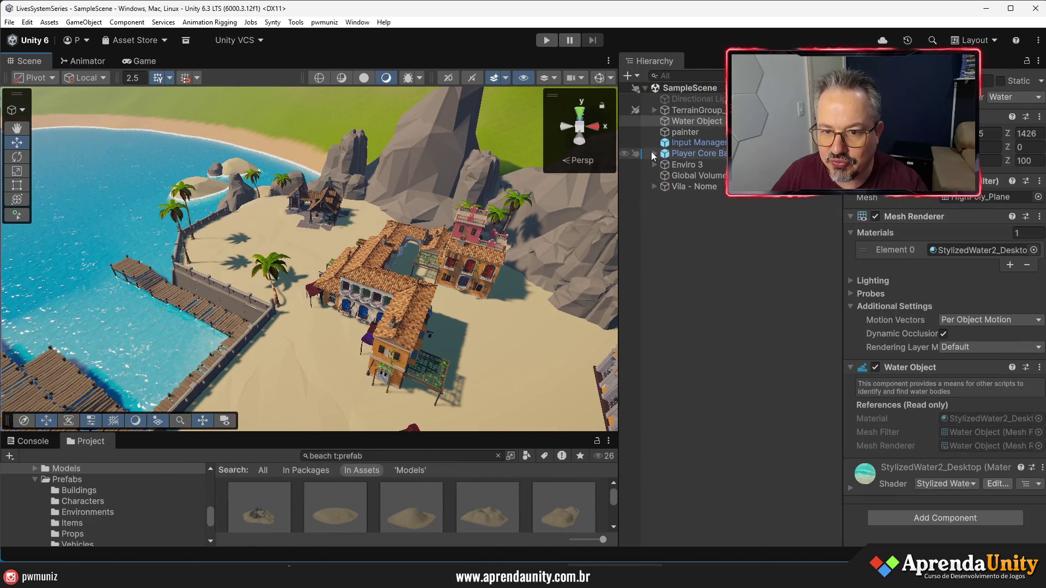
Select PlayerDumy and set its Character Controller Slope Limit to 50
click(653, 153)
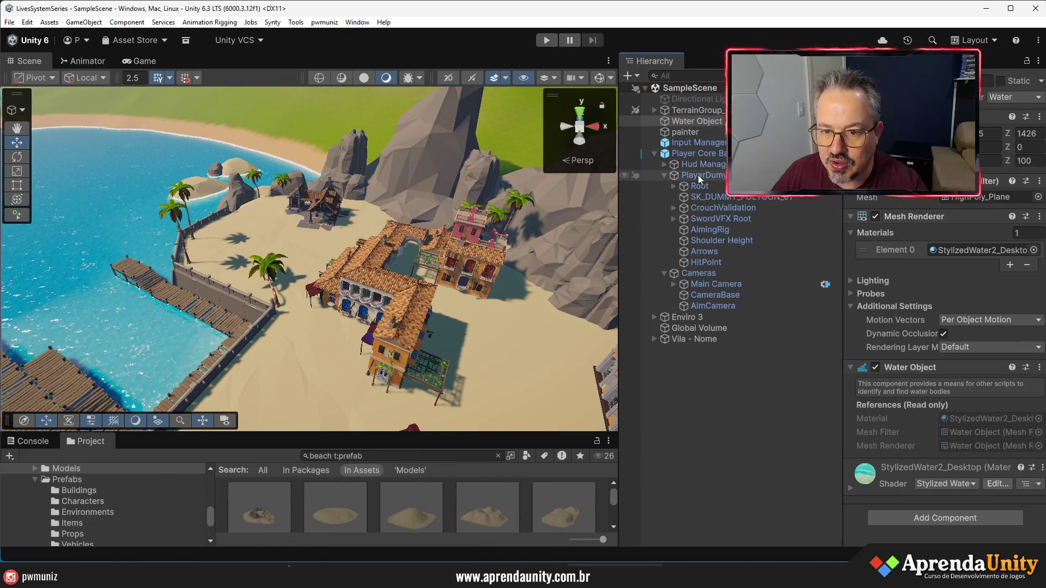
click(698, 175)
click(665, 175)
click(906, 181)
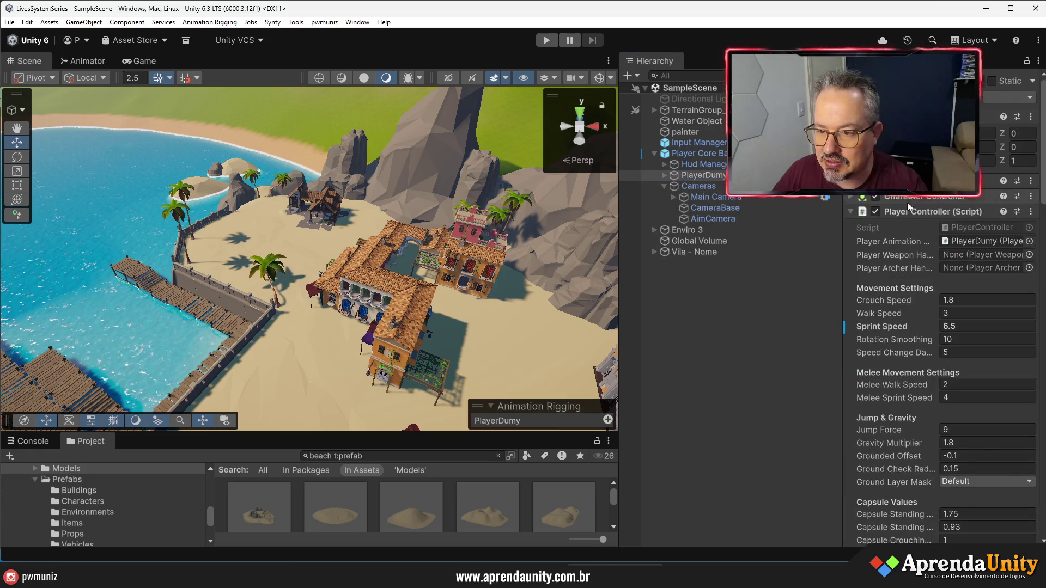
click(908, 214)
click(912, 197)
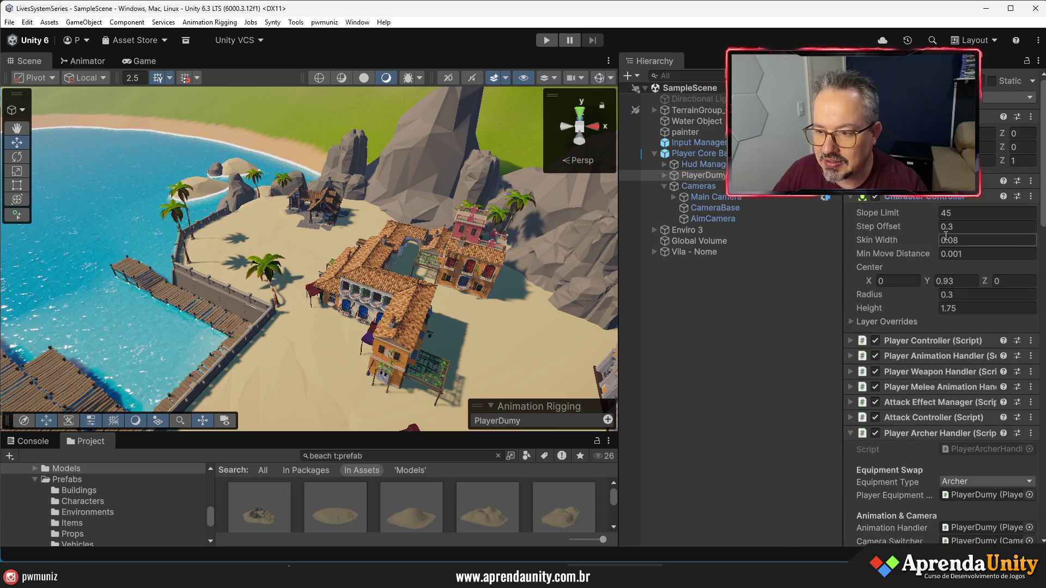
click(951, 216)
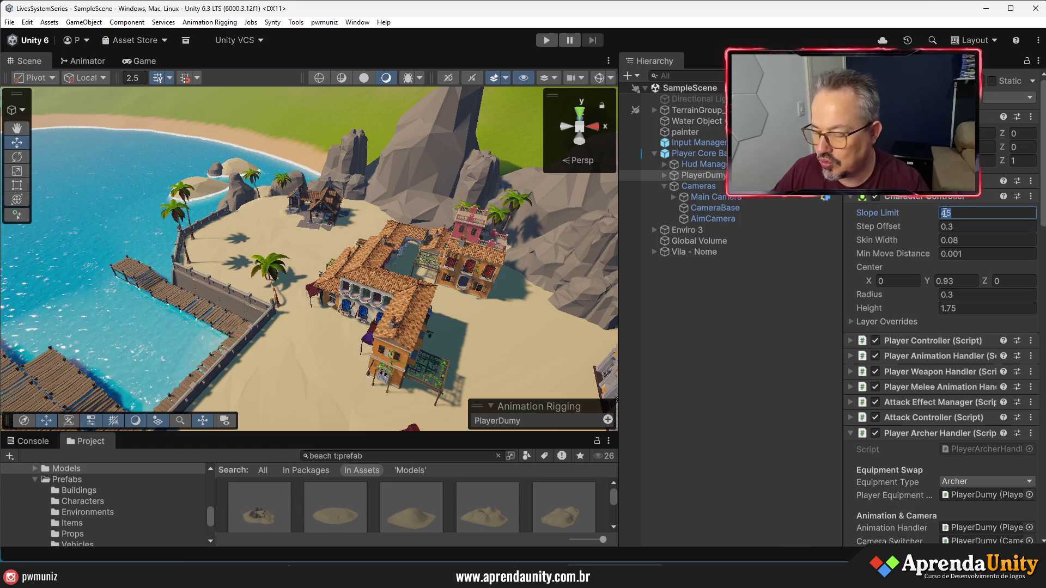
text(50)
Widen the scene view and start the game again
drag(619, 273, 703, 272)
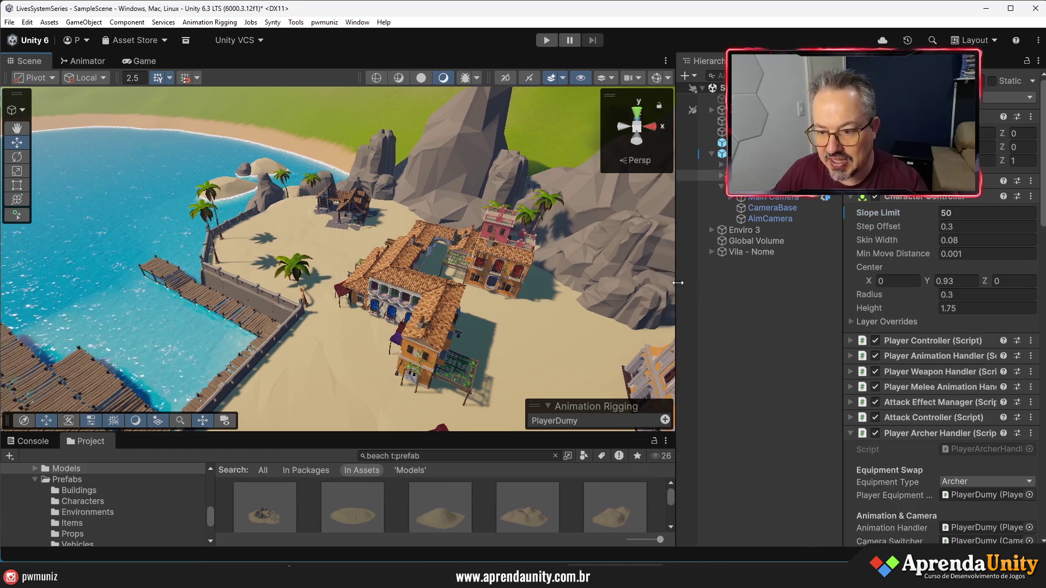
drag(843, 279, 875, 275)
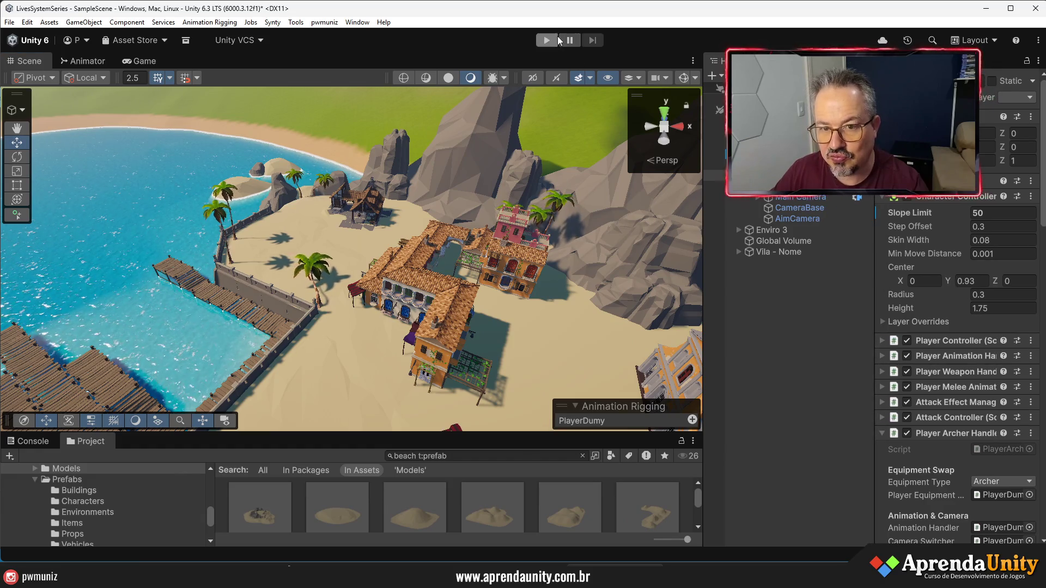
click(546, 40)
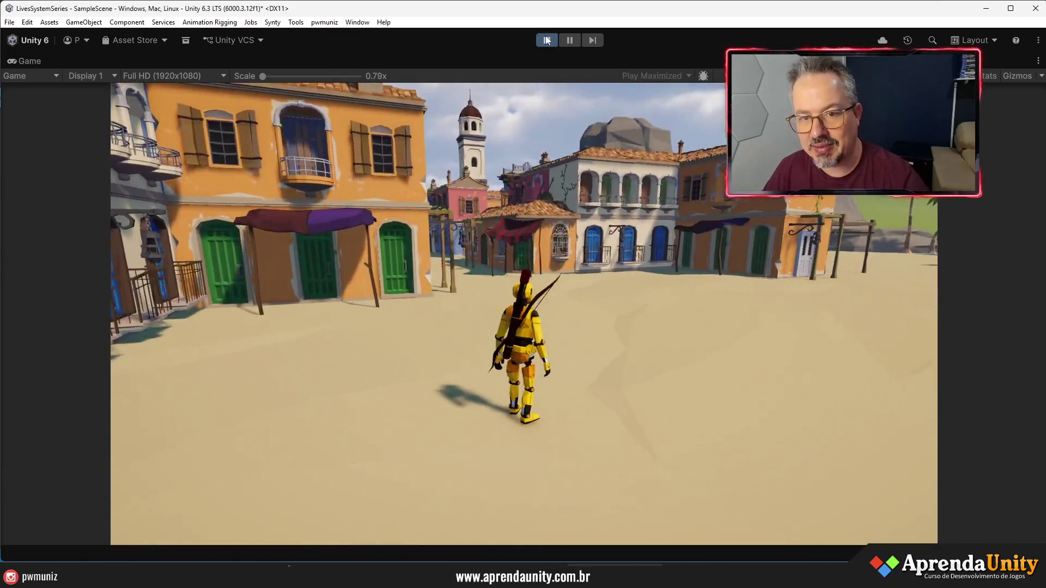
Stop the game after climbing the rocky slope to the village square
click(547, 40)
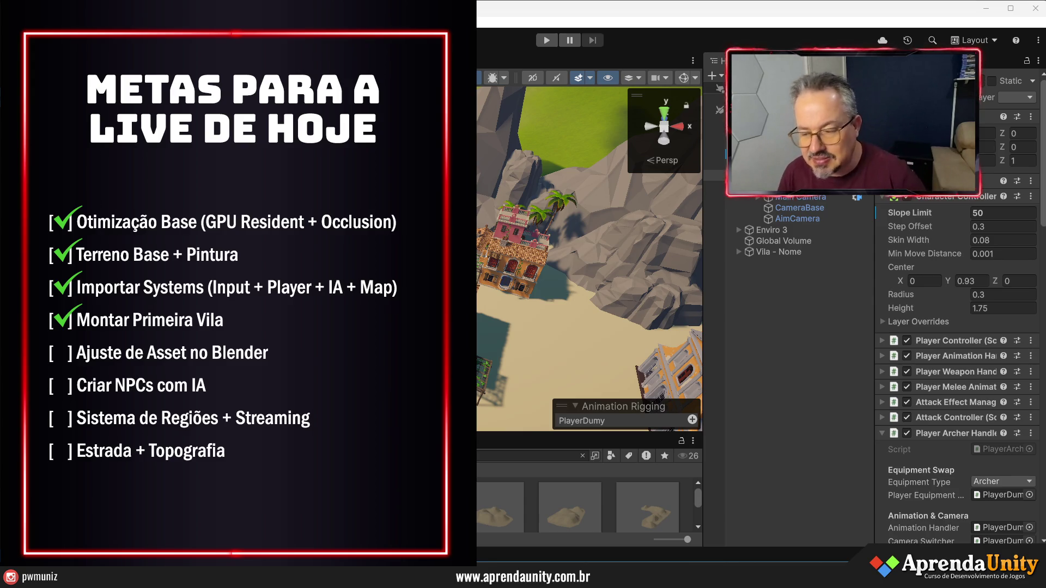
click(796, 349)
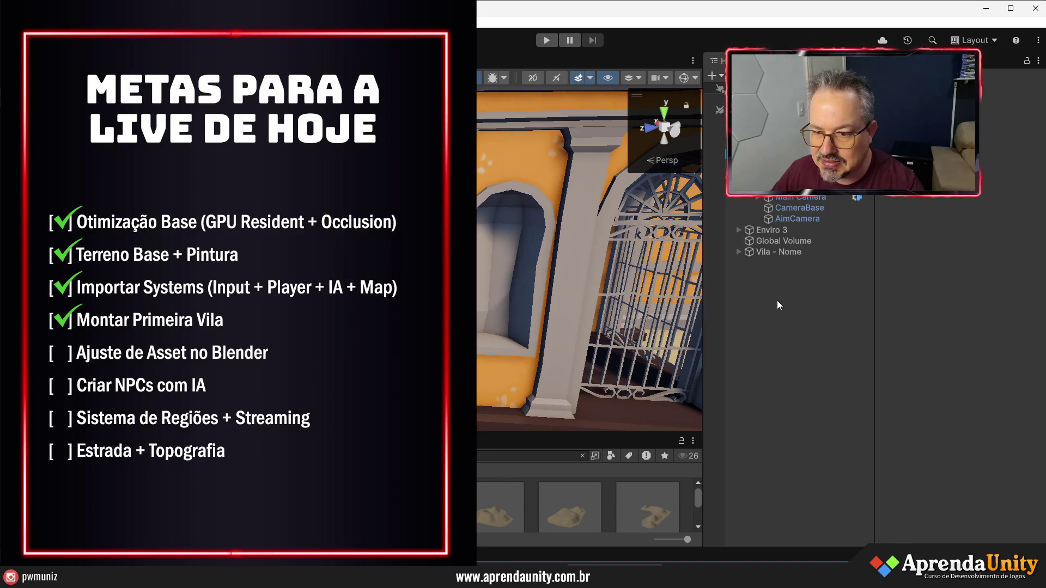
scroll(778, 305, down, 3)
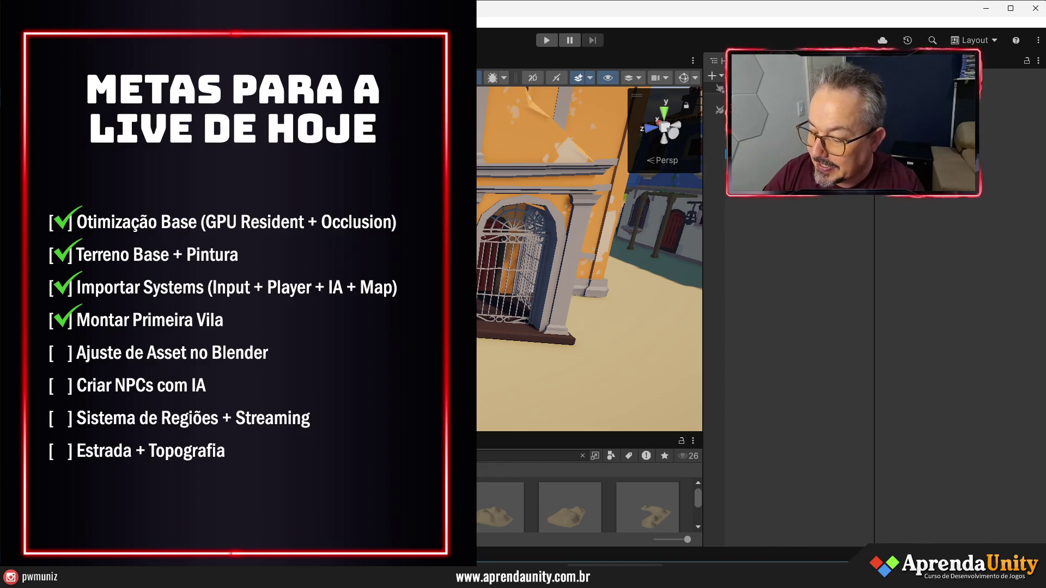
scroll(437, 315, down, 10)
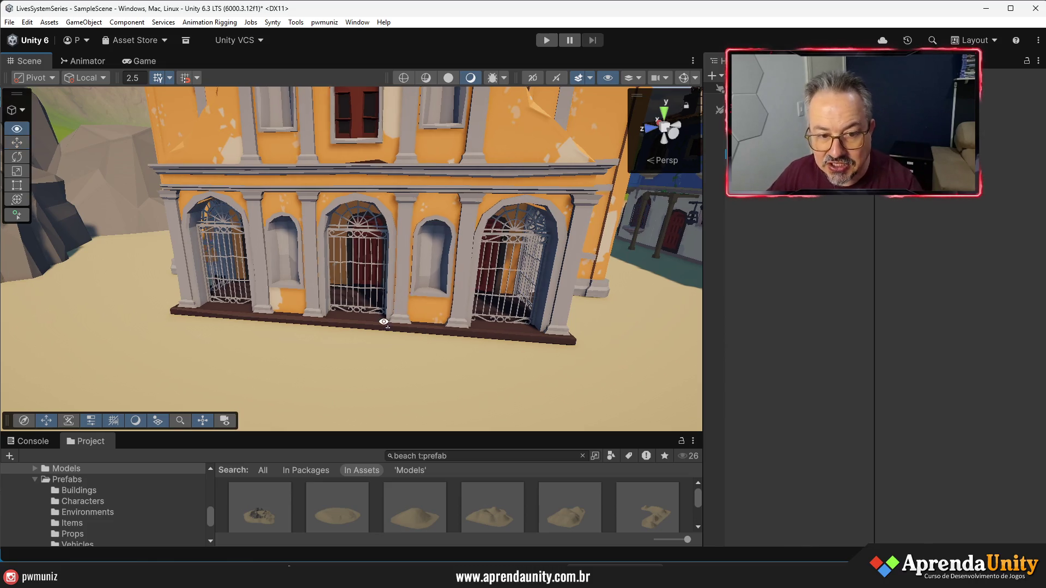
Widen the scene view and asset browser, then save the scene
scroll(381, 323, up, 5)
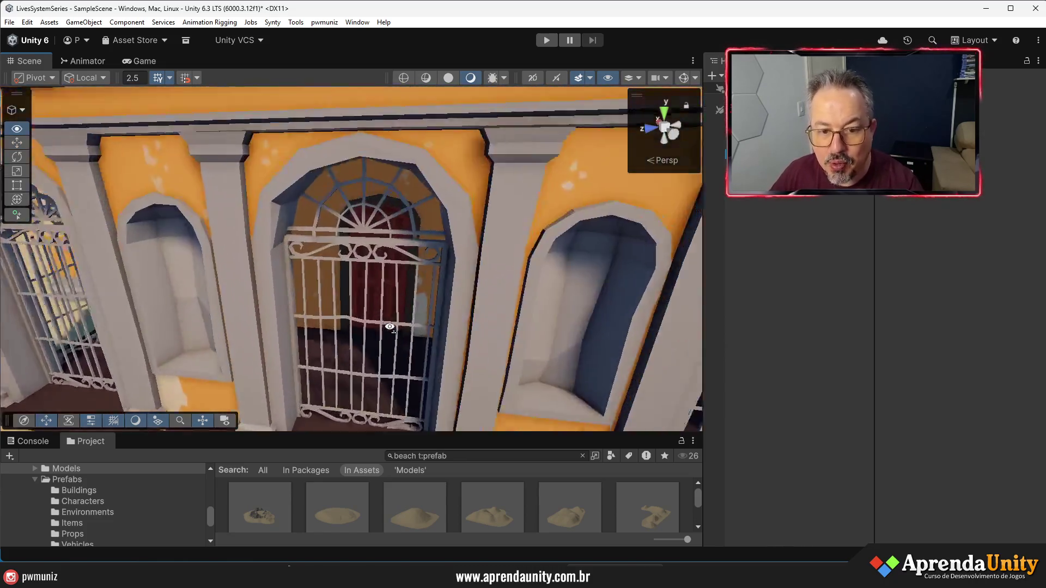
scroll(367, 328, down, 10)
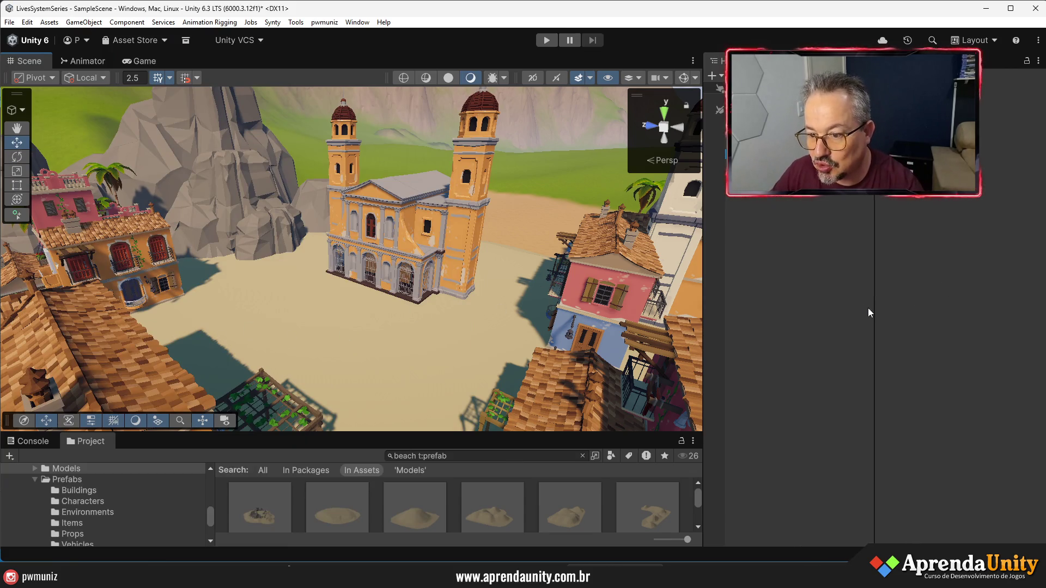
drag(873, 315, 893, 319)
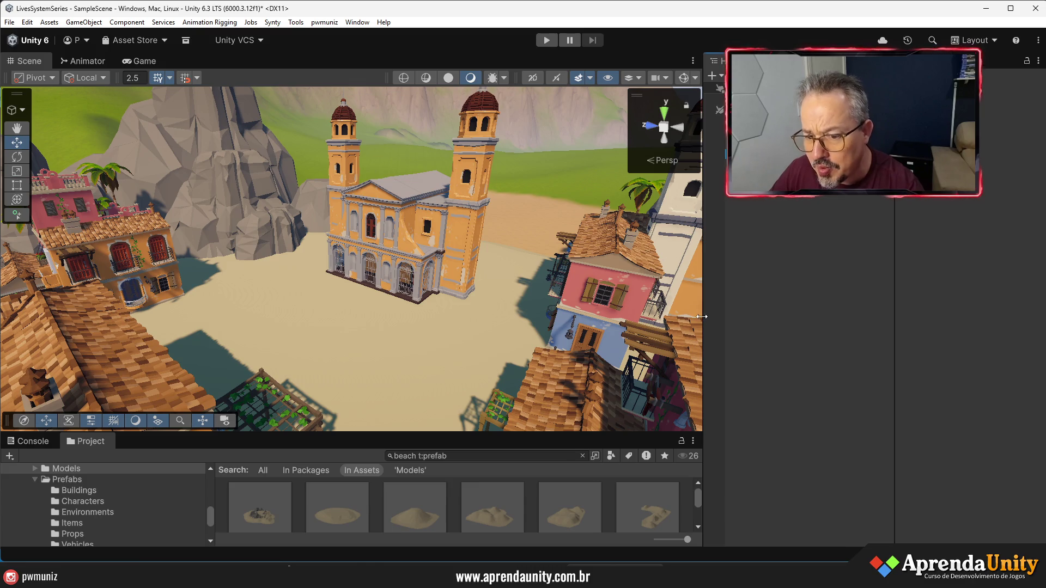
drag(702, 316, 774, 318)
scroll(470, 308, down, 10)
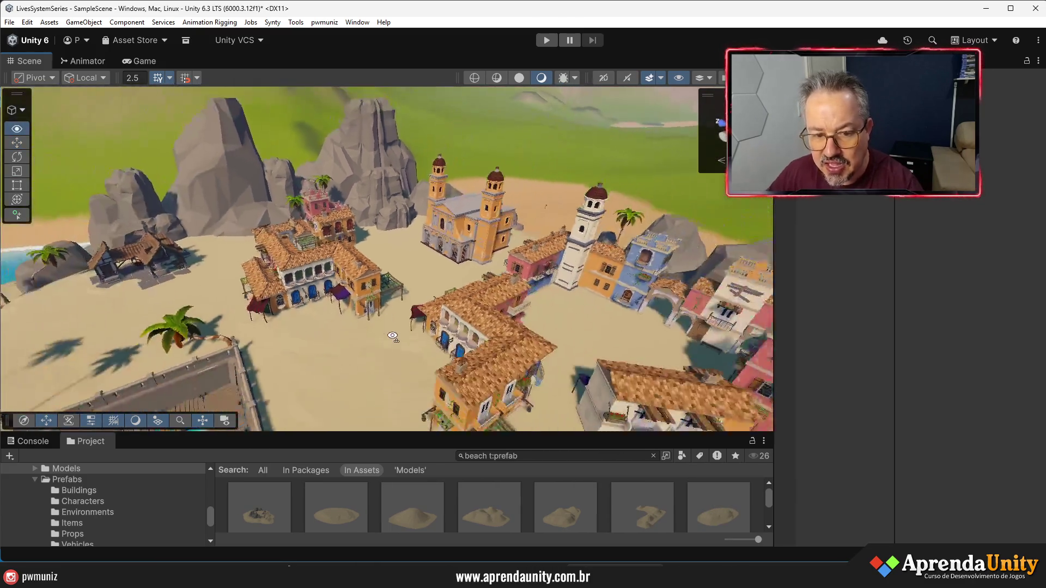
key(ctrl+s)
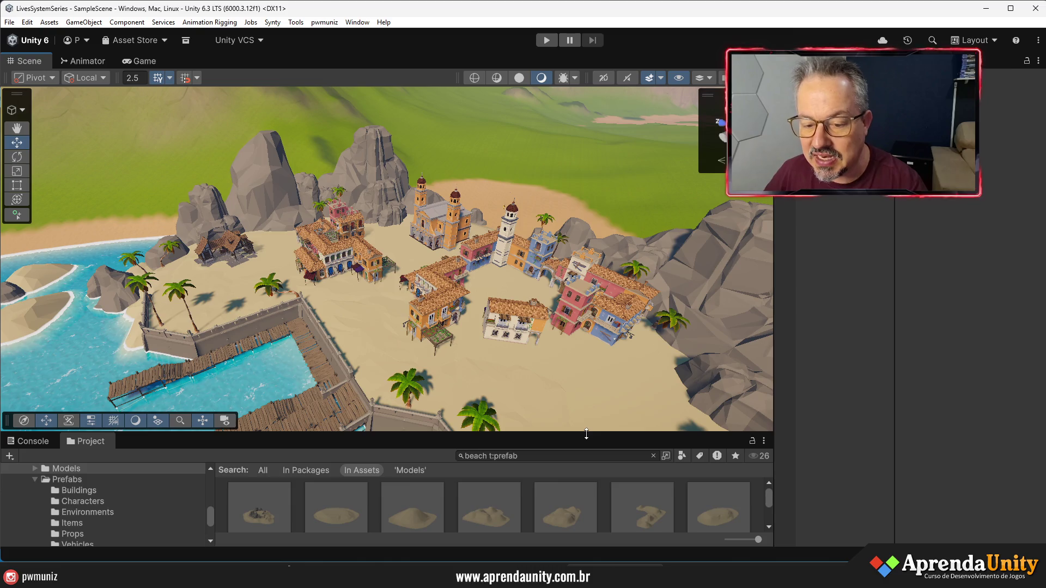
Enlarge the Project browser to show the full Assets folder tree
drag(586, 435, 586, 411)
drag(898, 359, 946, 359)
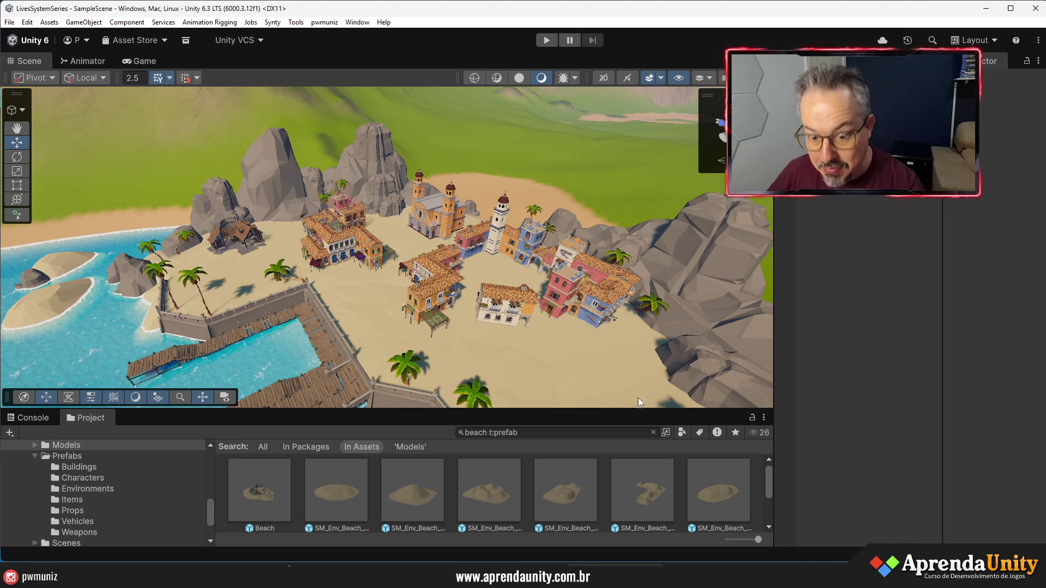
drag(601, 410, 601, 245)
scroll(66, 311, up, 10)
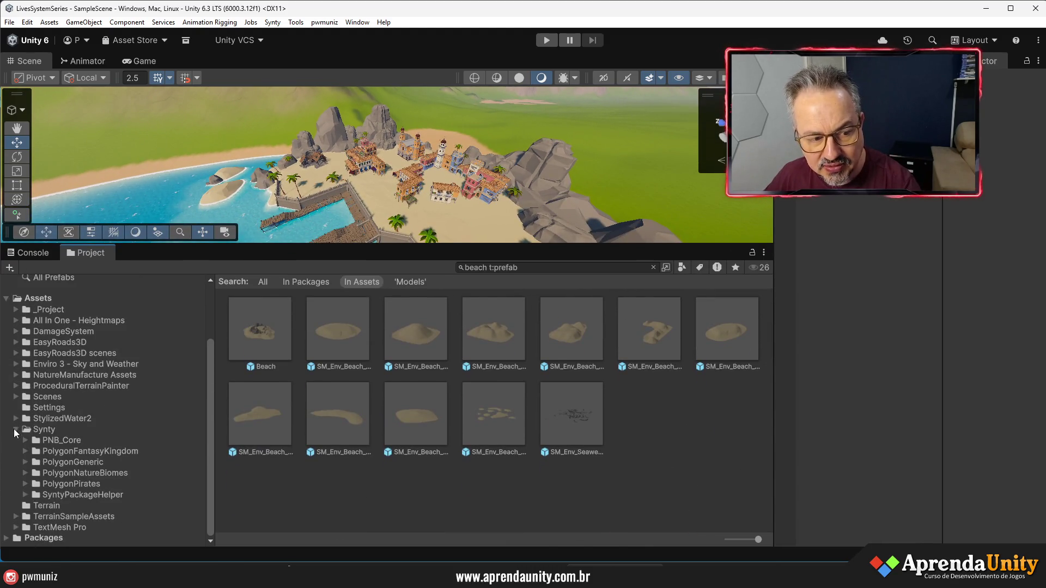
Collapse Synty and browse into _Project/AI/Core/Code in the Project window
click(14, 429)
click(50, 376)
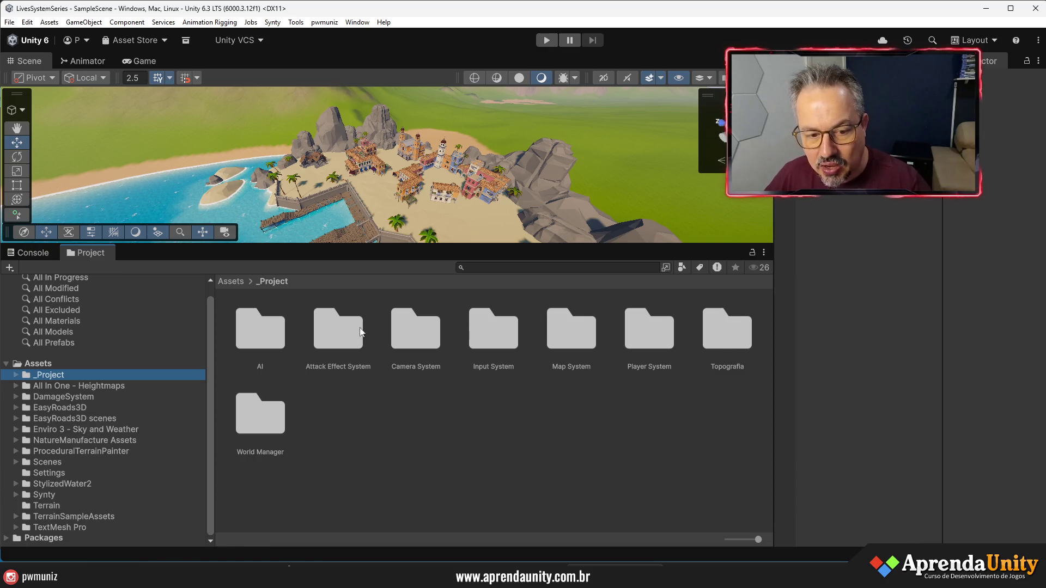
double_click(260, 332)
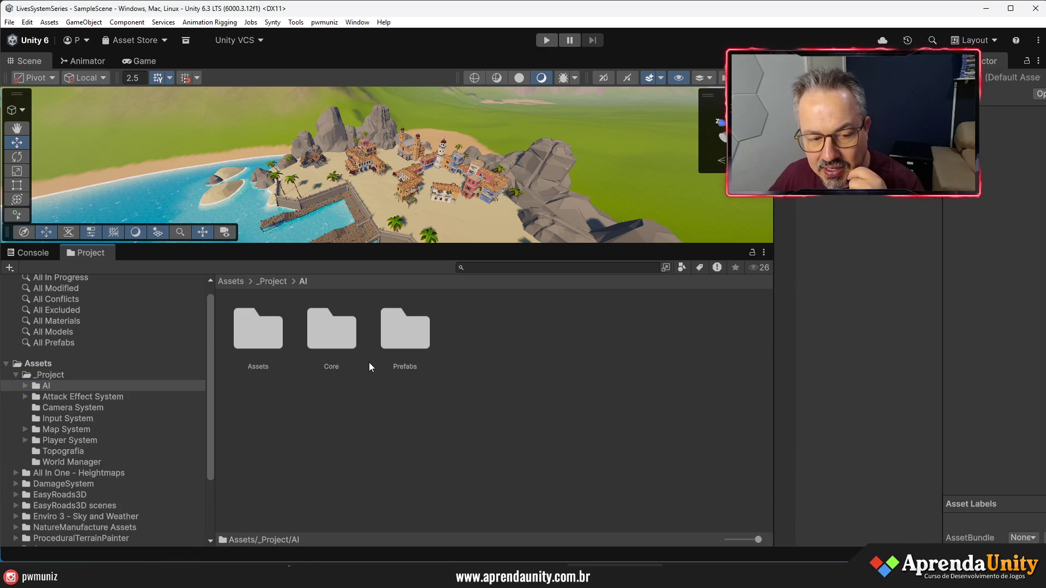
double_click(329, 335)
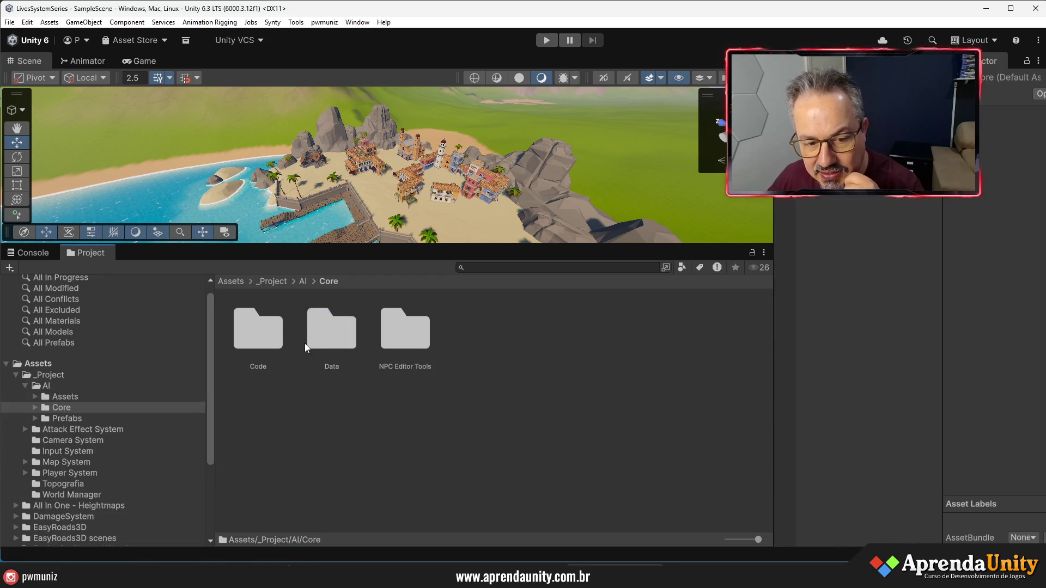
double_click(268, 345)
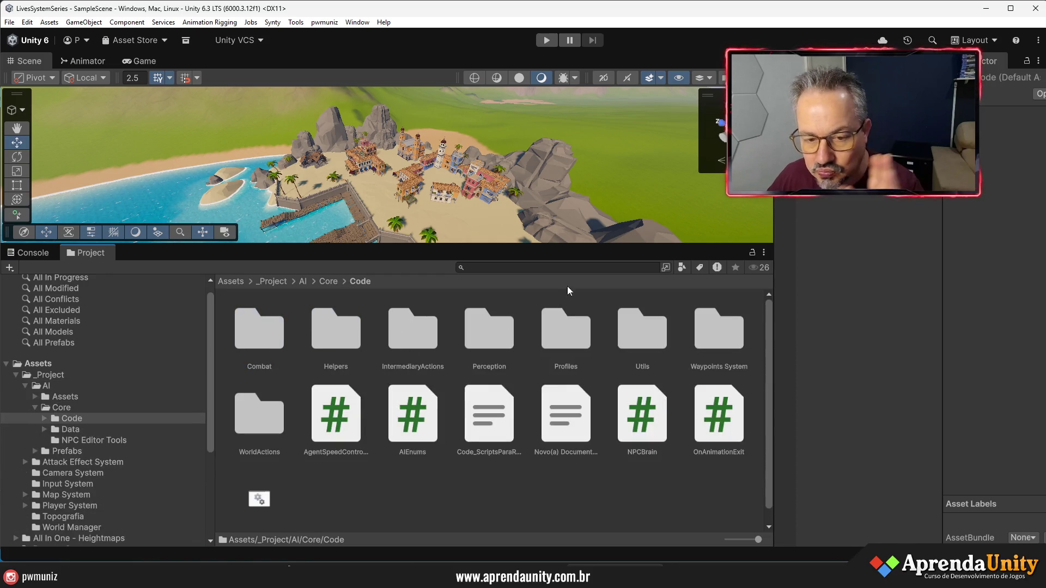
Make the scene view taller, collapse _Project in the tree, and widen the inspector
drag(599, 246, 598, 379)
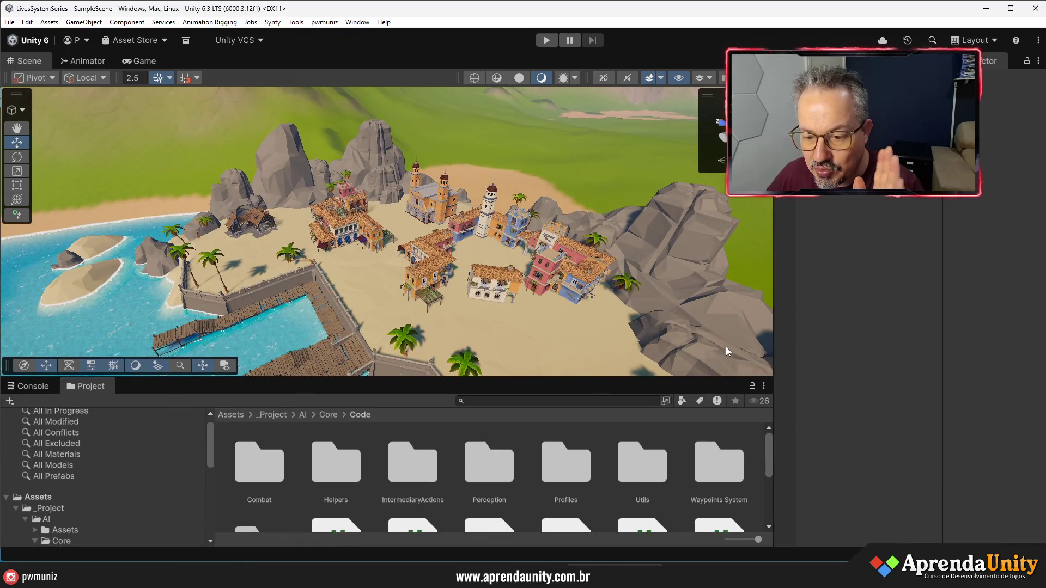
click(15, 509)
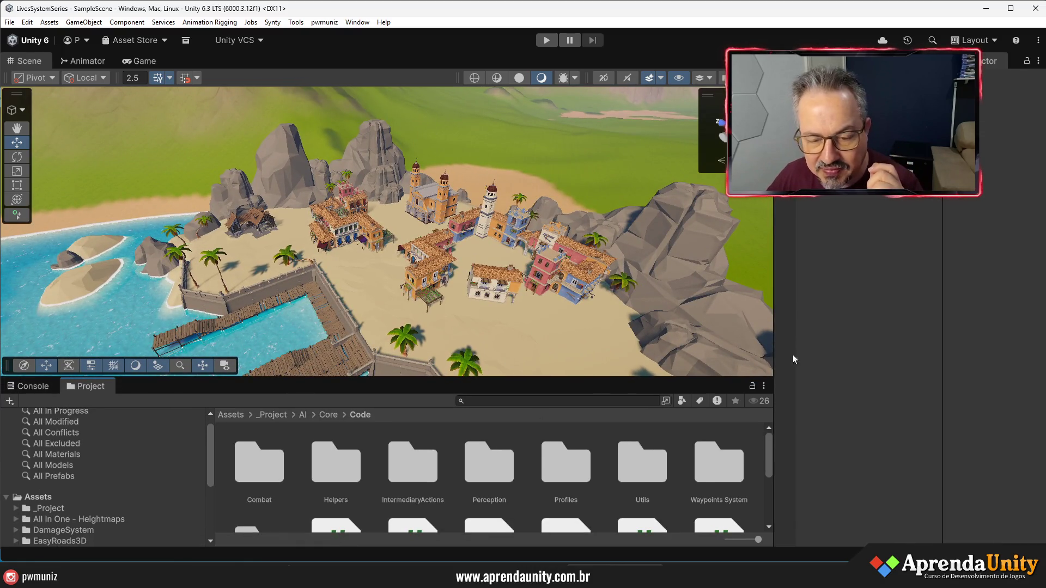
drag(943, 327, 925, 326)
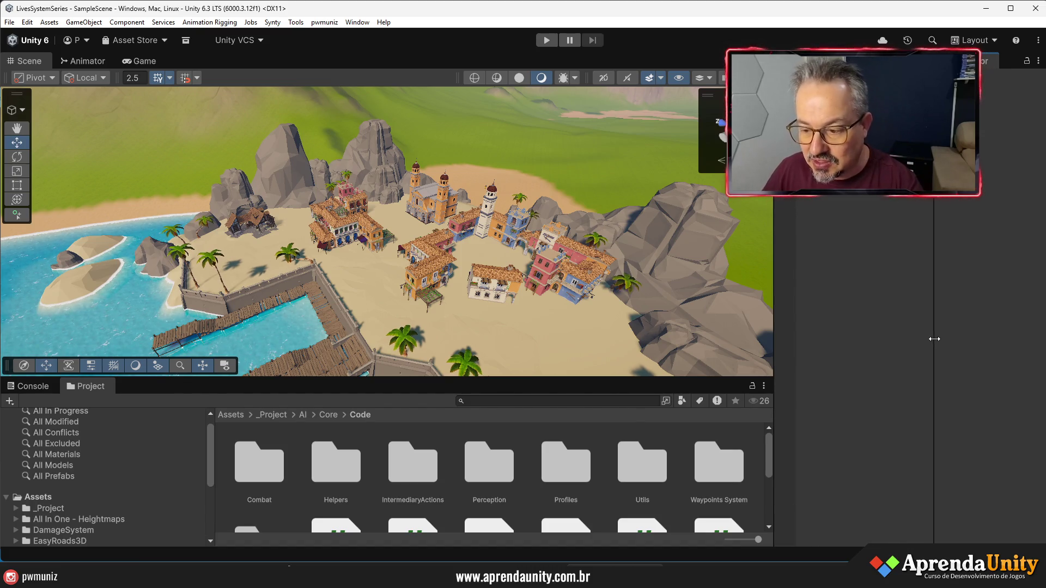
Drag the scene view edge right to enlarge it and shrink the project area
drag(775, 320, 818, 321)
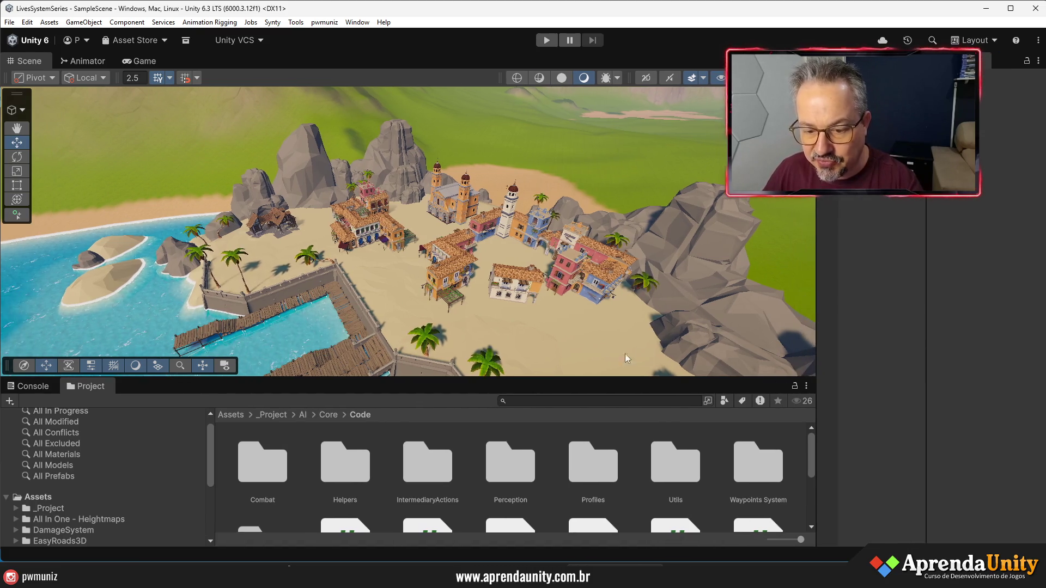
Enlarge the scene view and fly over the island to an overhead view of the church and houses
drag(594, 378, 547, 450)
mouse_move(547, 376)
mouse_down()
mouse_move(576, 387)
mouse_move(773, 328)
mouse_move(696, 304)
mouse_move(725, 374)
mouse_move(748, 375)
mouse_up()
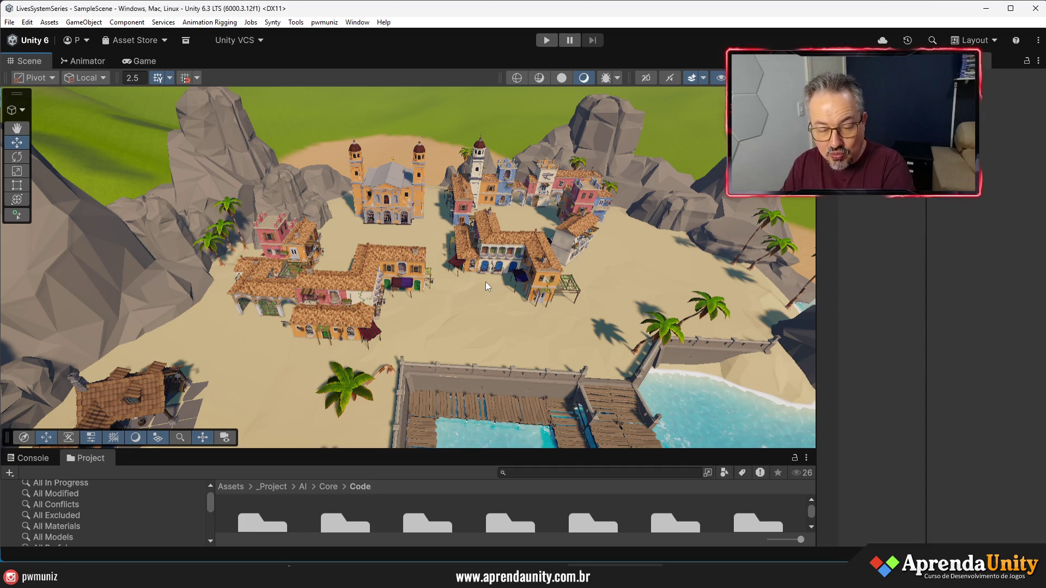
mouse_move(444, 268)
mouse_down()
mouse_move(343, 229)
mouse_move(142, 222)
mouse_move(80, 112)
mouse_move(596, 130)
mouse_move(230, 113)
mouse_move(288, 119)
mouse_move(349, 159)
mouse_move(589, 210)
mouse_move(731, 264)
mouse_move(560, 276)
mouse_move(586, 226)
mouse_move(1016, 161)
mouse_up()
drag(1036, 195, 278, 226)
mouse_move(385, 191)
mouse_down()
mouse_move(281, 307)
mouse_move(290, 385)
mouse_up()
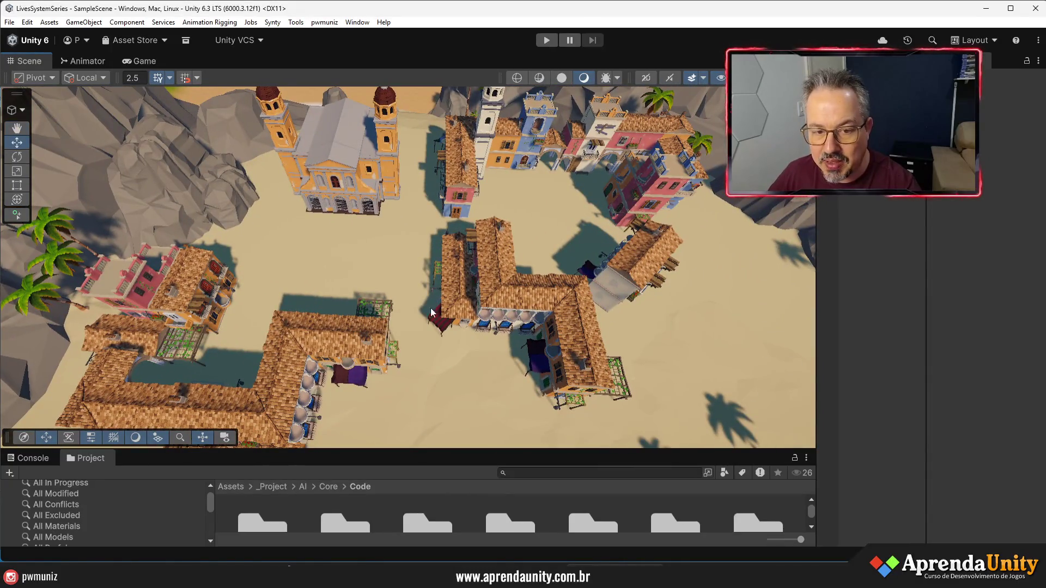
Resize the panels, zoom out and back in, and orbit to a tilted village close-up
drag(926, 335, 969, 334)
drag(816, 329, 843, 329)
scroll(578, 317, down, 8)
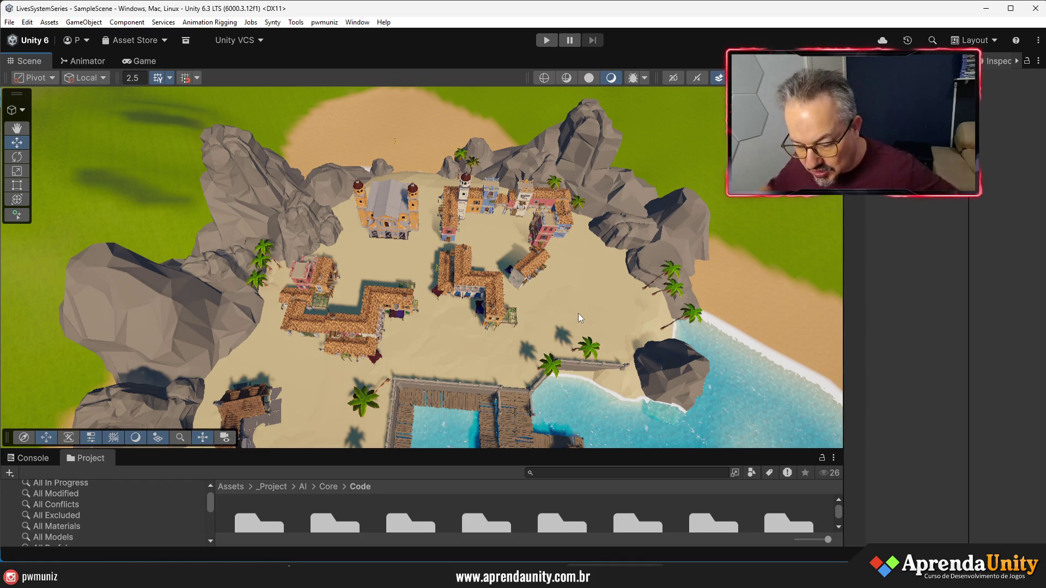
scroll(564, 307, down, 10)
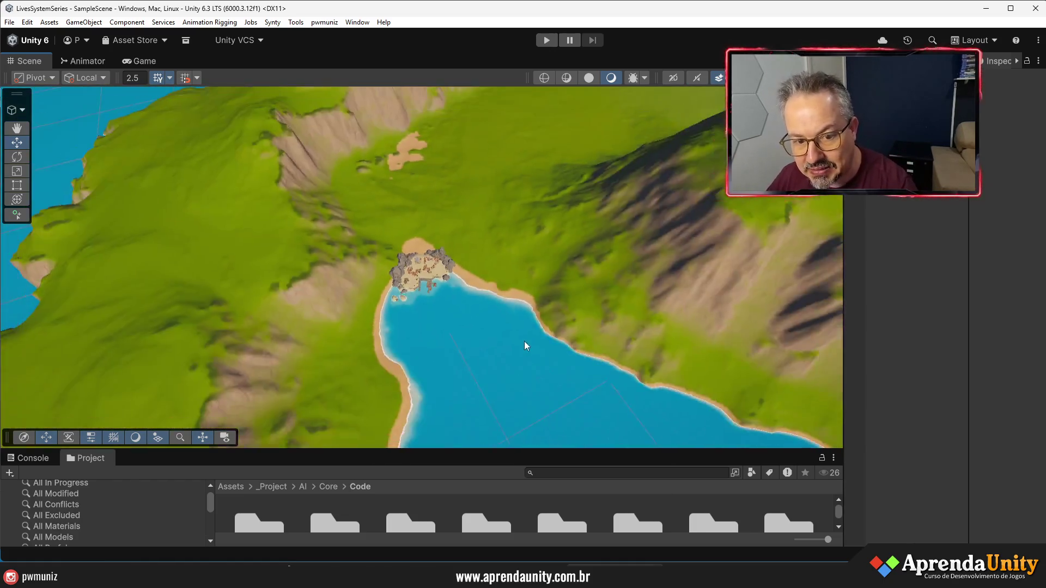
scroll(512, 322, down, 10)
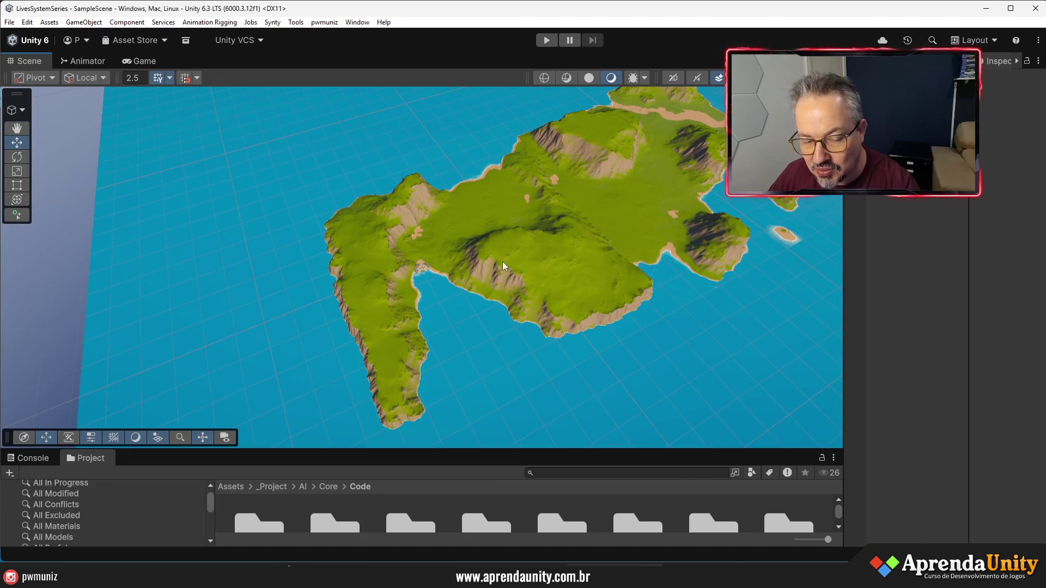
scroll(446, 299, up, 10)
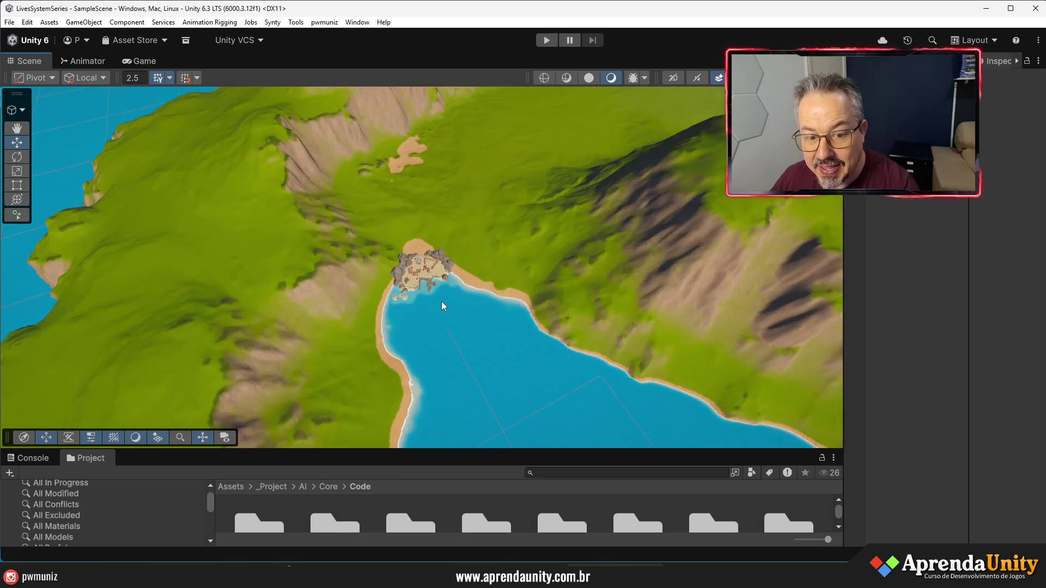
scroll(446, 302, up, 10)
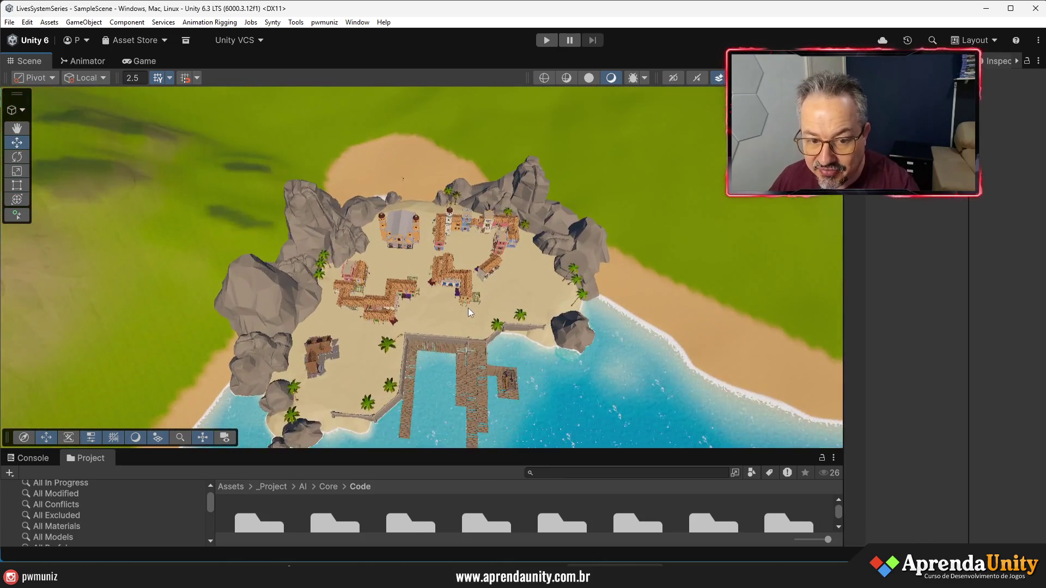
scroll(448, 369, up, 5)
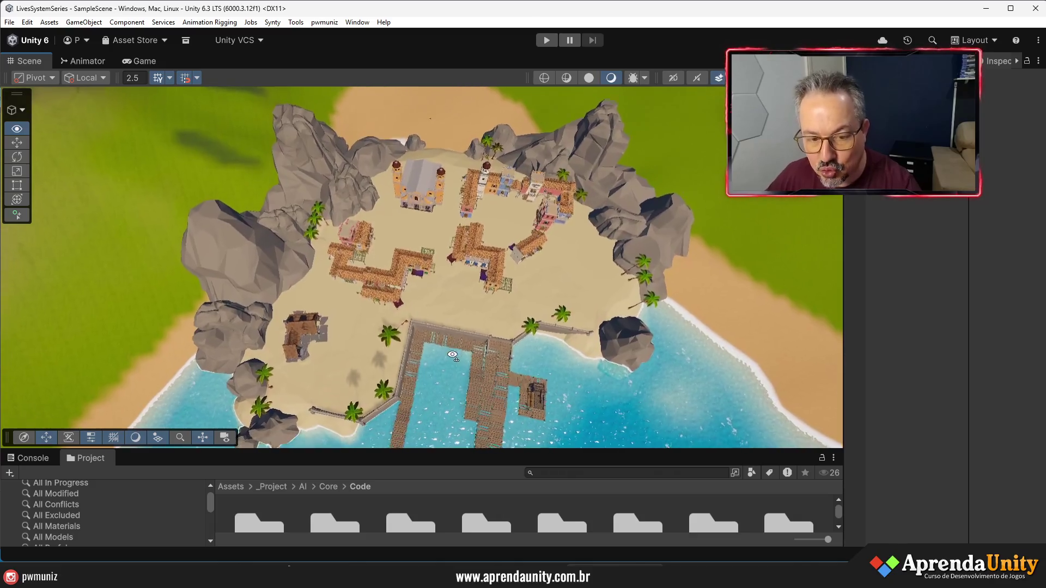
drag(448, 369, 506, 250)
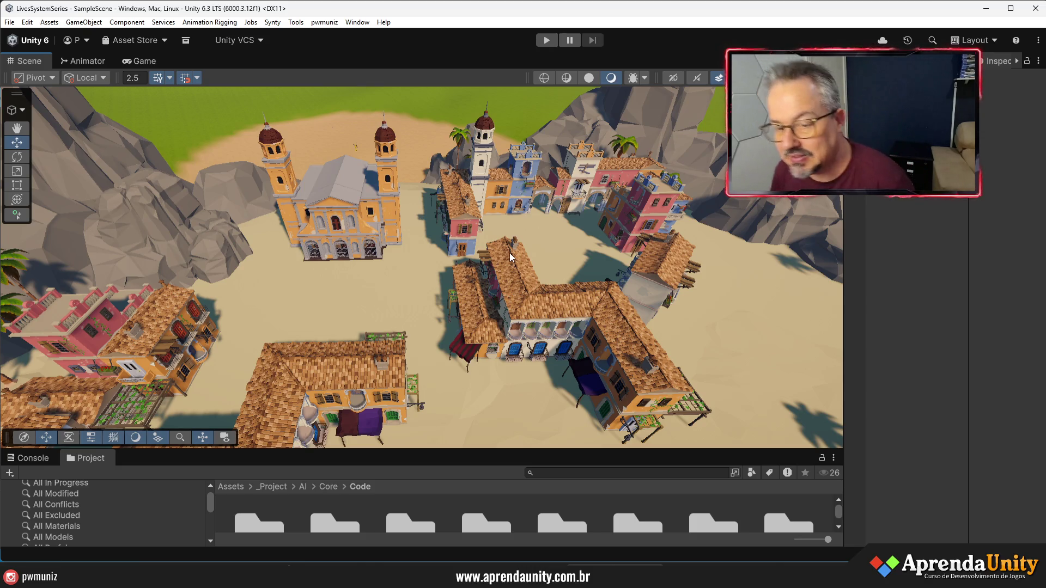
drag(843, 274, 725, 275)
Create an empty GameObject in the Hierarchy and name it Surface
right_click(771, 237)
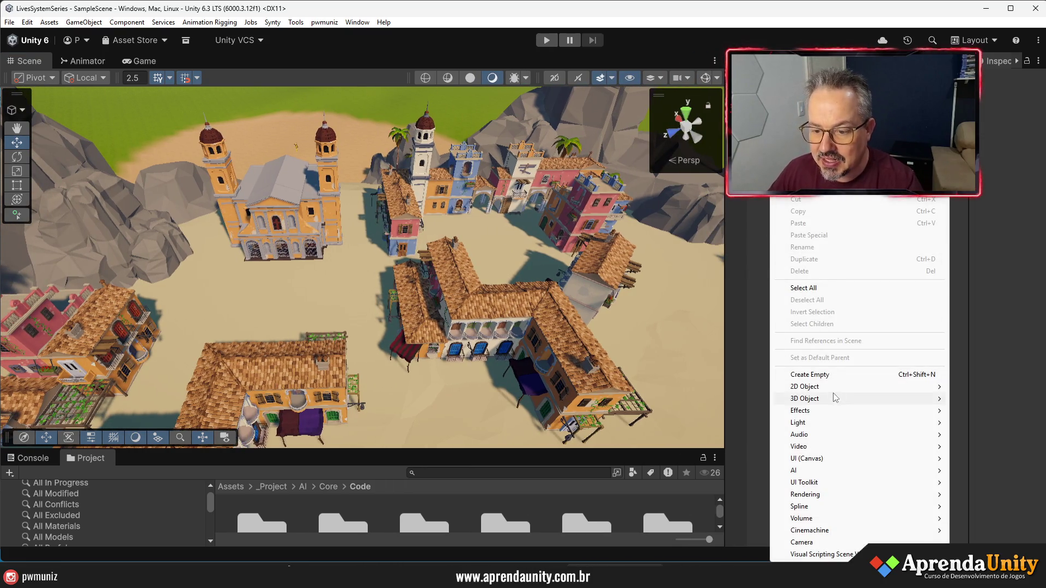
click(835, 374)
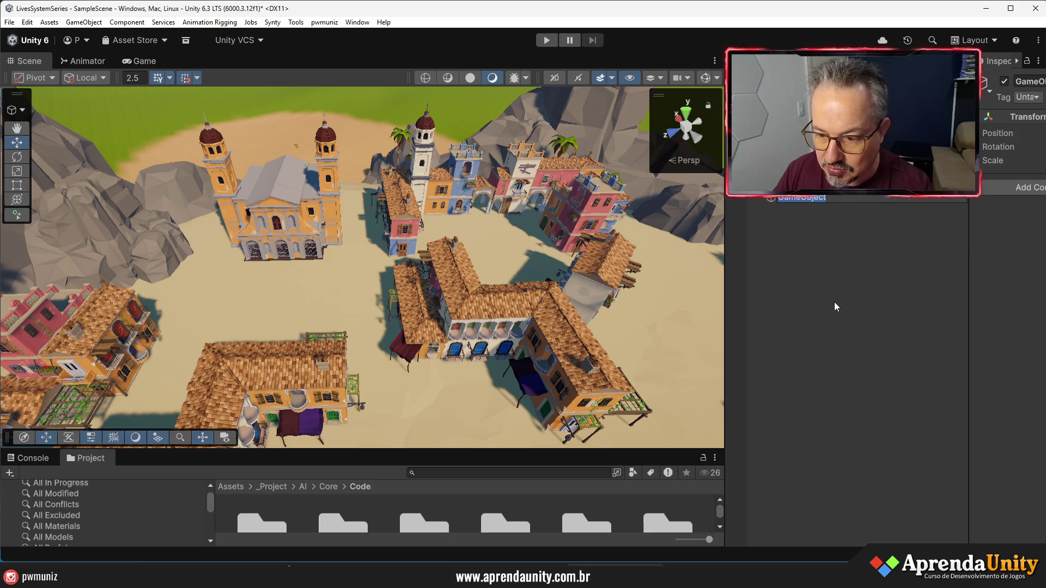
text(Na)
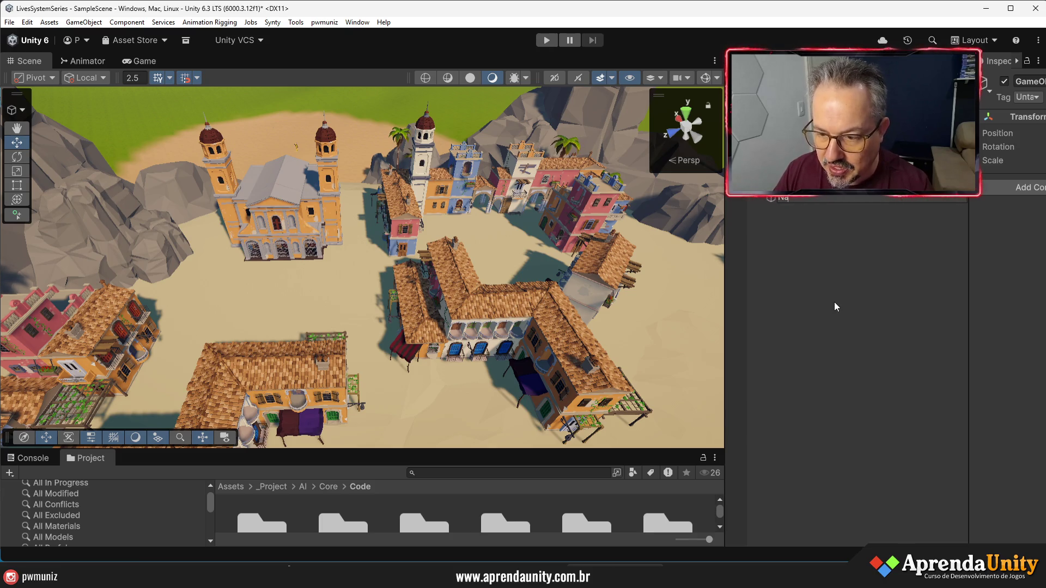
key(BackSpace)
key(BackSpace)
text(Sin)
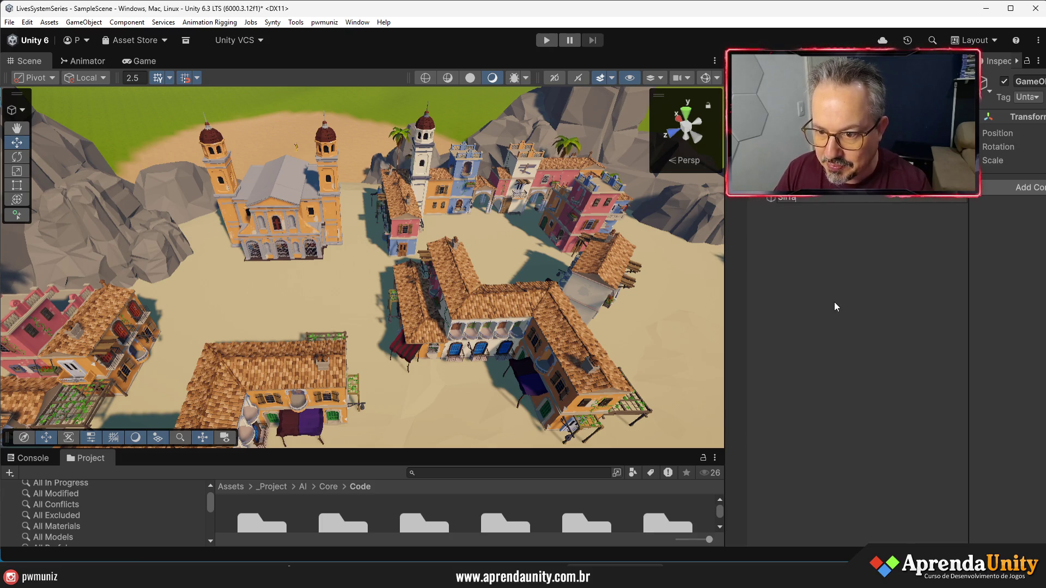
text(urfa)
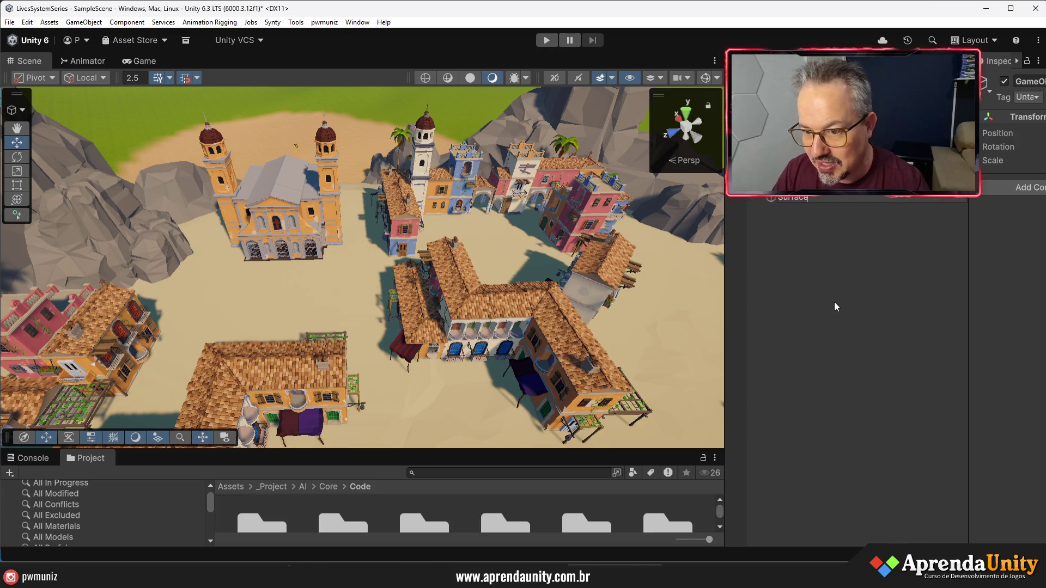
key(Return)
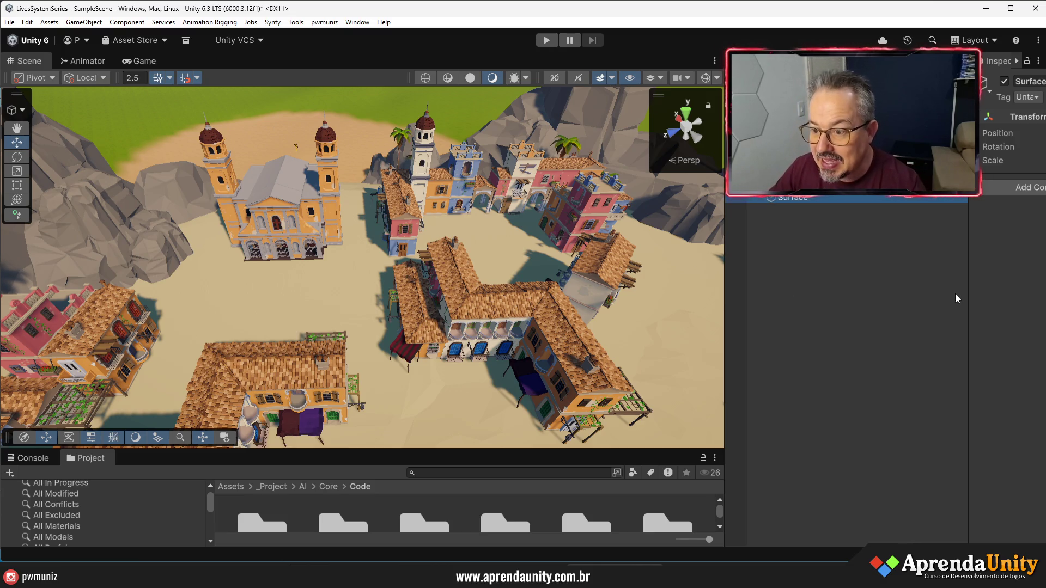
Add a NavMesh Surface component to the Surface object
mouse_move(969, 299)
mouse_down()
mouse_move(681, 304)
mouse_move(815, 308)
mouse_up()
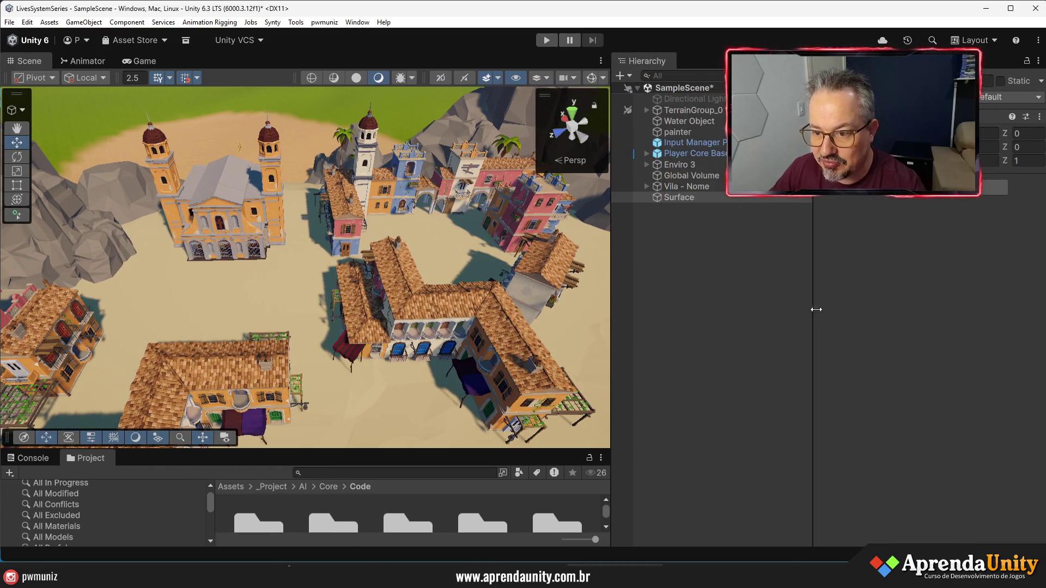
click(938, 188)
text(sur)
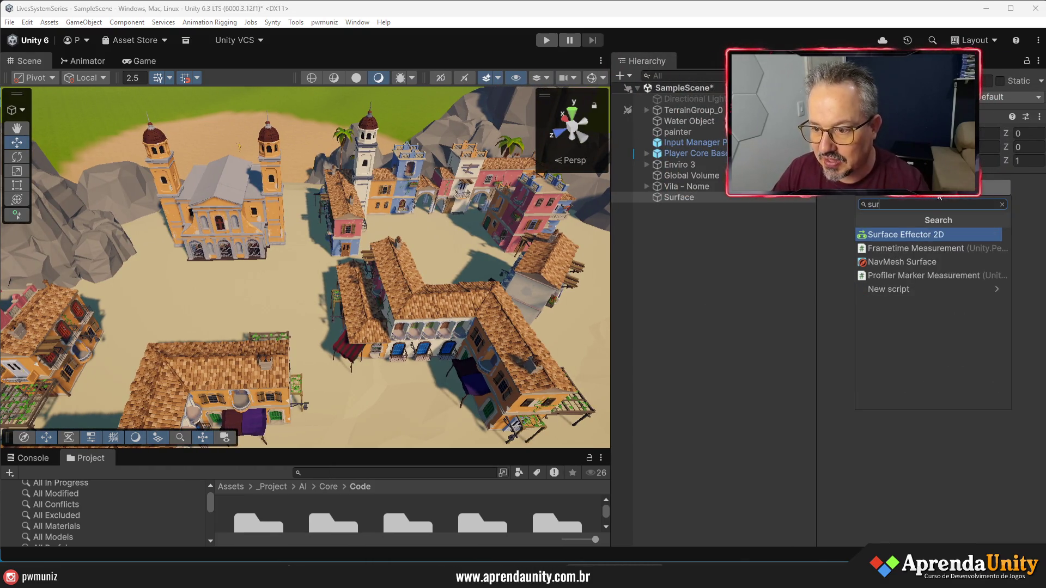
key(Down)
key(Down)
key(Return)
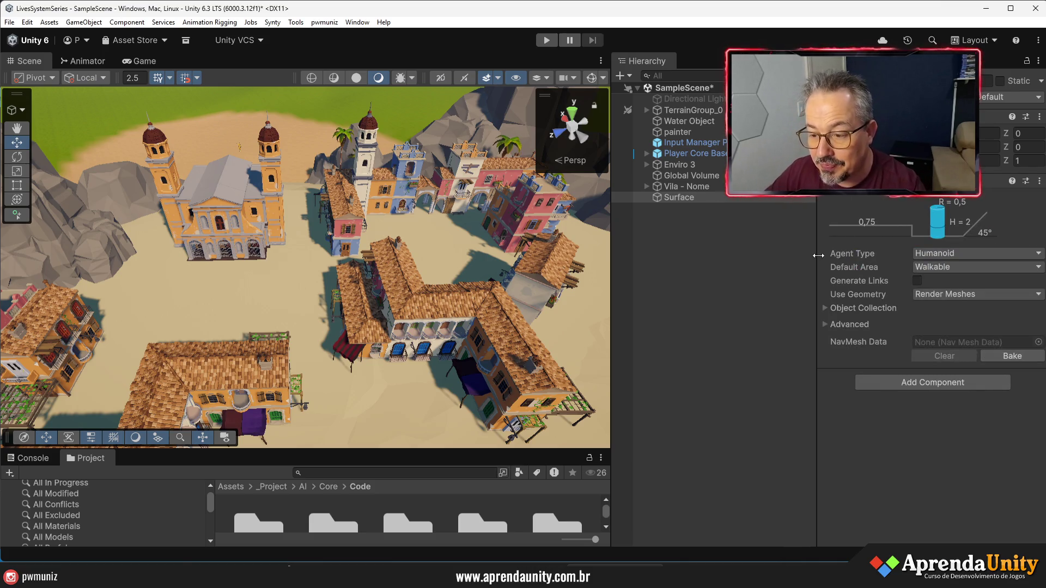
Set the NavMesh Surface's Collect Objects option to Volume
drag(818, 299, 744, 299)
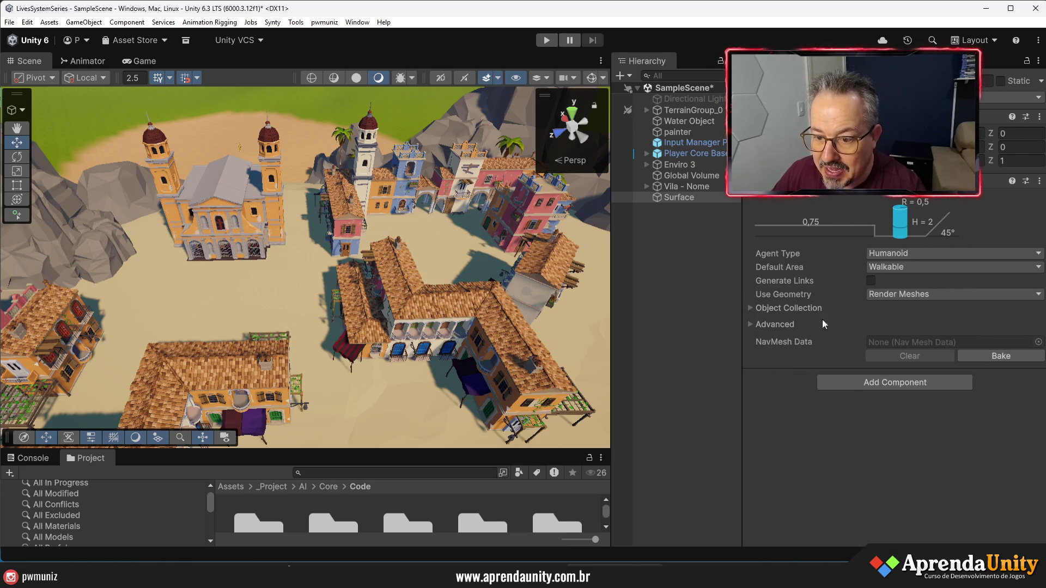
click(789, 325)
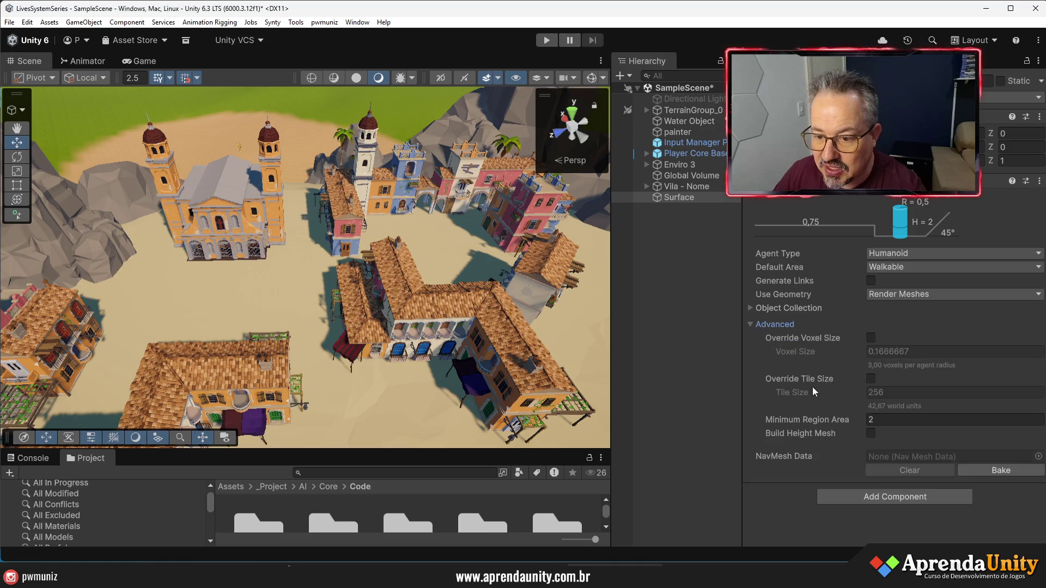
click(874, 293)
click(770, 309)
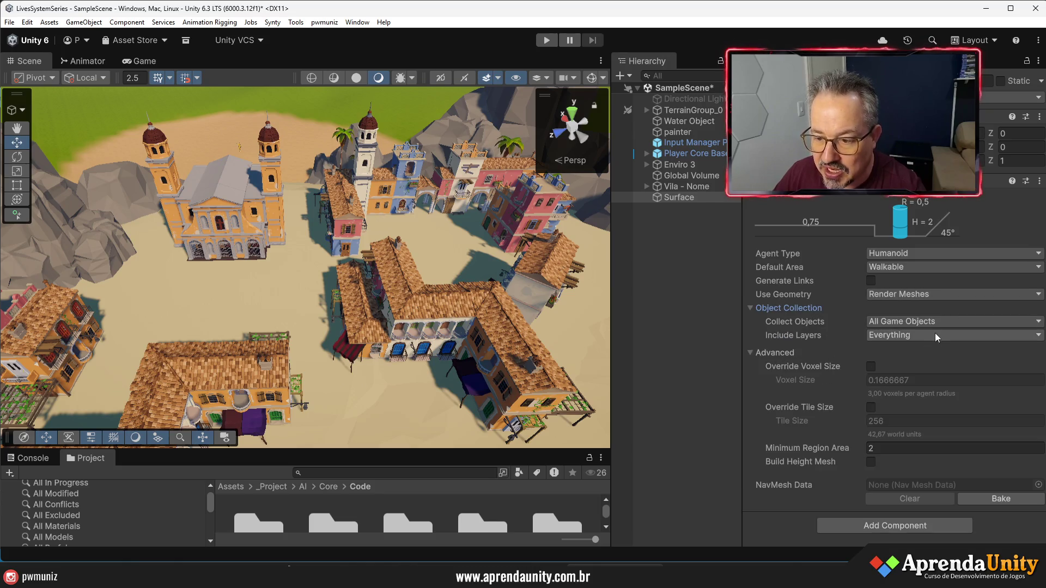
click(917, 323)
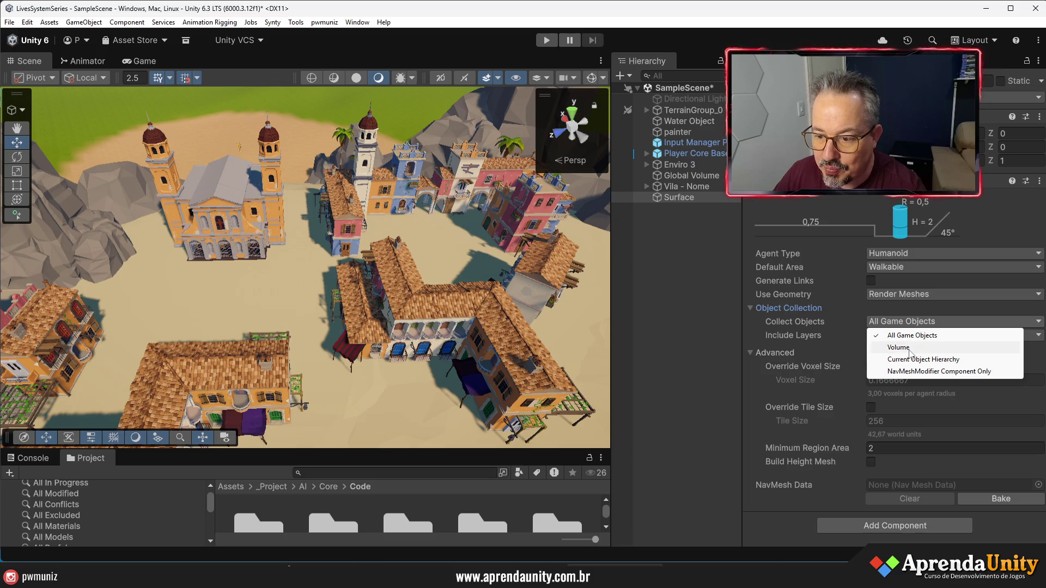
click(910, 348)
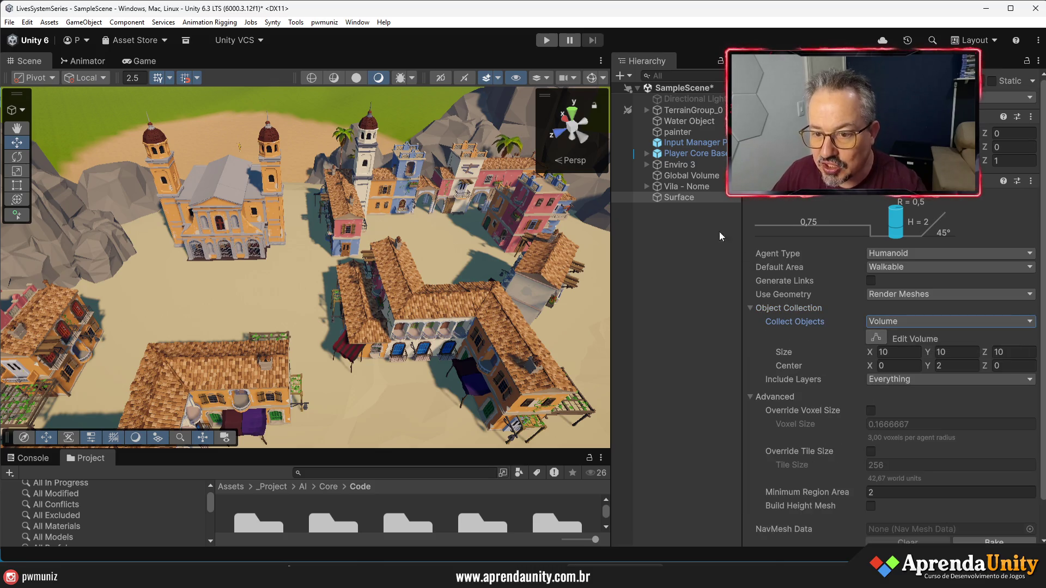
click(688, 198)
Copy the Vila - Nome village's position onto the Surface object
click(675, 187)
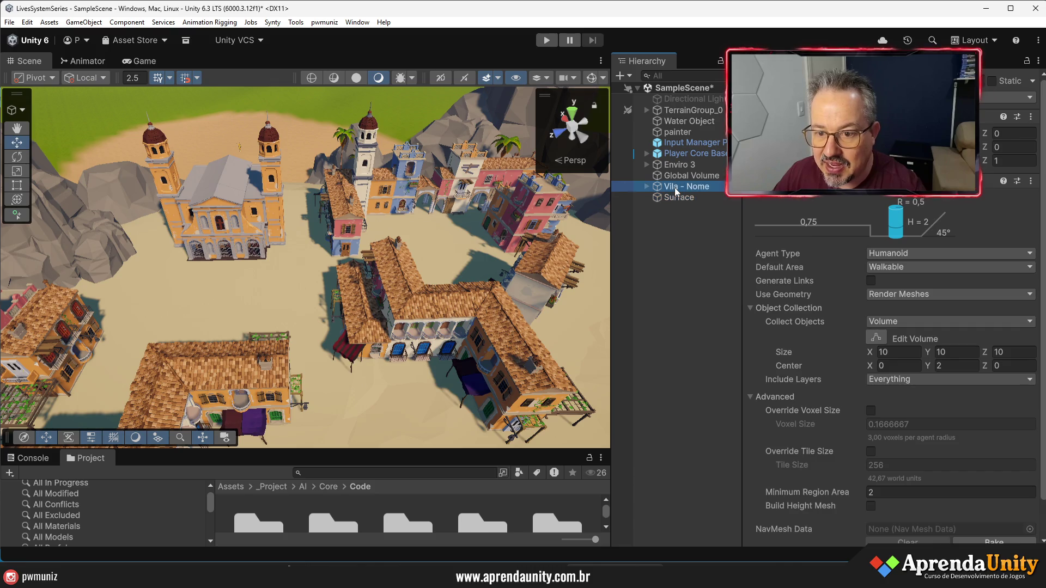
click(1038, 117)
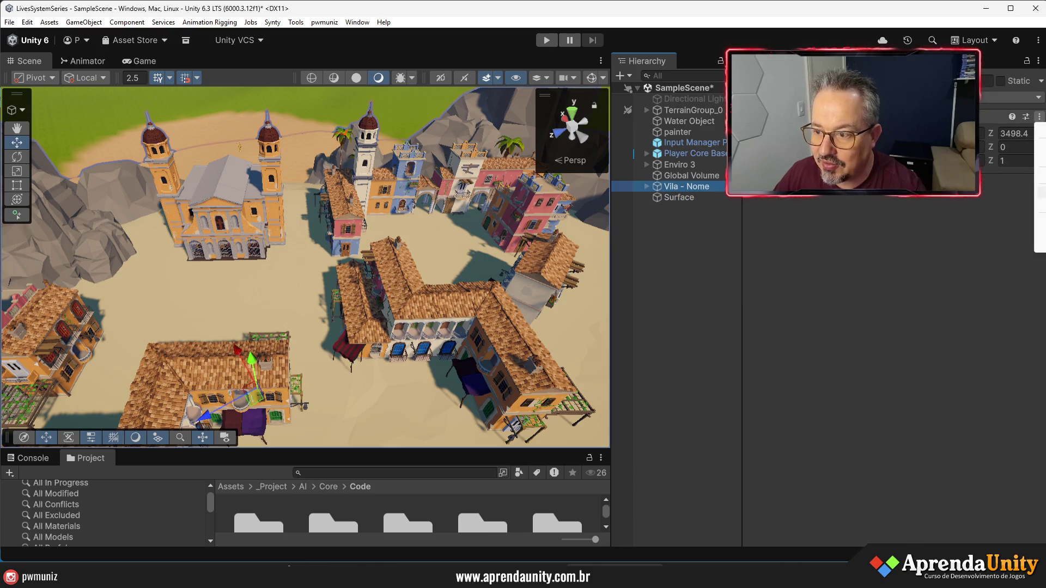
key(Escape)
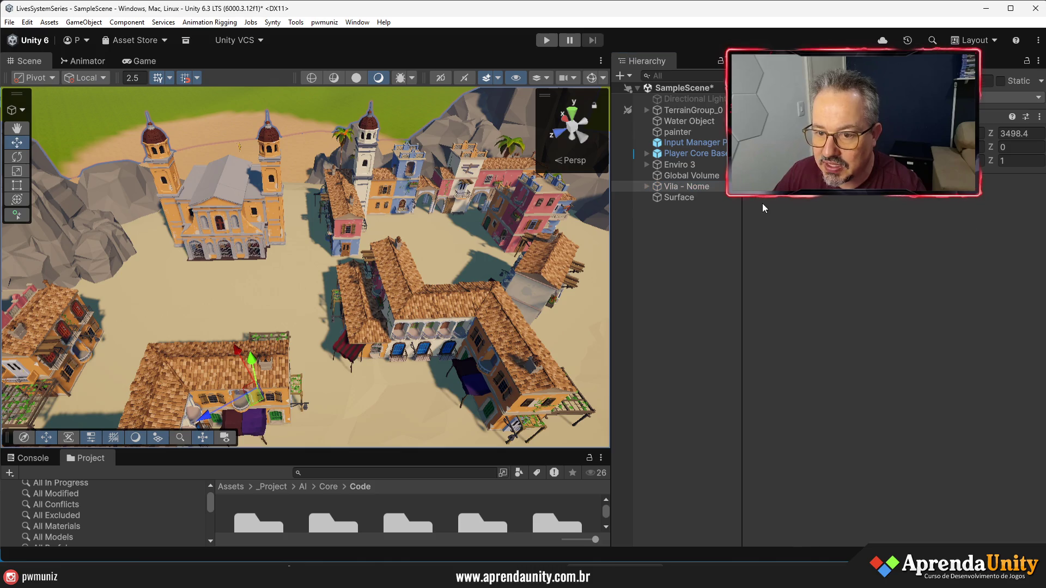
click(688, 196)
click(1031, 116)
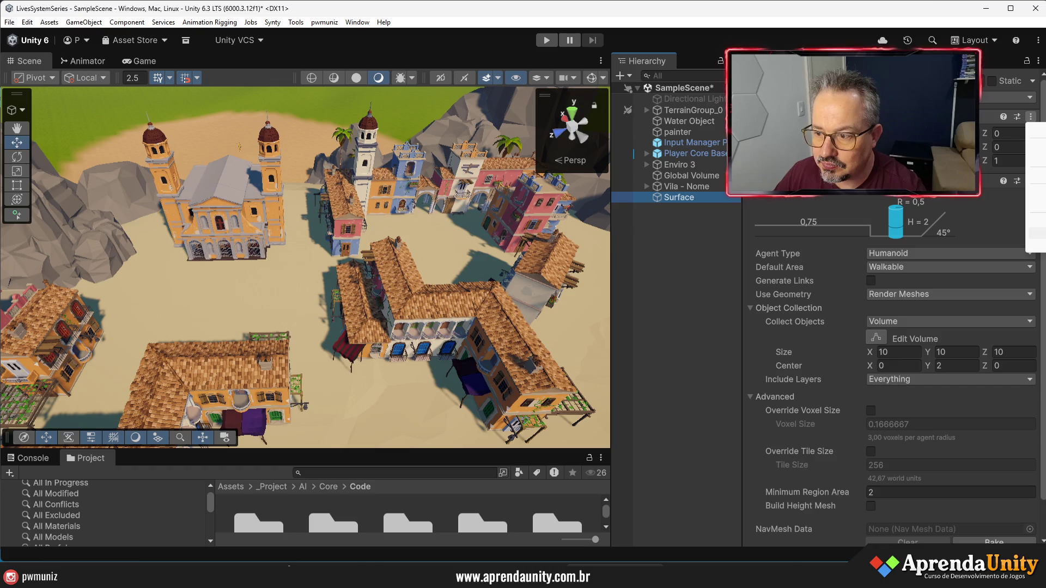
click(1036, 163)
drag(371, 310, 403, 358)
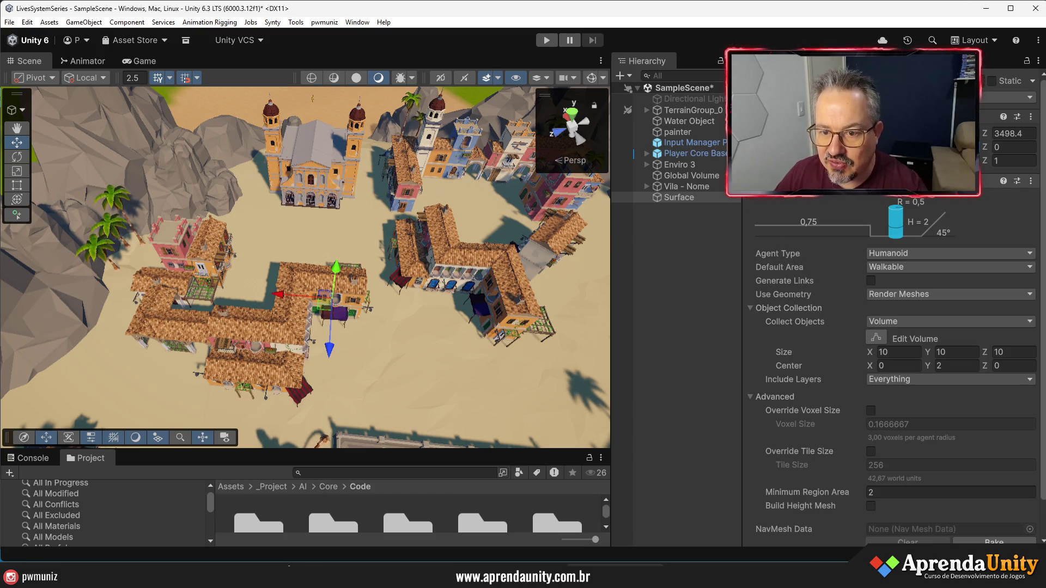
Restrict the Surface's Include Layers to the Default layer only
scroll(904, 390, down, 2)
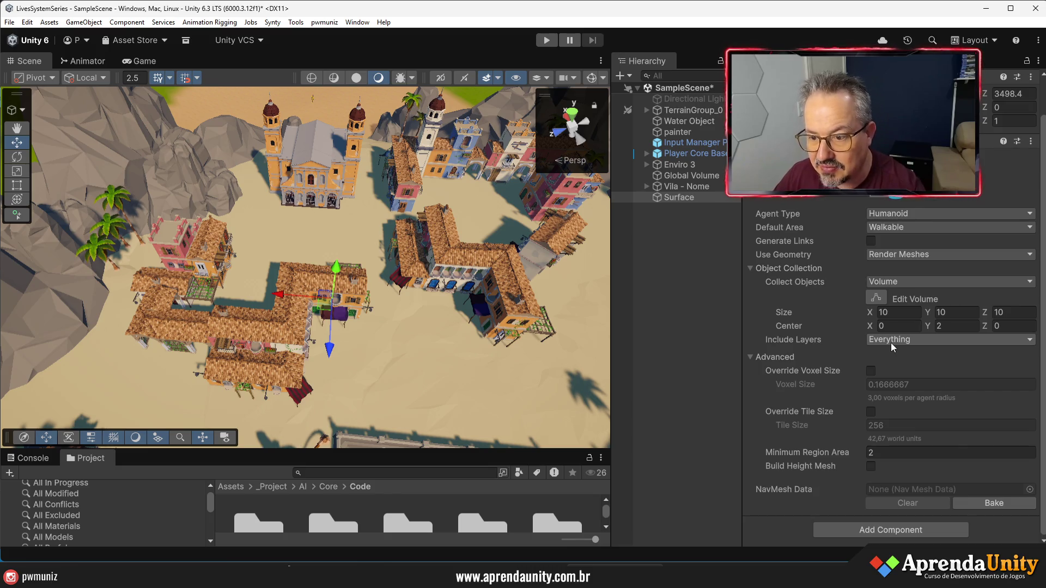
click(891, 343)
click(901, 380)
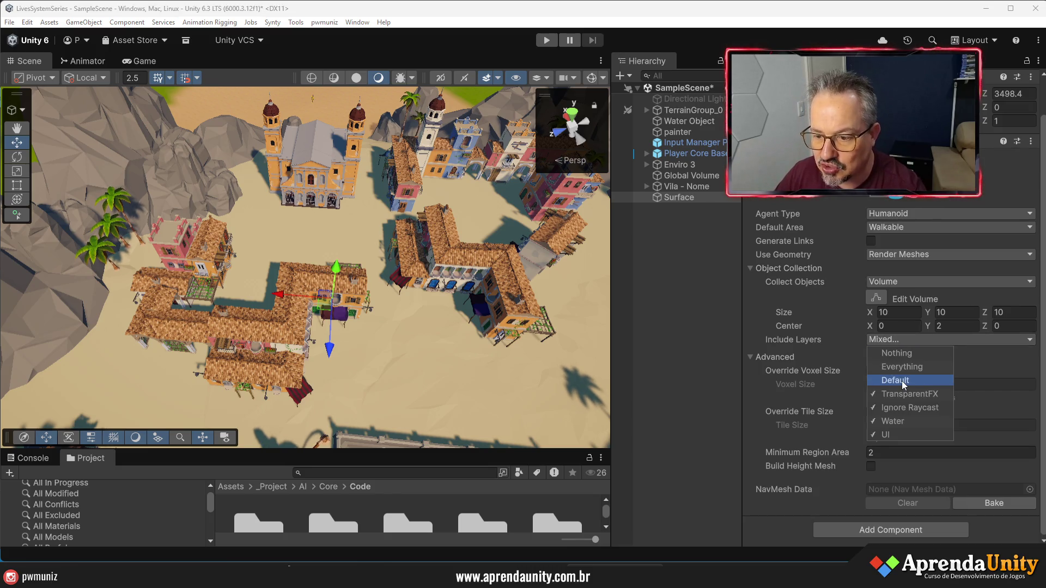
click(898, 367)
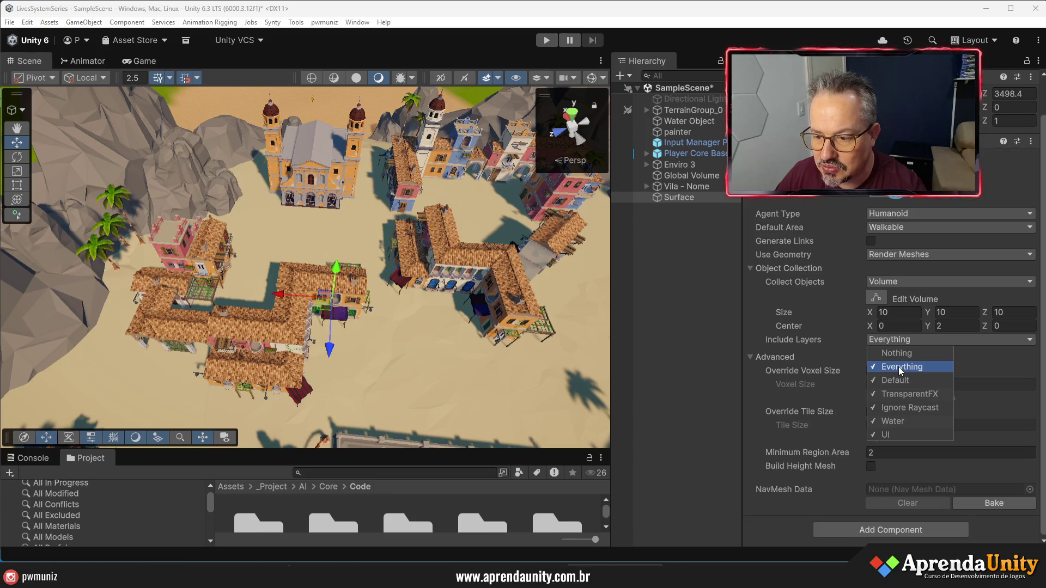
click(899, 354)
click(900, 380)
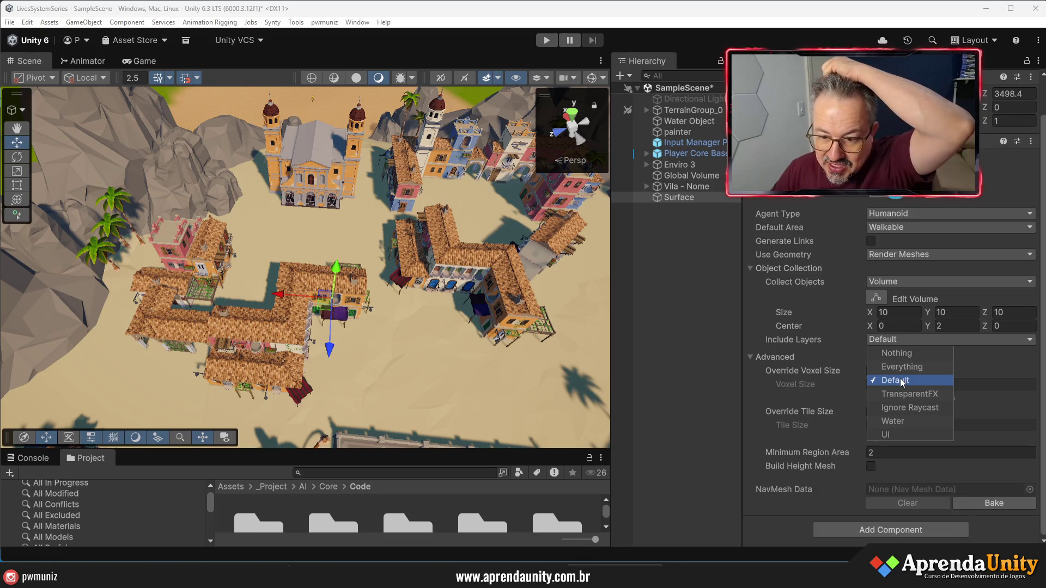
Enter 50 in the NavMesh volume's Size fields
click(884, 317)
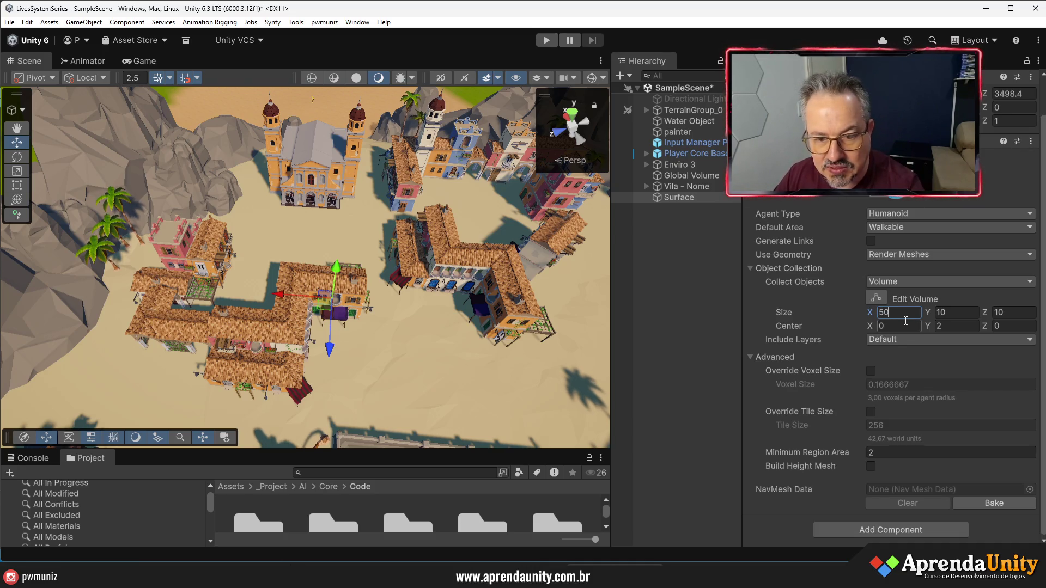
text(50)
key(Tab)
text(50)
key(Tab)
text(50)
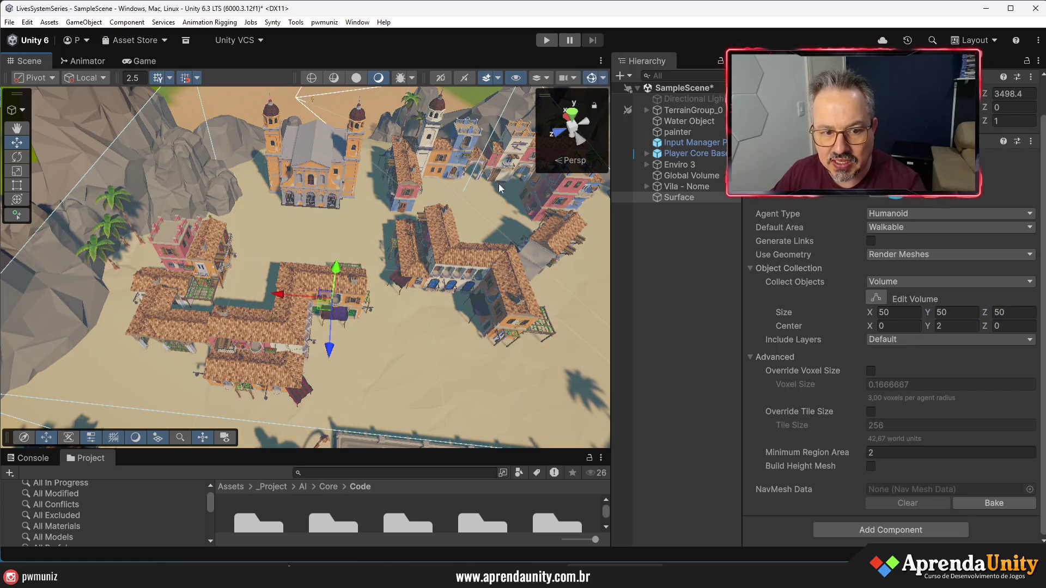
Turn on Edit Volume and switch the Scene view to a top-down view of the island
scroll(470, 260, down, 5)
scroll(470, 260, up, 5)
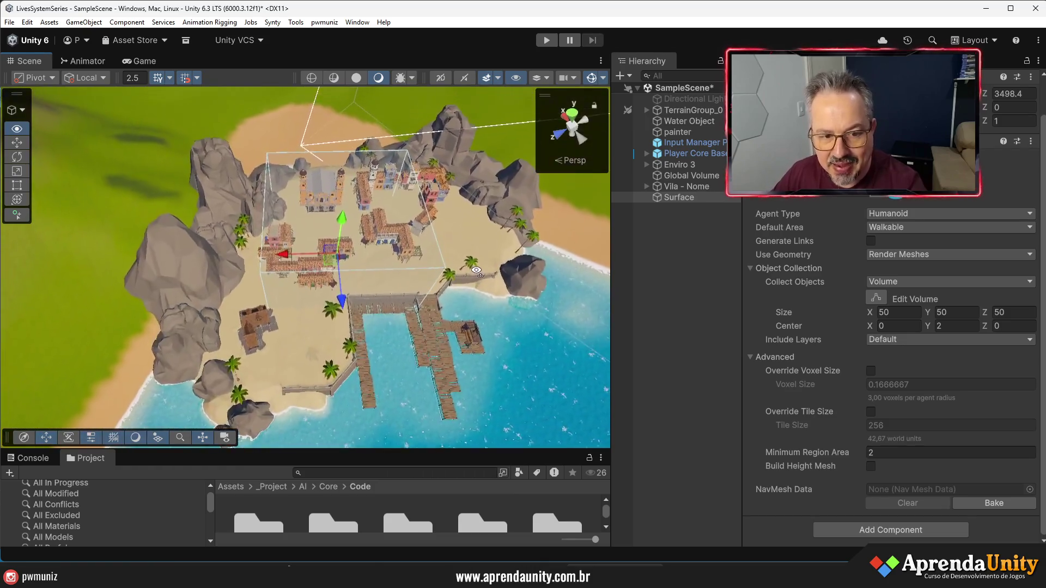
scroll(442, 270, down, 5)
scroll(449, 255, up, 5)
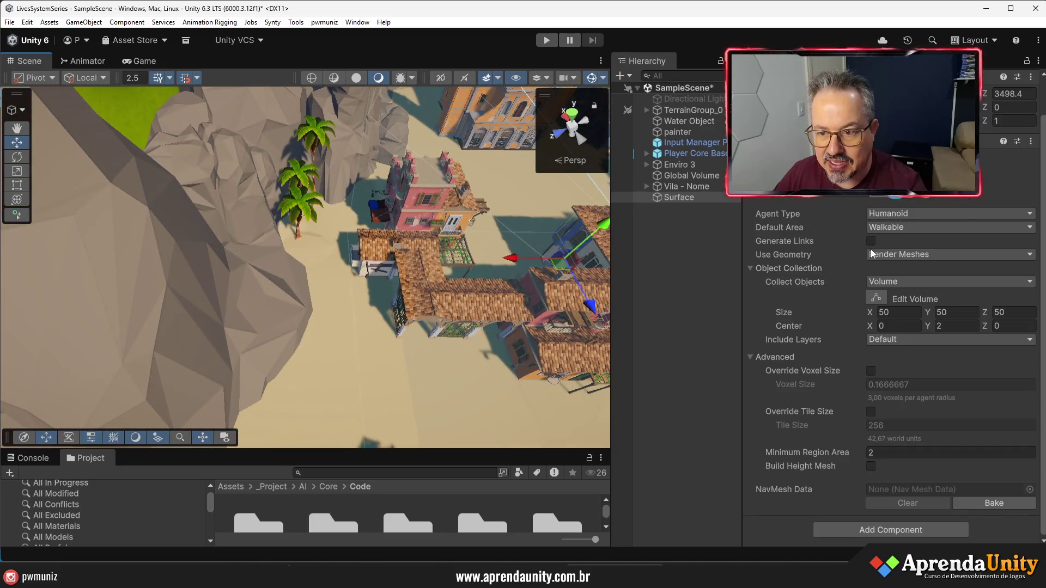
scroll(907, 417, up, 2)
click(875, 338)
mouse_move(468, 256)
mouse_down()
mouse_move(393, 270)
mouse_move(188, 260)
mouse_up()
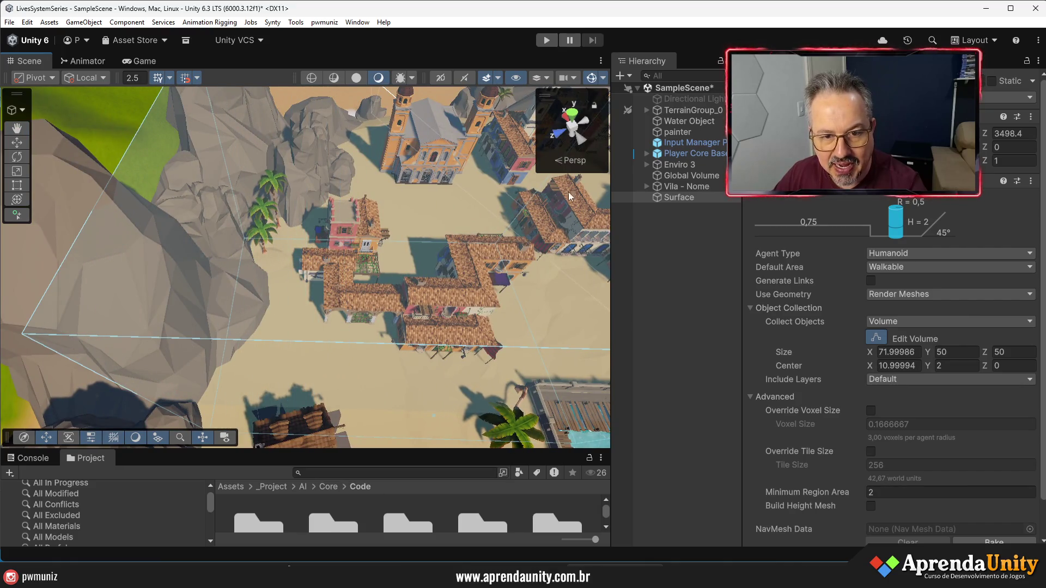
click(571, 113)
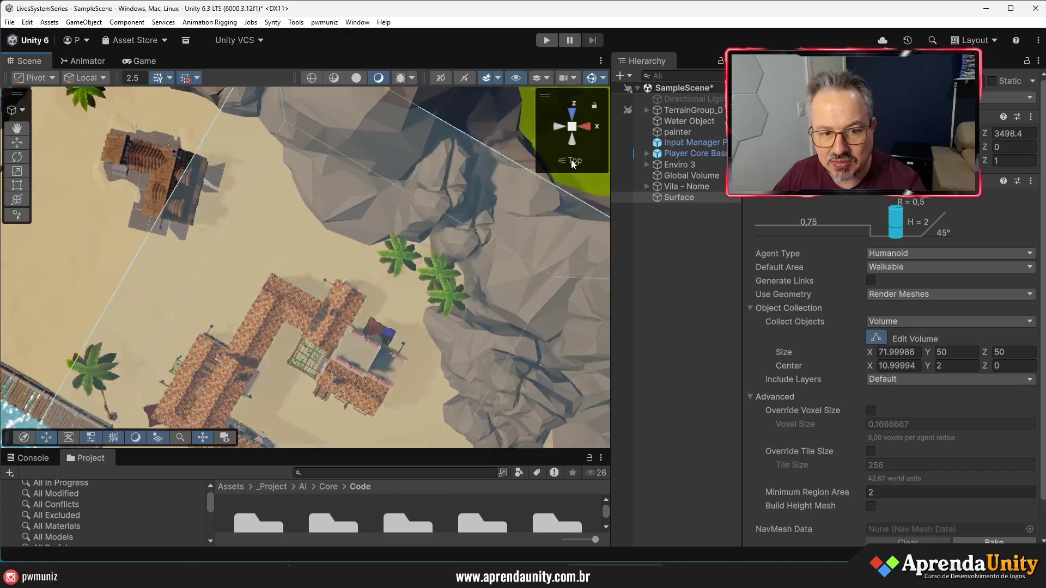
click(571, 159)
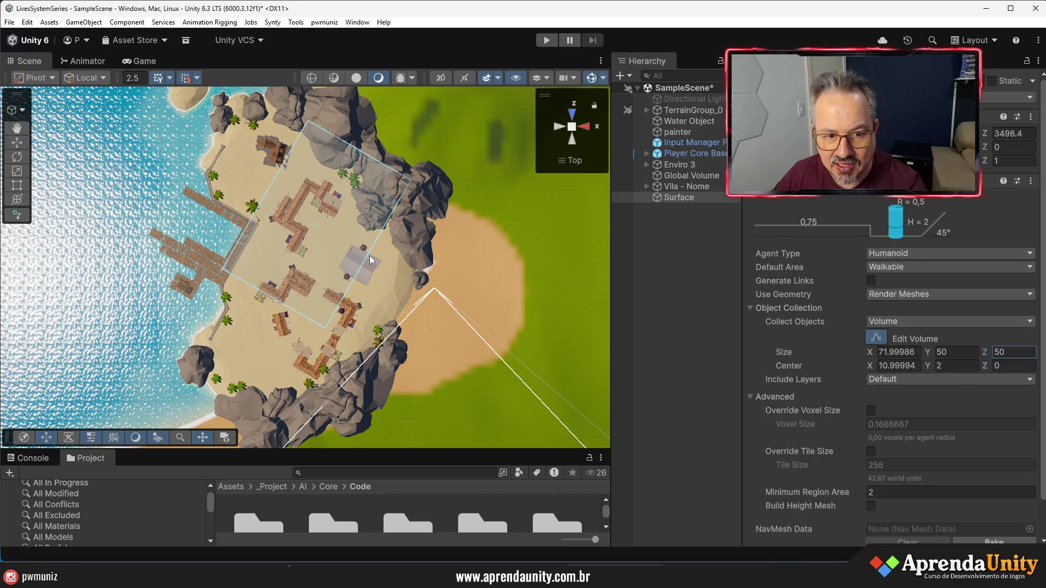
Drag the volume box out over the beach and docks to about 119 × 50 × 99
drag(370, 256, 392, 273)
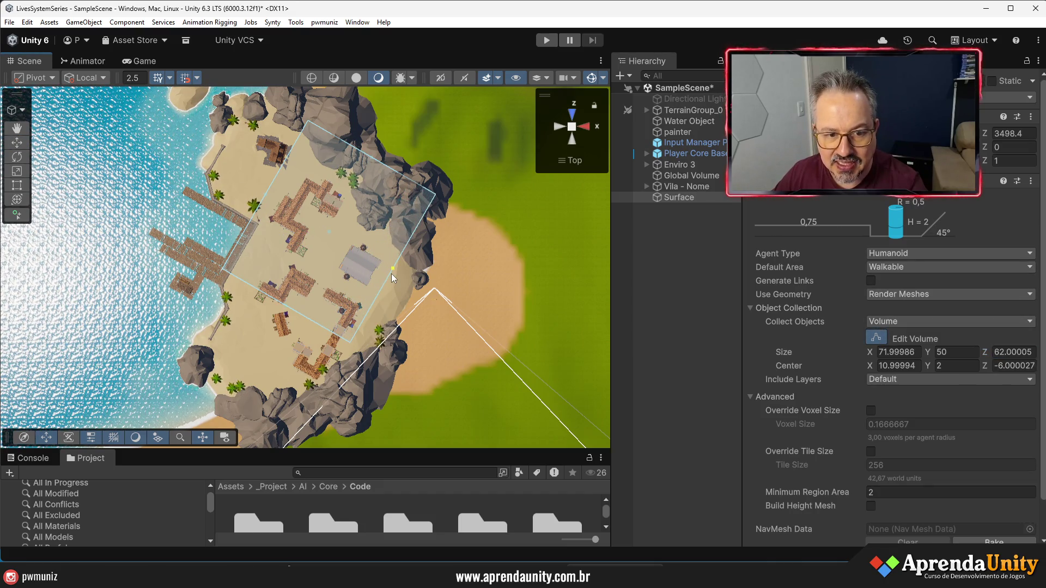
drag(279, 300, 232, 362)
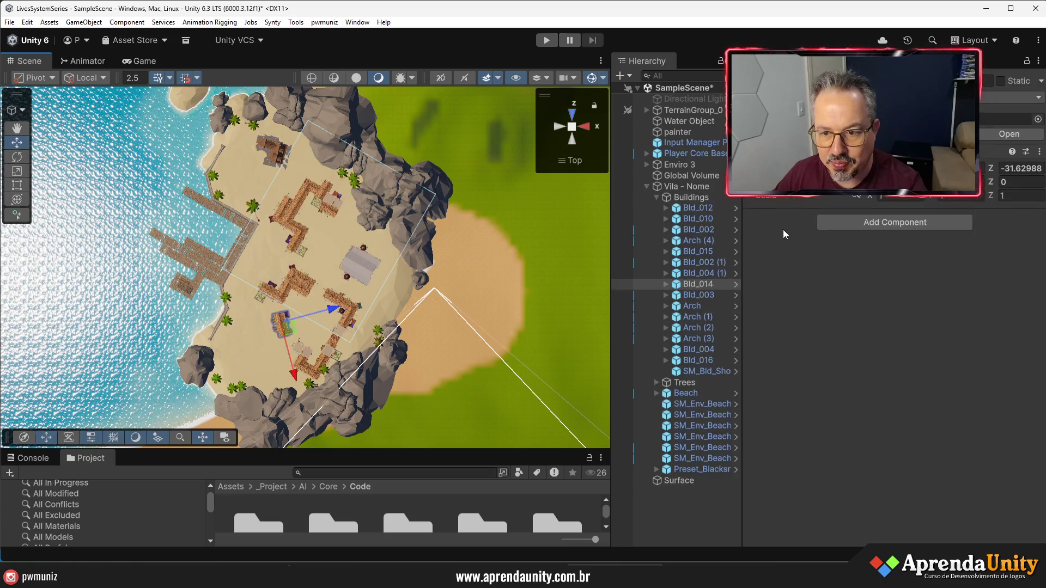
click(685, 482)
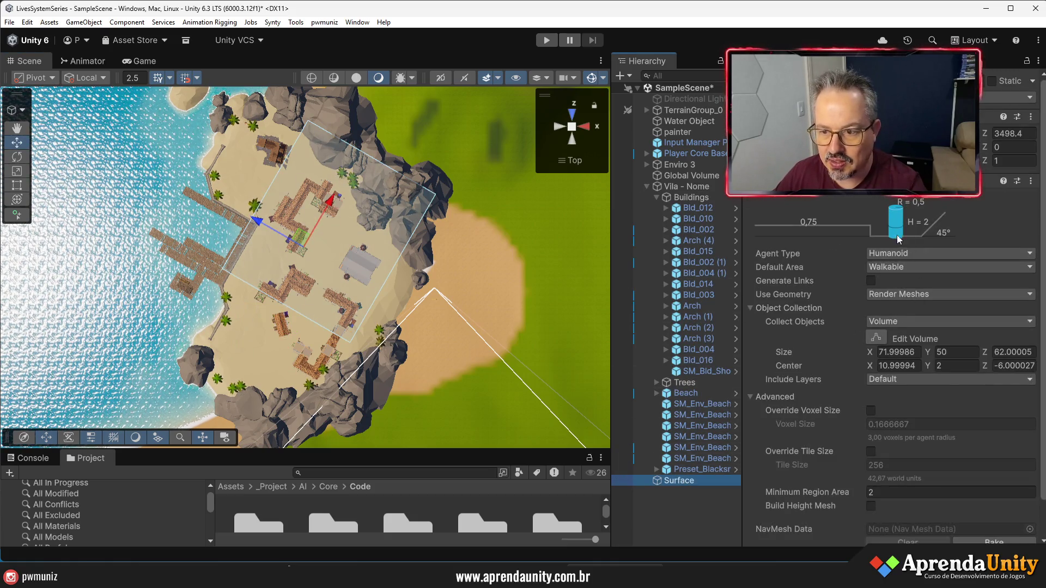
click(875, 338)
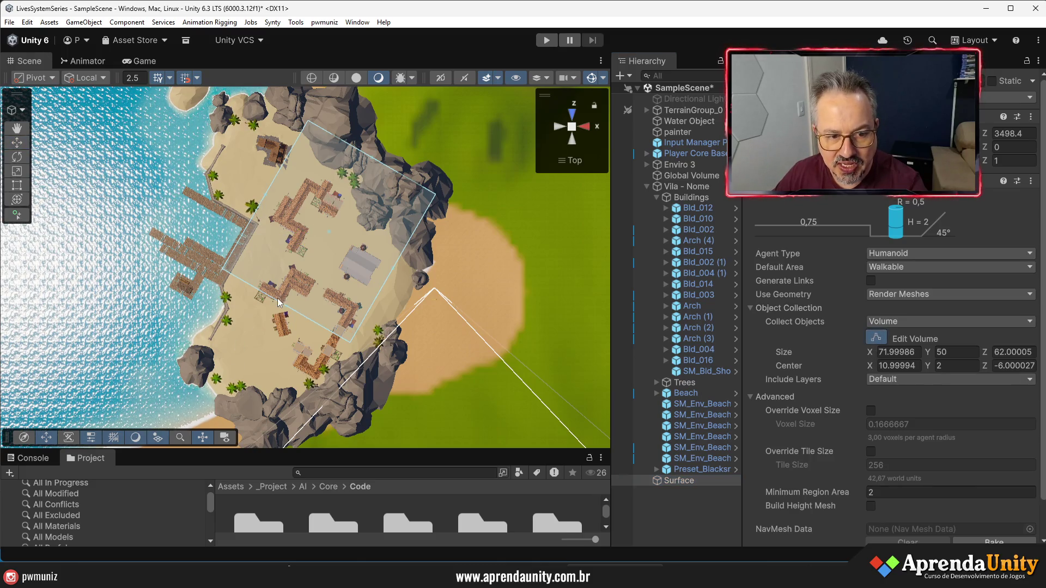
click(279, 316)
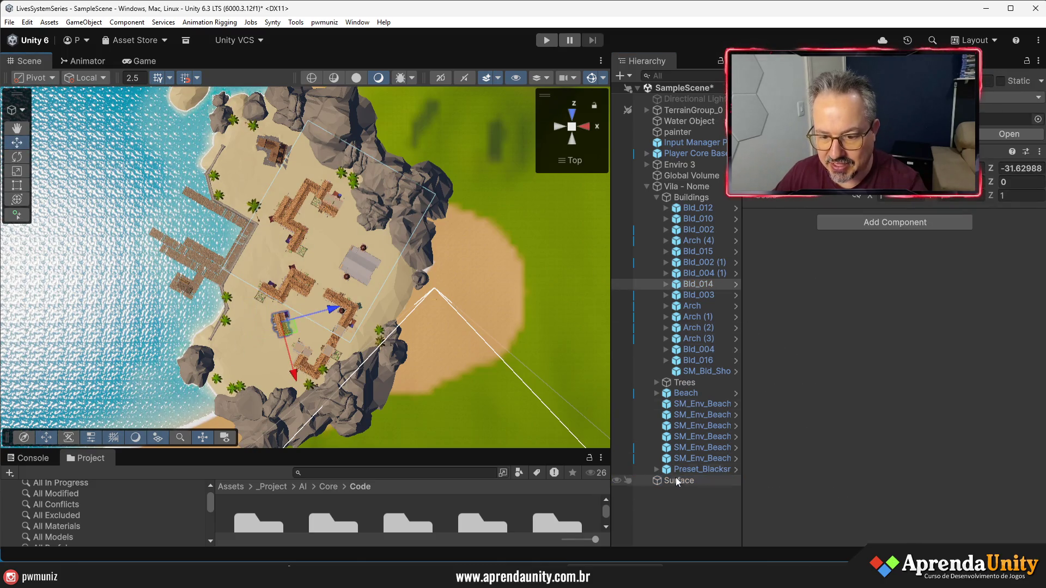
click(676, 480)
click(876, 338)
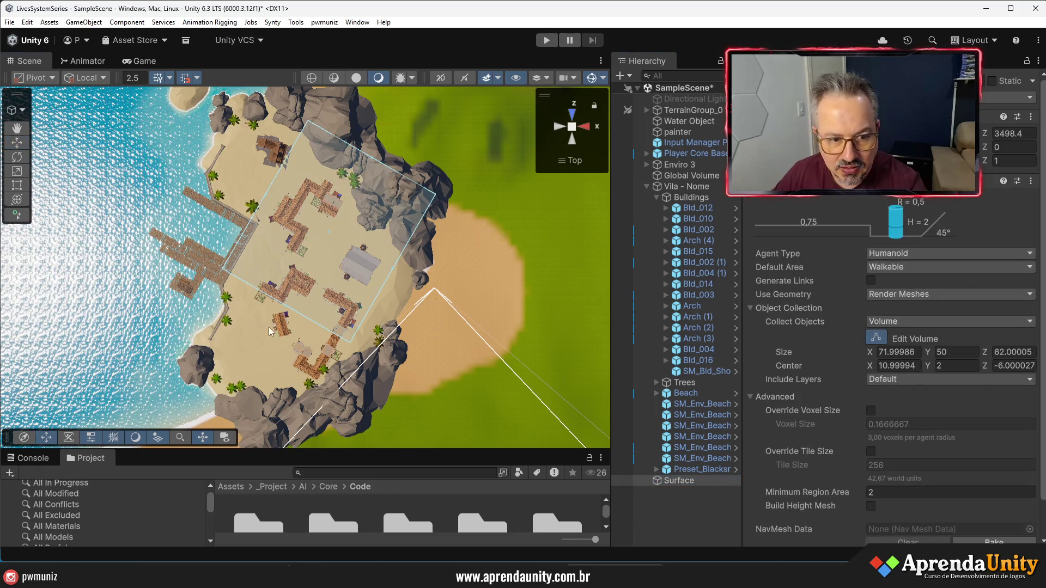
drag(284, 307, 212, 398)
mouse_move(245, 243)
mouse_down()
mouse_move(164, 199)
mouse_move(220, 259)
mouse_move(273, 256)
mouse_move(495, 243)
mouse_move(545, 180)
mouse_up()
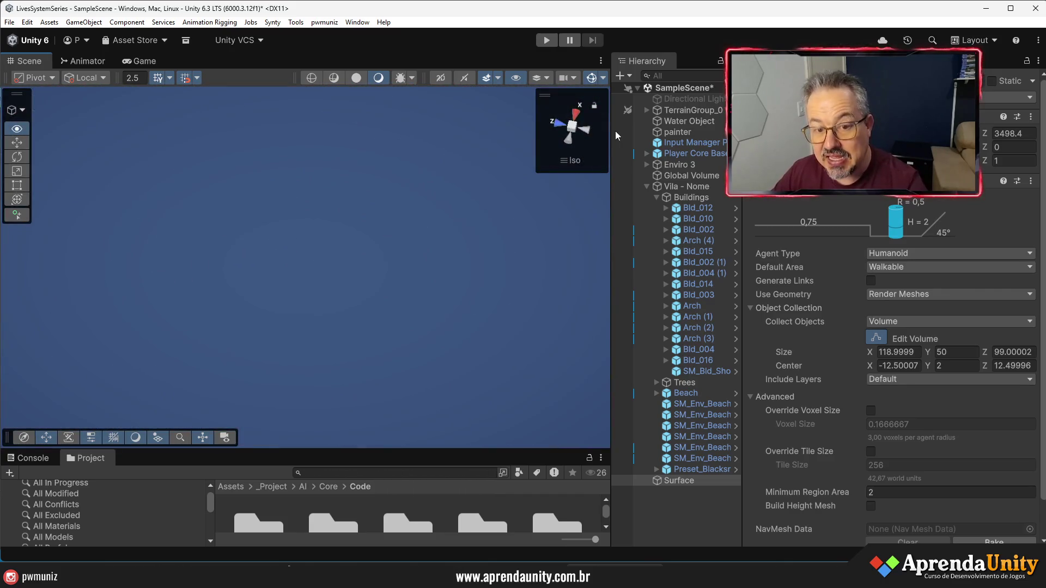
click(570, 161)
click(688, 457)
double_click(687, 458)
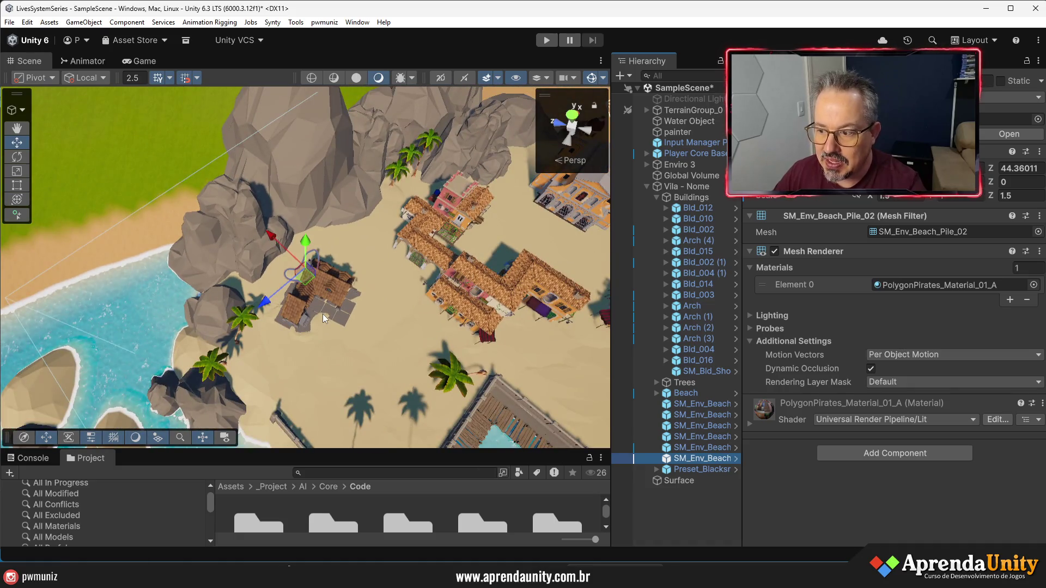
drag(323, 313, 548, 271)
scroll(547, 272, down, 10)
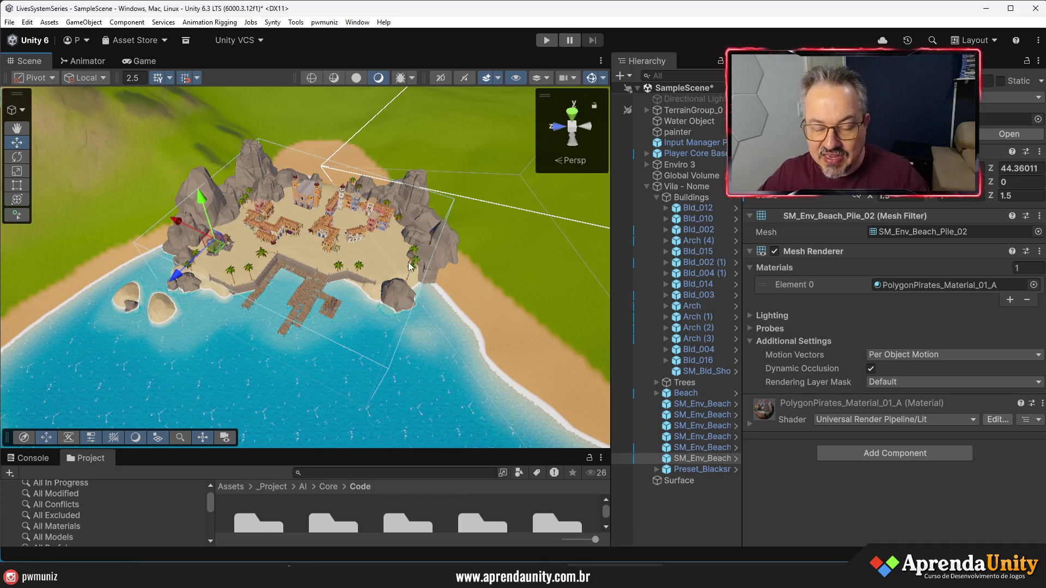
drag(476, 448, 476, 475)
scroll(373, 437, up, 5)
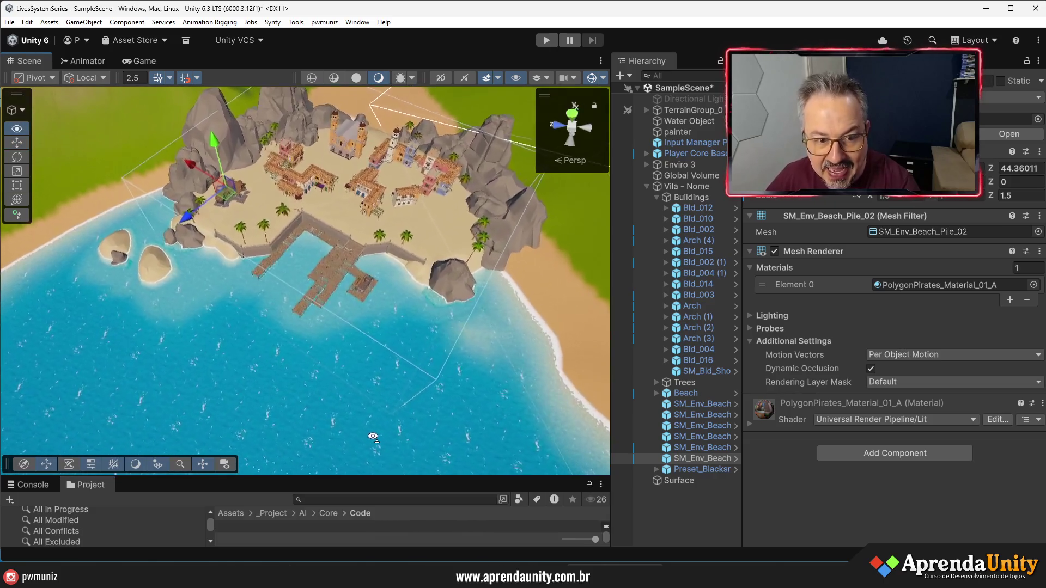
scroll(373, 437, up, 10)
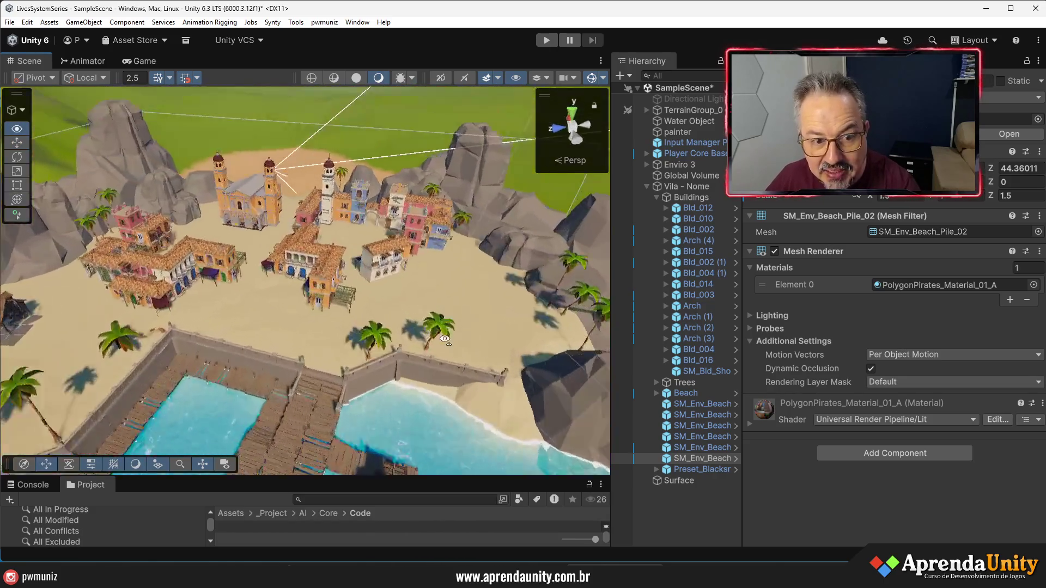
scroll(460, 243, down, 10)
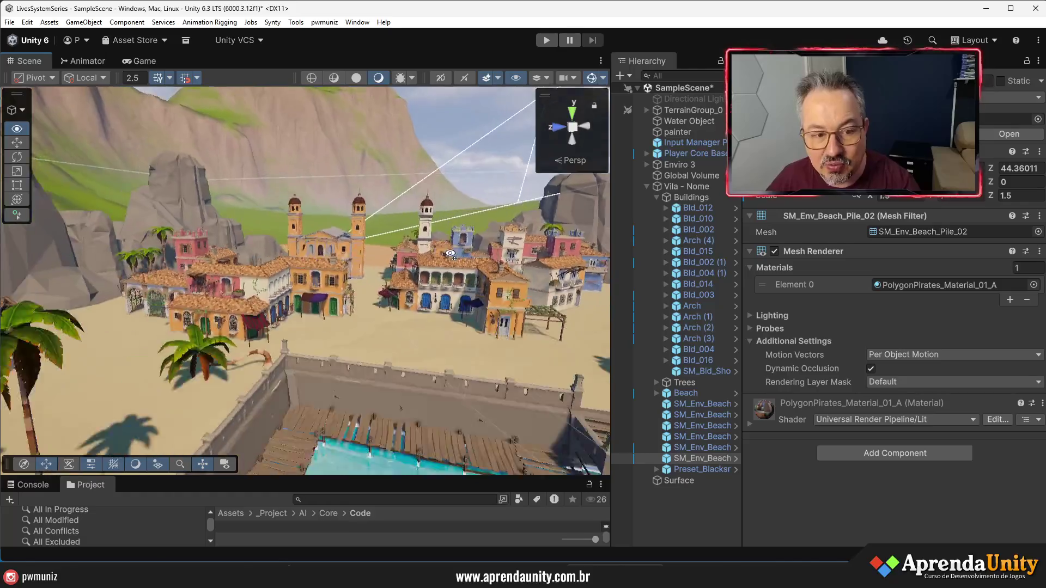
drag(415, 218, 388, 347)
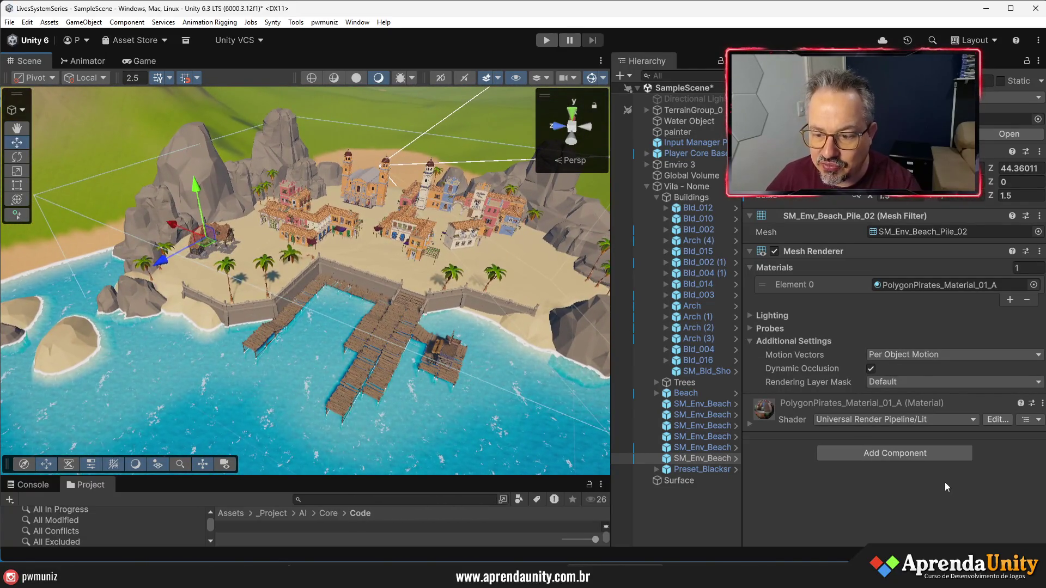
Bake the Surface's NavMesh, raise the volume height to about 25, and bake again
click(684, 482)
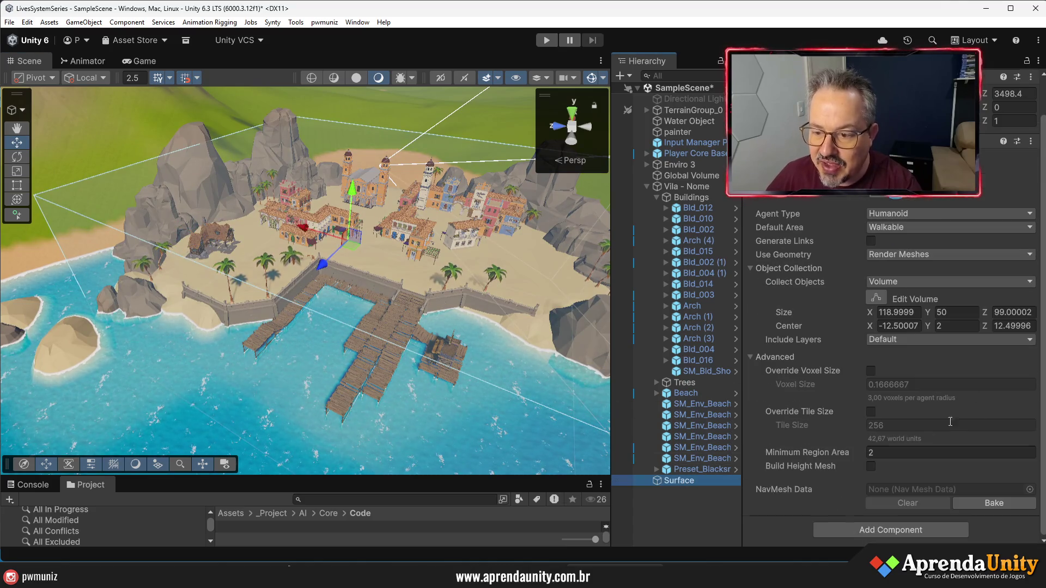
click(992, 506)
mouse_move(414, 273)
mouse_down()
mouse_move(385, 246)
mouse_move(381, 221)
mouse_move(386, 248)
mouse_up()
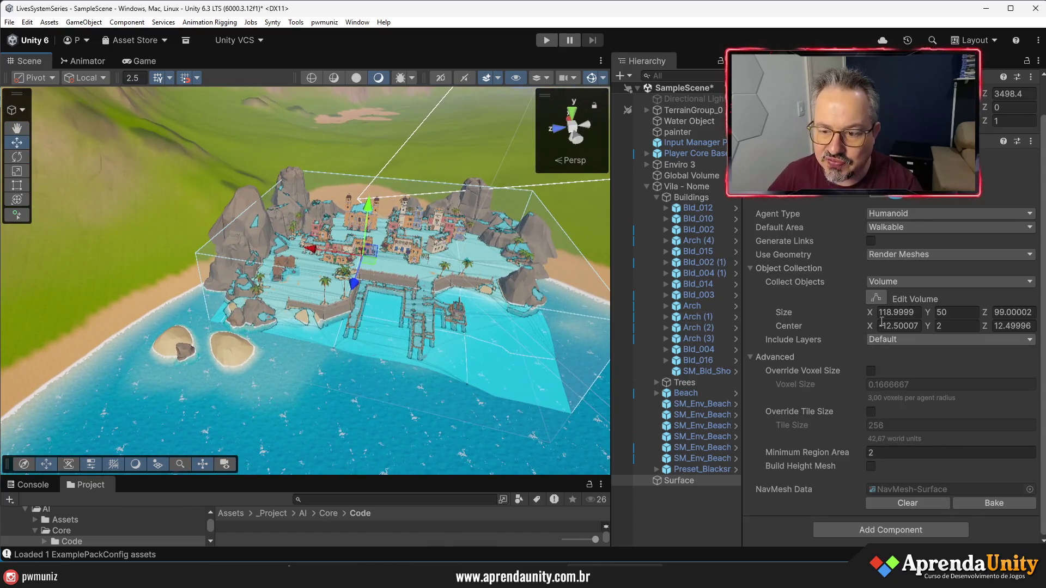
mouse_move(480, 234)
mouse_down()
mouse_move(485, 241)
mouse_move(367, 231)
mouse_move(330, 214)
mouse_move(310, 326)
mouse_up()
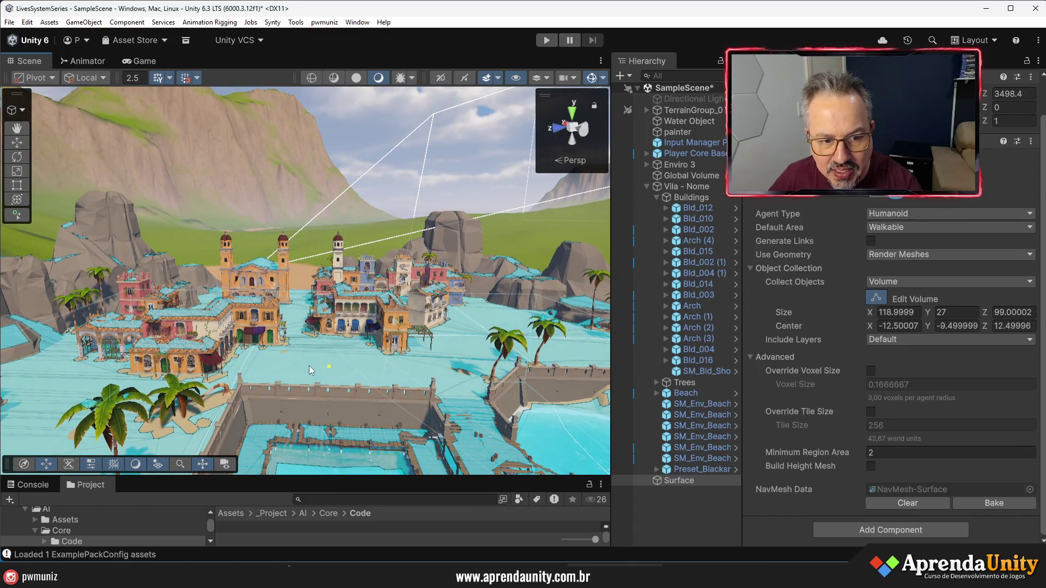
mouse_move(317, 386)
mouse_down()
mouse_move(312, 351)
mouse_move(107, 382)
mouse_up()
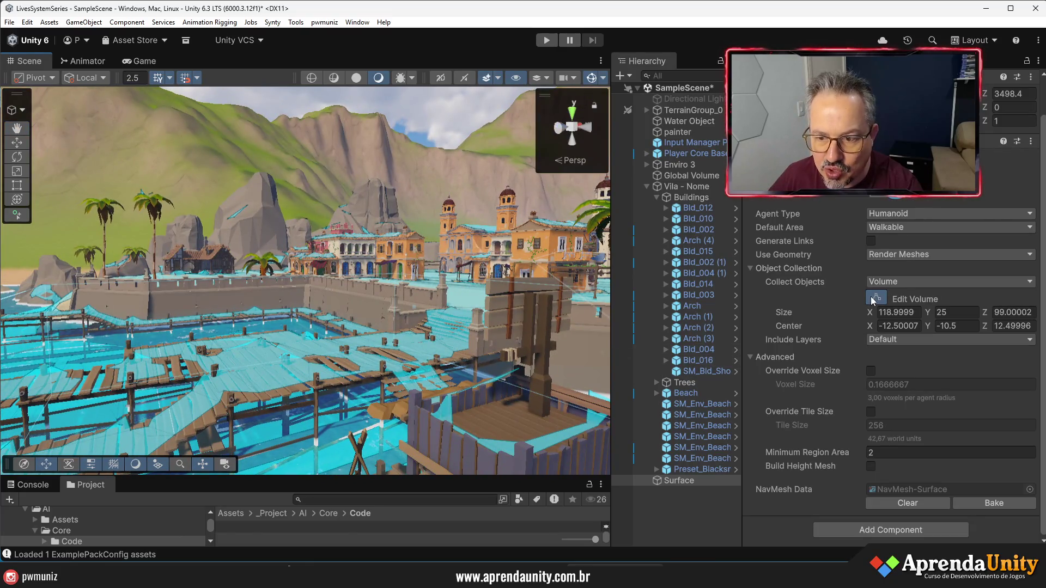
drag(398, 286, 588, 327)
click(994, 503)
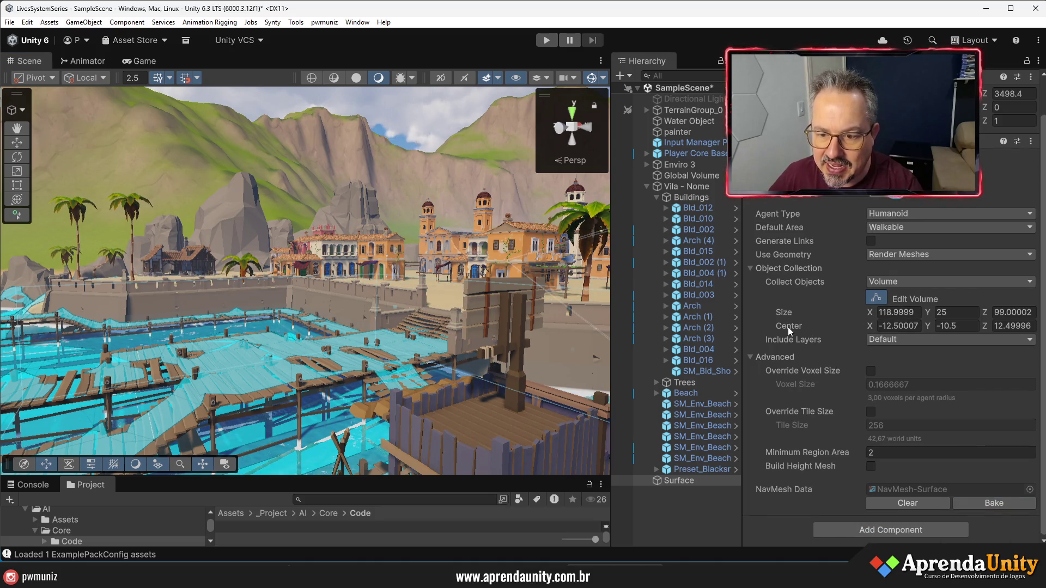
Stretch the volume up to height 28 and rebake so the overlay covers the plaza
click(877, 298)
drag(394, 277, 452, 353)
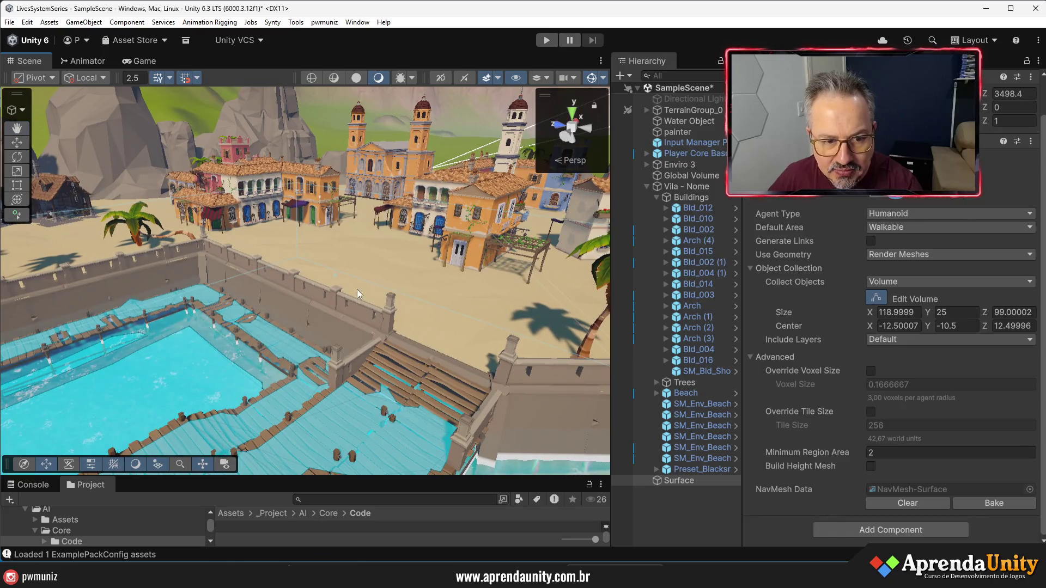
drag(333, 276, 342, 240)
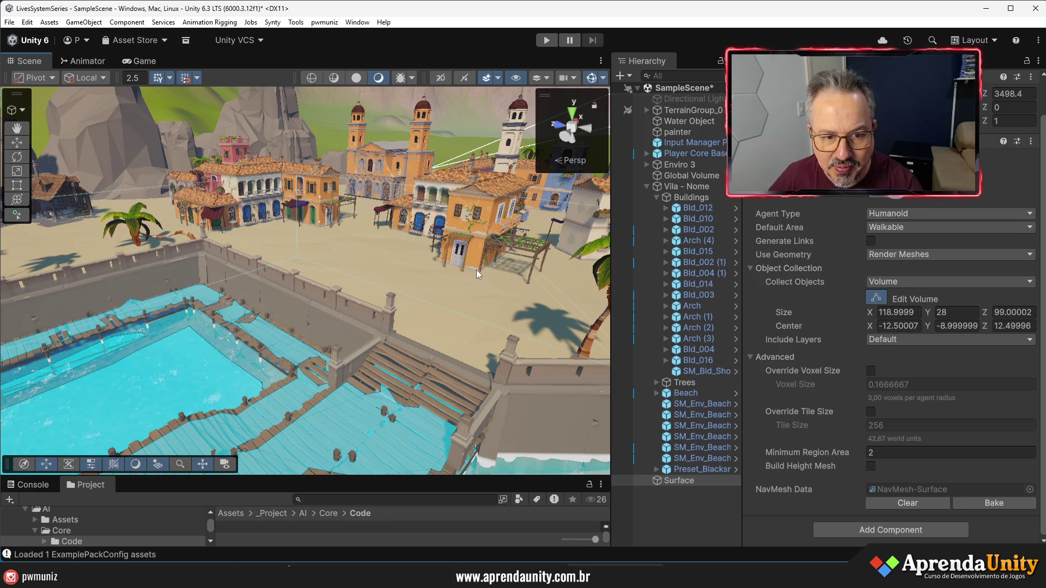
click(989, 502)
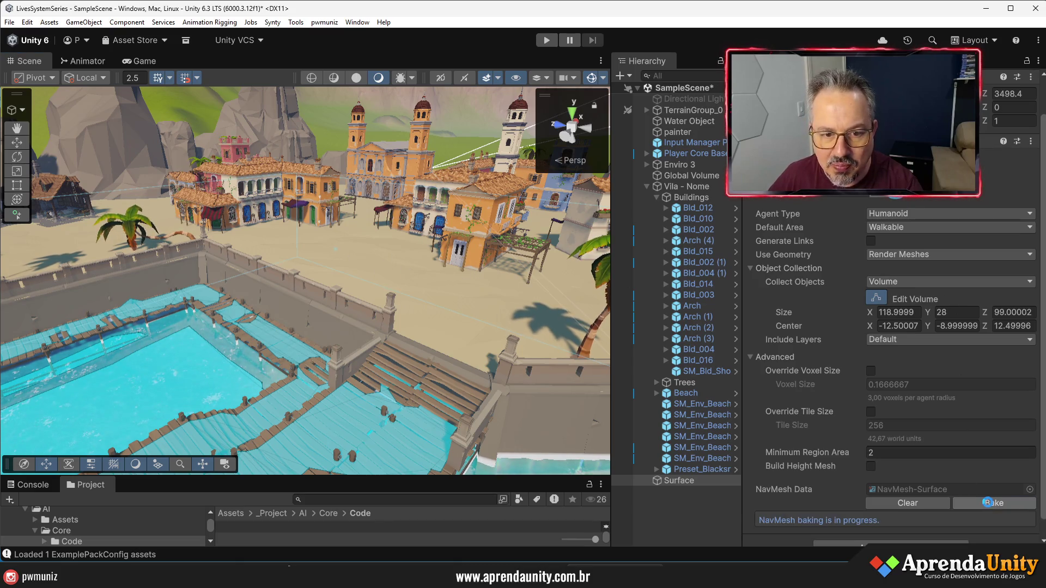
Zoom out to the whole island and deactivate the Water Object so the sand shows
mouse_move(412, 298)
mouse_down()
mouse_move(522, 358)
mouse_move(502, 307)
mouse_move(364, 317)
mouse_move(333, 364)
mouse_move(569, 347)
mouse_move(514, 374)
mouse_move(365, 358)
mouse_move(510, 350)
mouse_move(639, 462)
mouse_move(552, 391)
mouse_move(433, 355)
mouse_move(464, 320)
mouse_move(545, 332)
mouse_move(509, 345)
mouse_up()
click(521, 341)
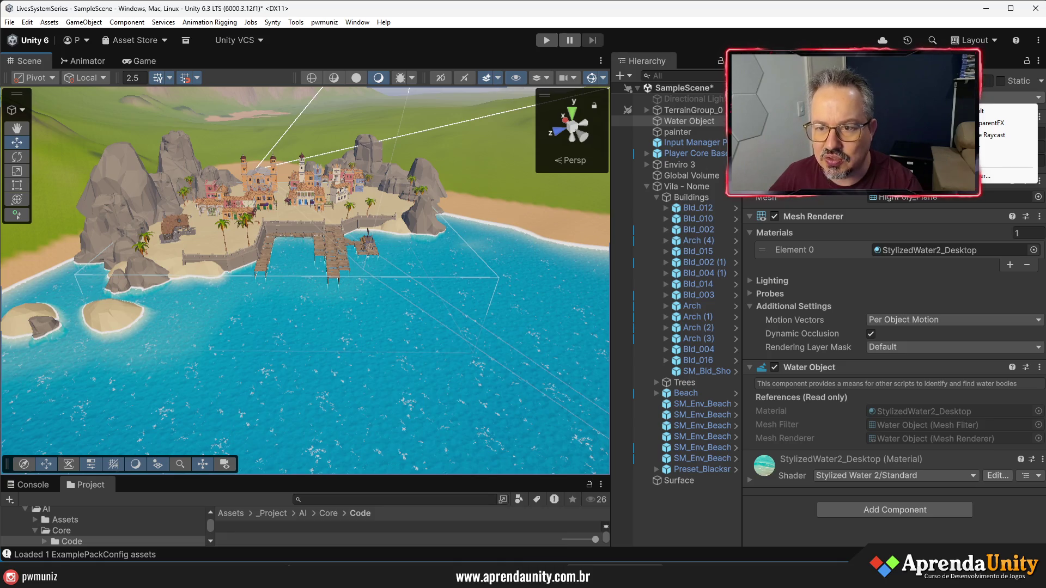
key(alt+shift+a)
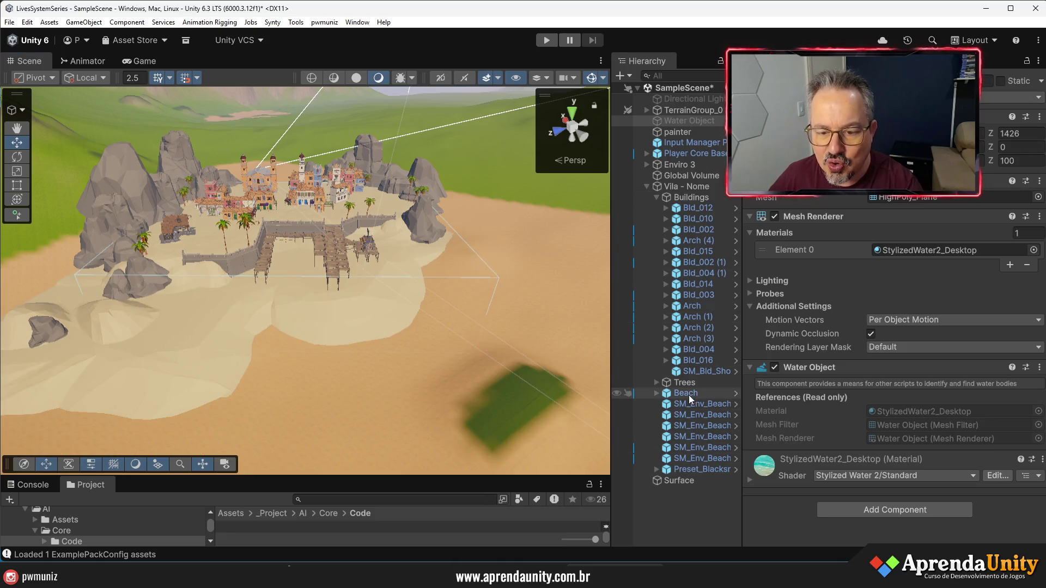
Select the Surface, enable volume editing, and clear the previously baked NavMesh
click(680, 482)
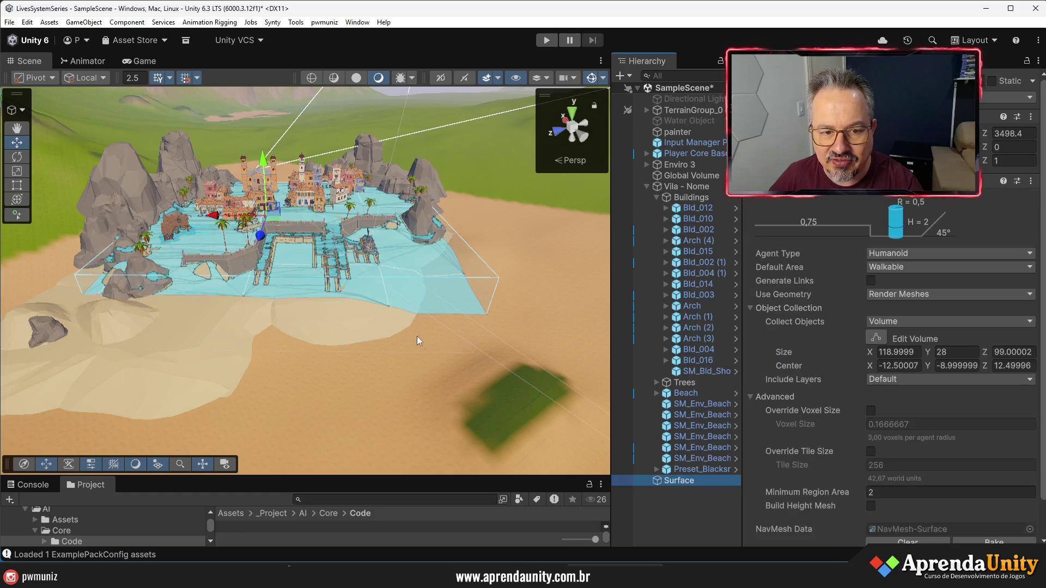
scroll(417, 338, up, 10)
mouse_move(415, 251)
mouse_down()
mouse_move(423, 192)
mouse_move(424, 206)
mouse_up()
click(880, 335)
drag(332, 376, 329, 400)
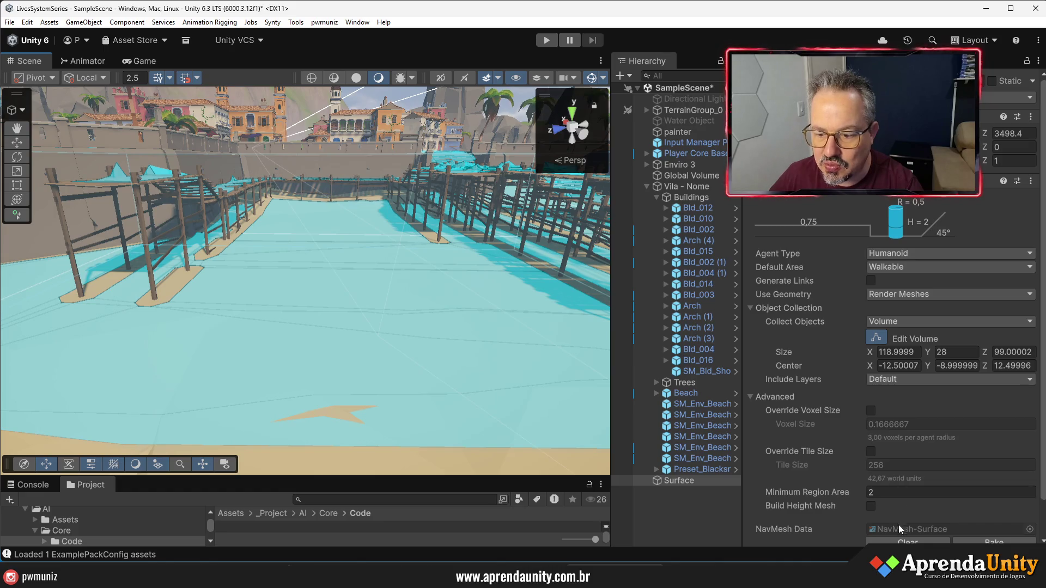
click(896, 542)
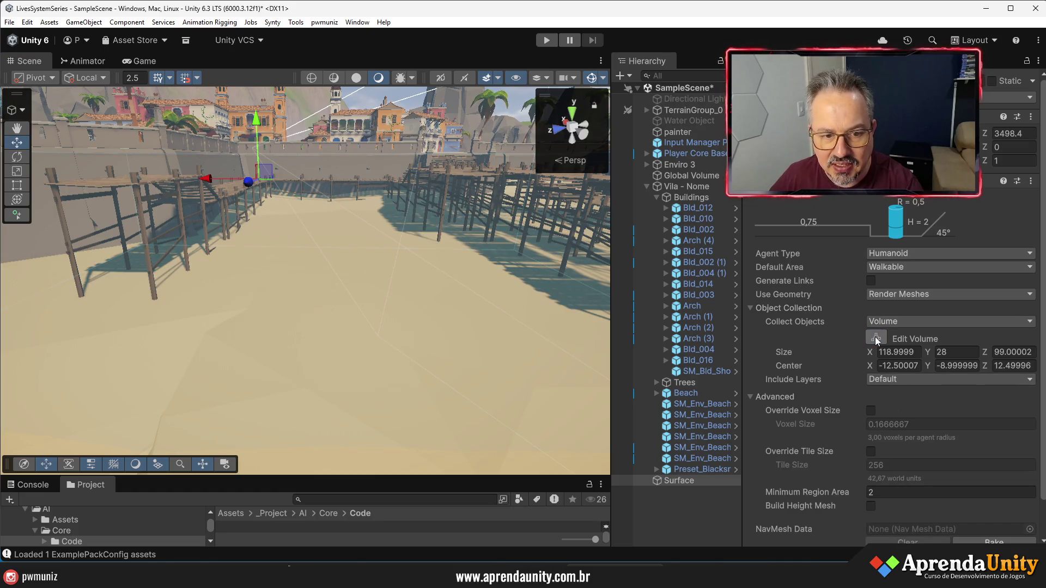
Shrink the volume height to a 2-unit slab at sand level and rebake
mouse_move(322, 300)
mouse_down()
mouse_move(329, 359)
mouse_move(306, 310)
mouse_move(294, 142)
mouse_move(292, 215)
mouse_move(285, 158)
mouse_move(289, 170)
mouse_up()
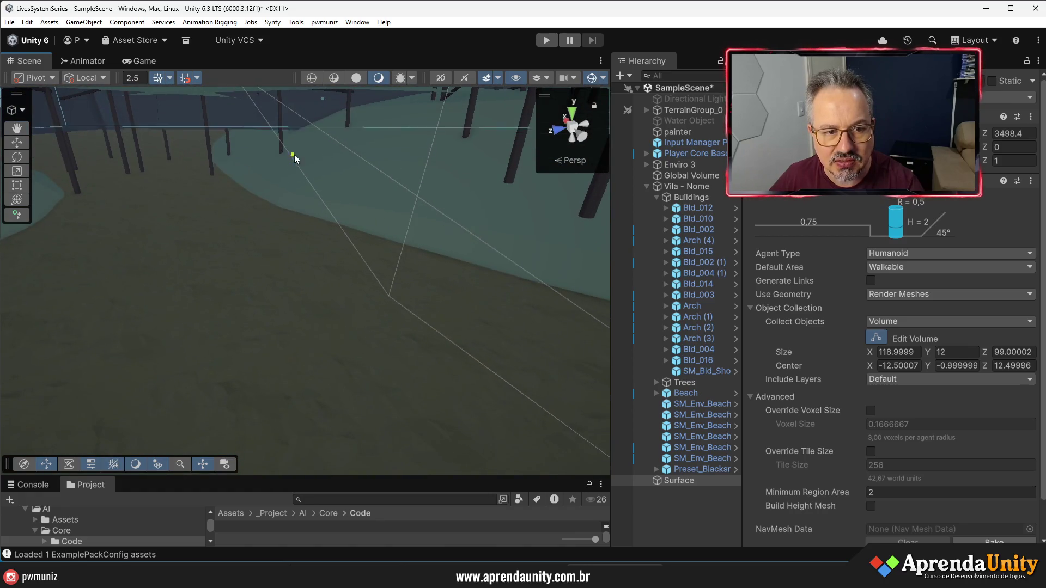
mouse_move(299, 118)
mouse_down()
mouse_move(301, 180)
mouse_move(359, 189)
mouse_up()
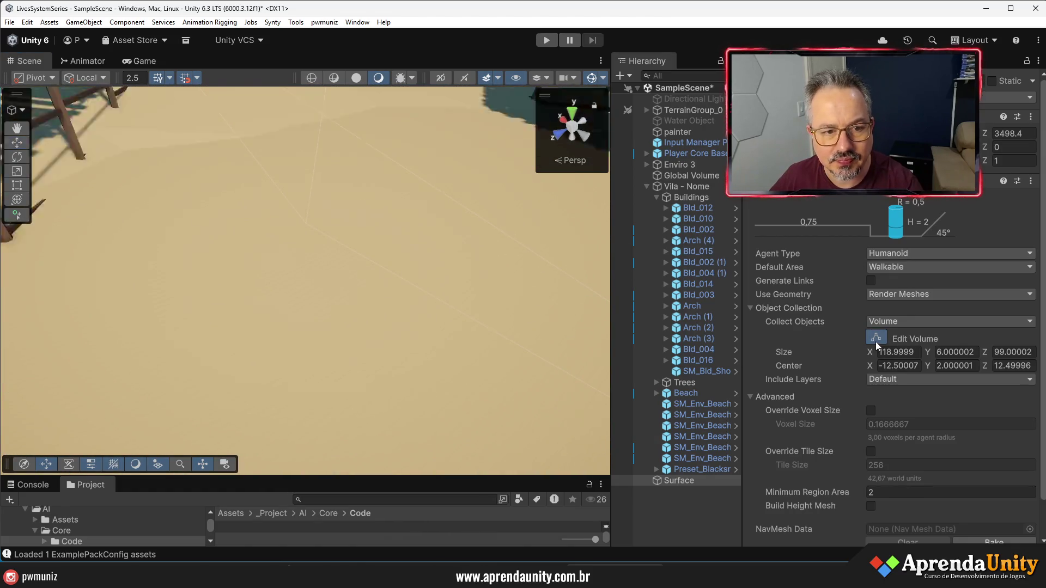
mouse_move(229, 322)
mouse_down()
mouse_move(209, 332)
mouse_move(180, 235)
mouse_move(150, 182)
mouse_move(180, 158)
mouse_move(180, 137)
mouse_up()
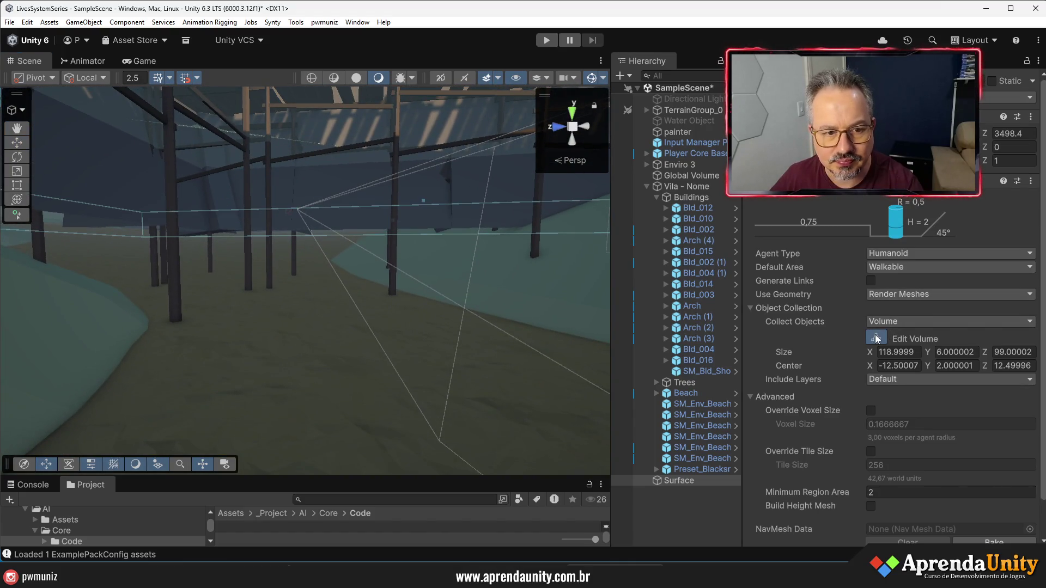
mouse_move(412, 238)
mouse_down()
mouse_move(331, 227)
mouse_move(333, 288)
mouse_move(343, 300)
mouse_move(348, 289)
mouse_up()
scroll(984, 440, down, 2)
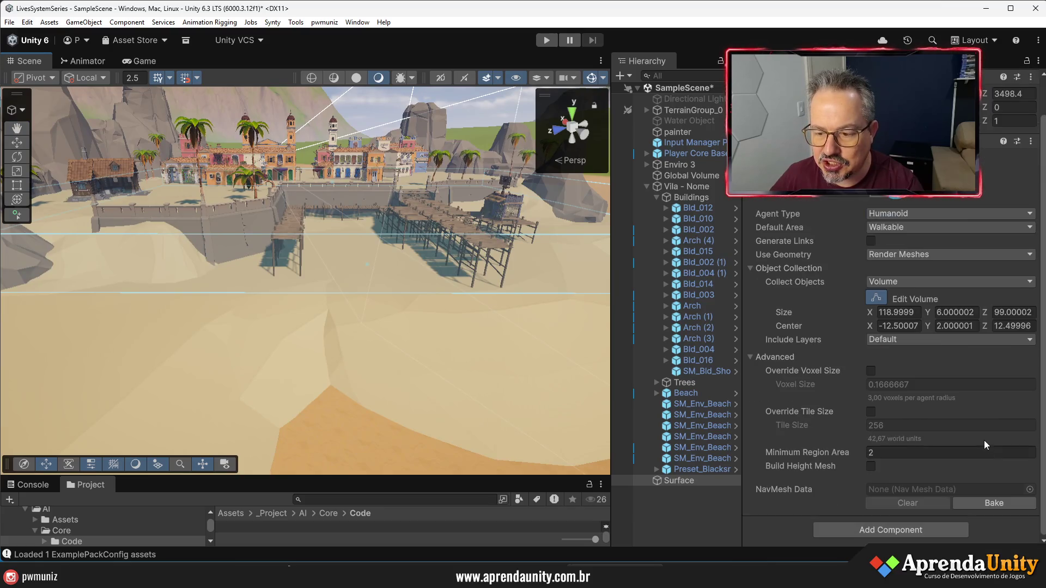
click(930, 312)
drag(930, 313, 839, 322)
text(2)
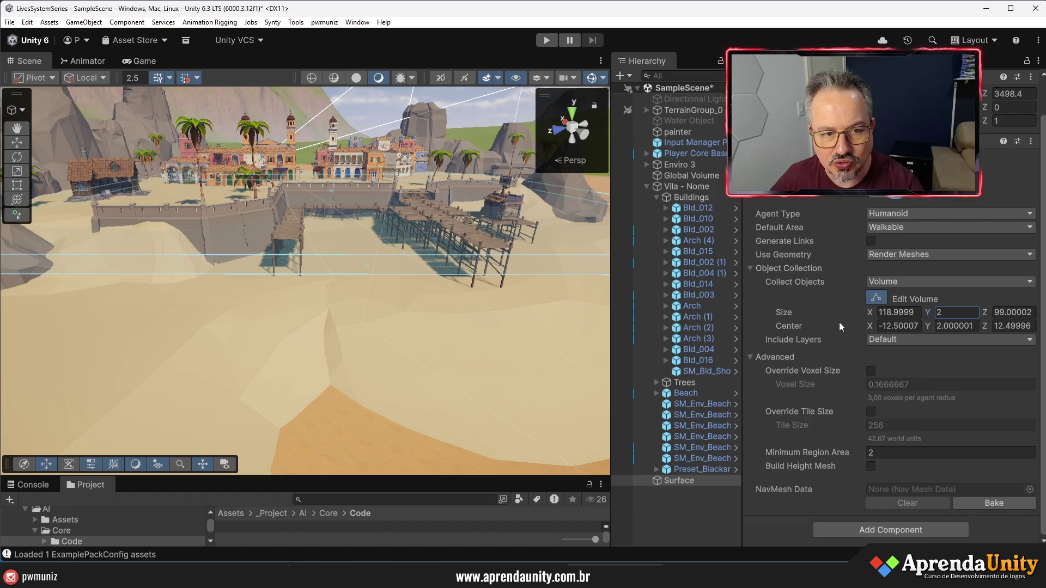
click(997, 503)
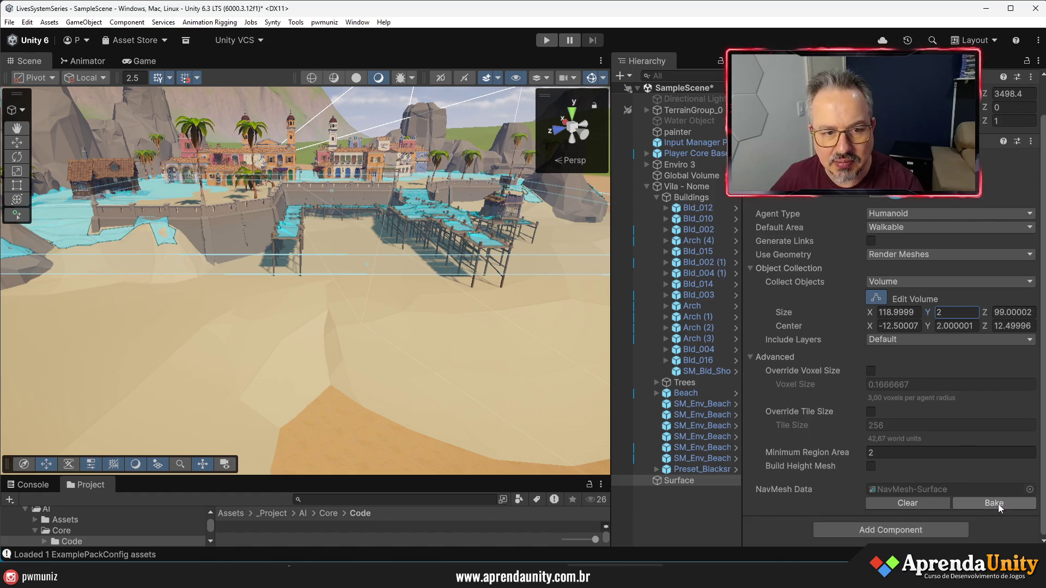
mouse_move(321, 373)
mouse_down()
mouse_move(320, 353)
mouse_move(215, 337)
mouse_move(189, 375)
mouse_up()
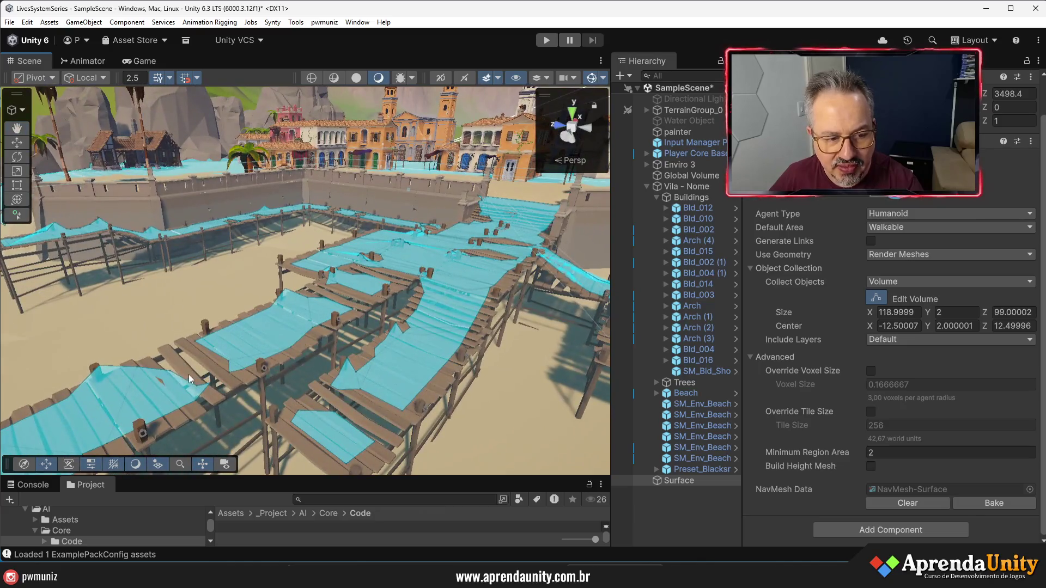
mouse_move(209, 358)
mouse_down()
mouse_move(282, 387)
mouse_move(375, 376)
mouse_move(384, 349)
mouse_up()
scroll(305, 385, down, 15)
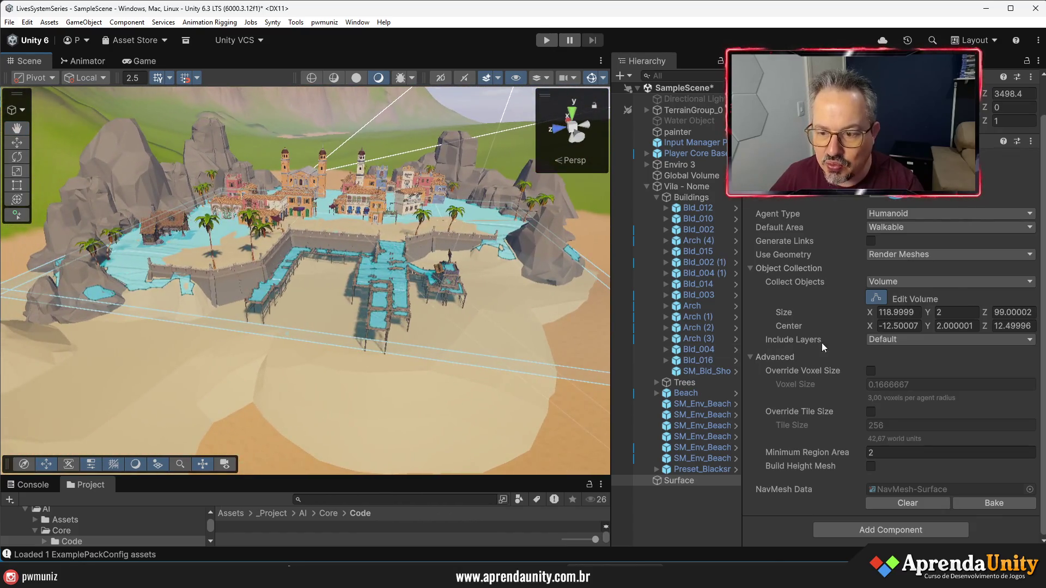
click(893, 258)
Set Use Geometry to Physics Colliders, then pull back and select the Vila - Nome group
click(893, 280)
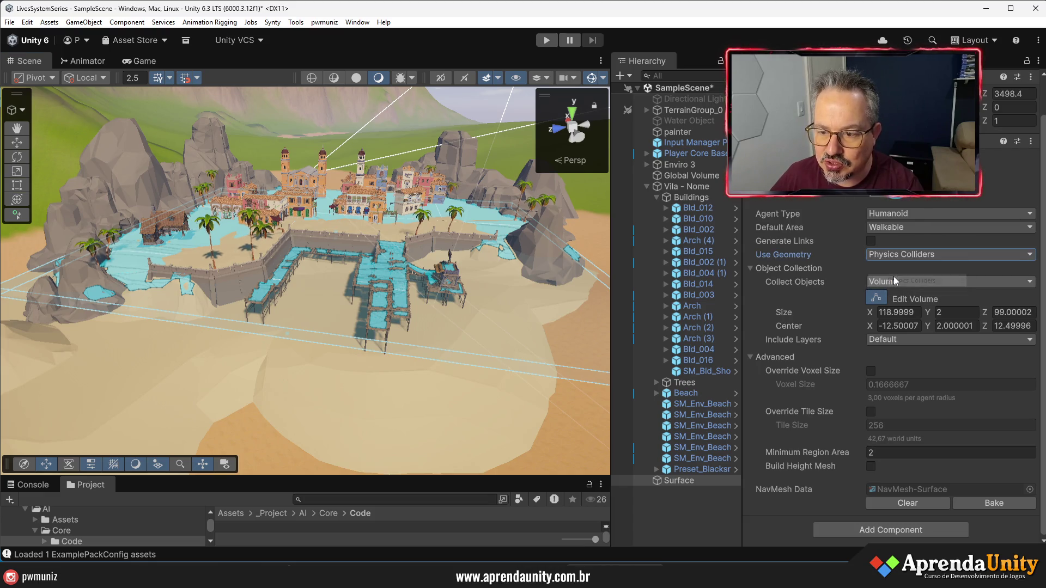
mouse_move(395, 275)
mouse_down()
mouse_move(408, 277)
mouse_move(226, 293)
mouse_move(283, 323)
mouse_up()
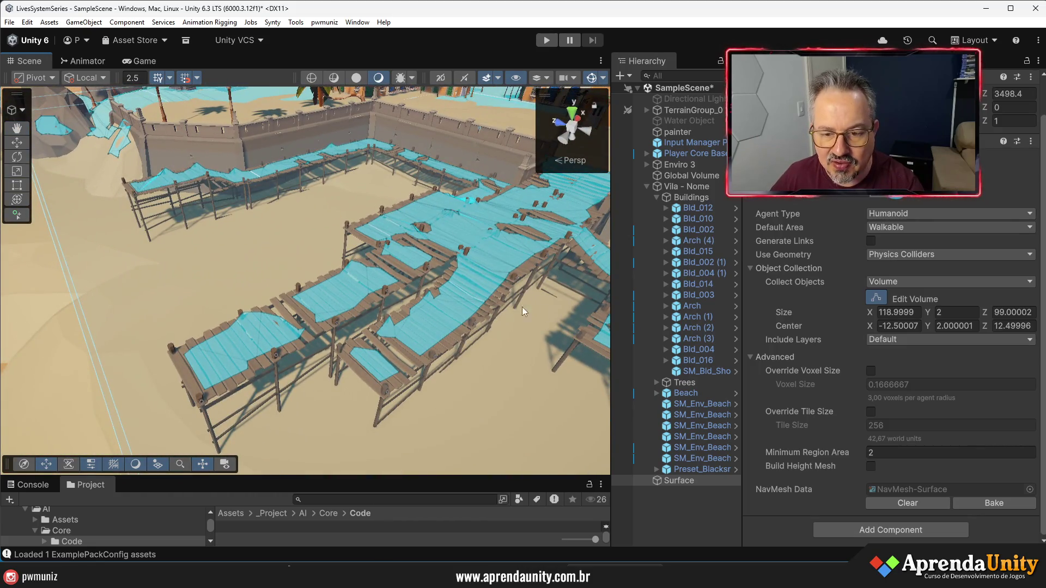
drag(481, 330, 461, 134)
scroll(461, 133, up, 10)
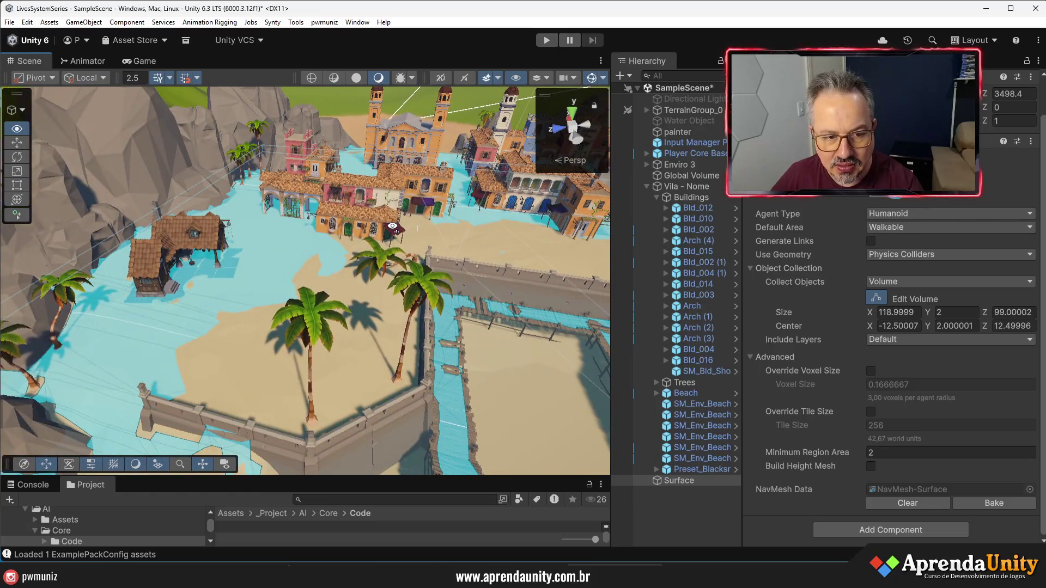
click(672, 187)
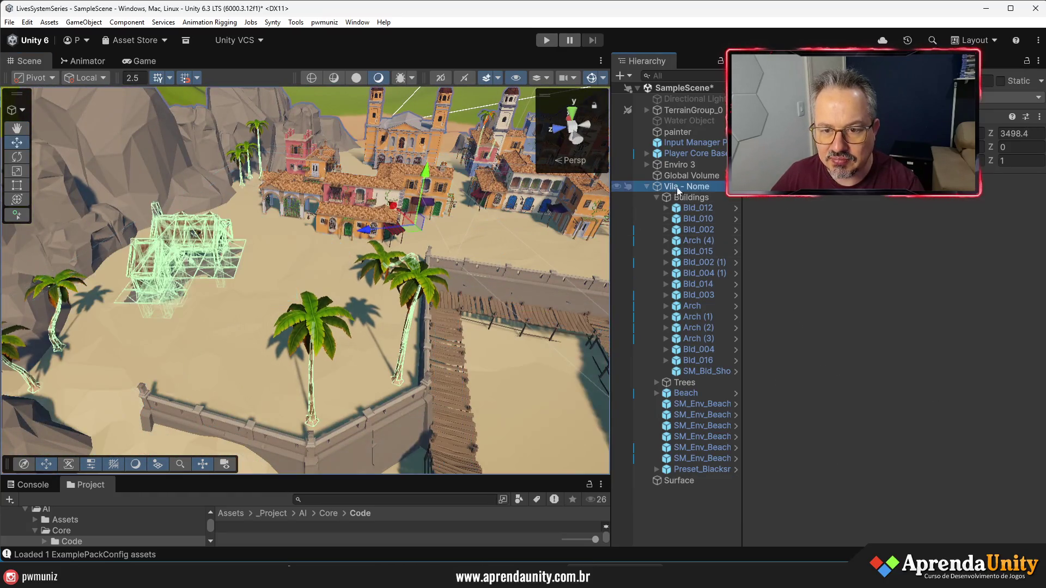